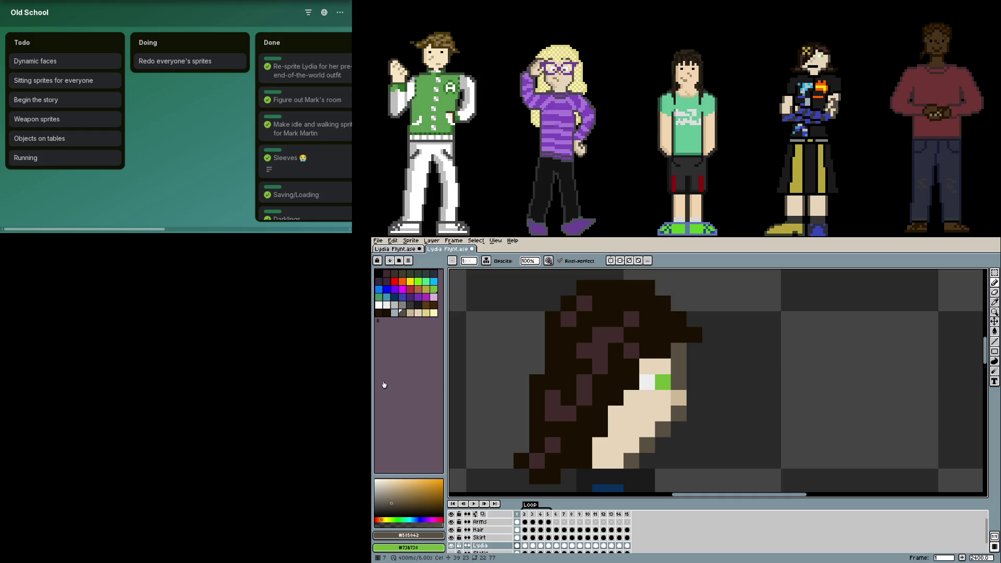
scroll(748, 391, "down", 1)
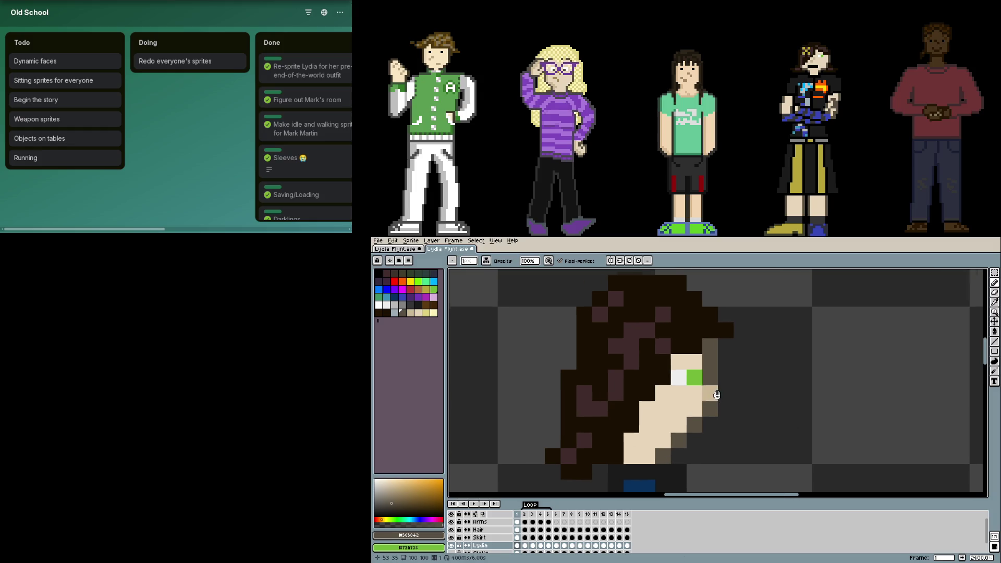
scroll(748, 391, "down", 1)
- Show the Preview window playing Lydia's walk-cycle animation beside the canvas
key("F7")
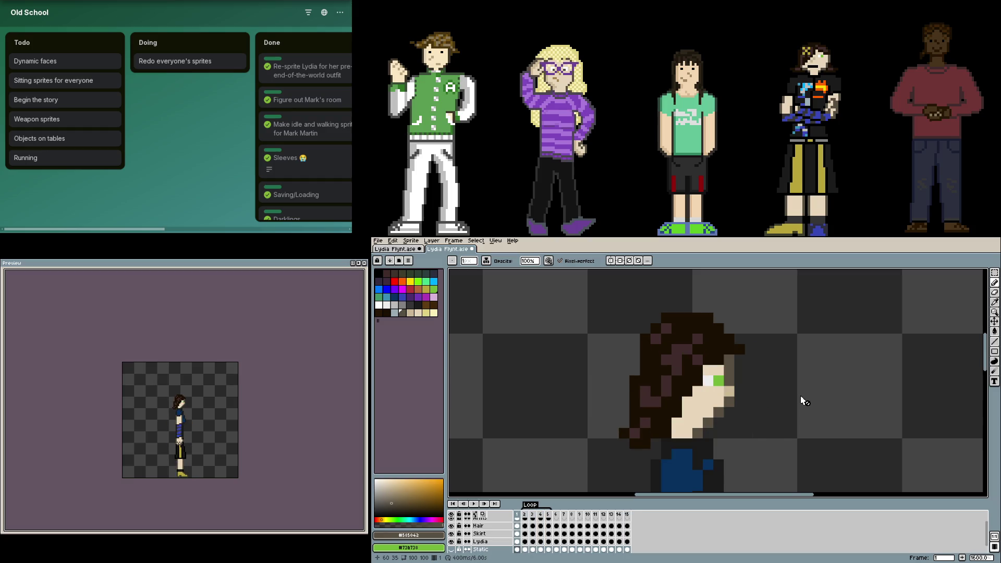
scroll(752, 381, "up", 1)
scroll(748, 381, "up", 1)
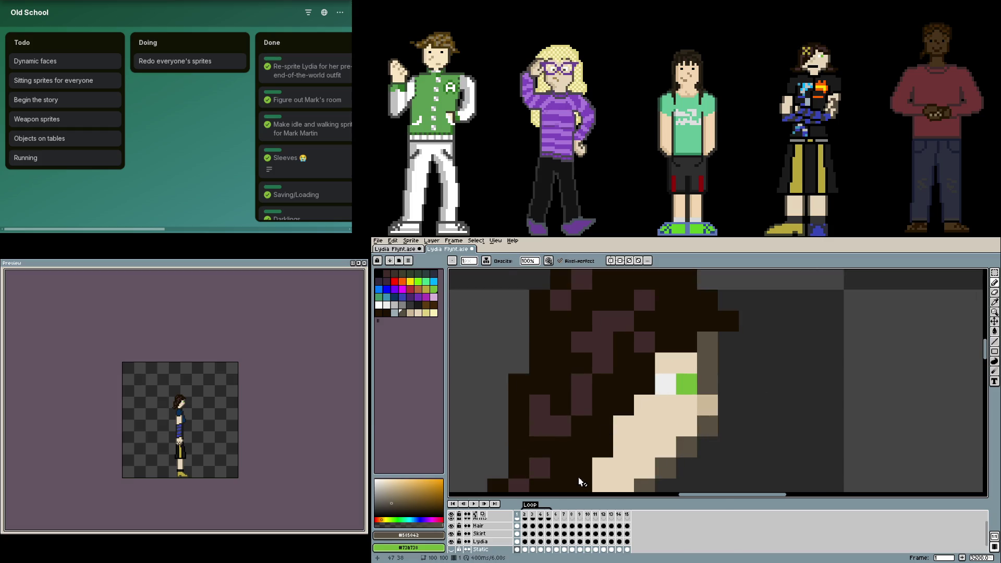
- On the Lydia layer, extend the eye white up a pixel and add green iris pixels across the side-view frames
left_click(693, 381, "ctrl")
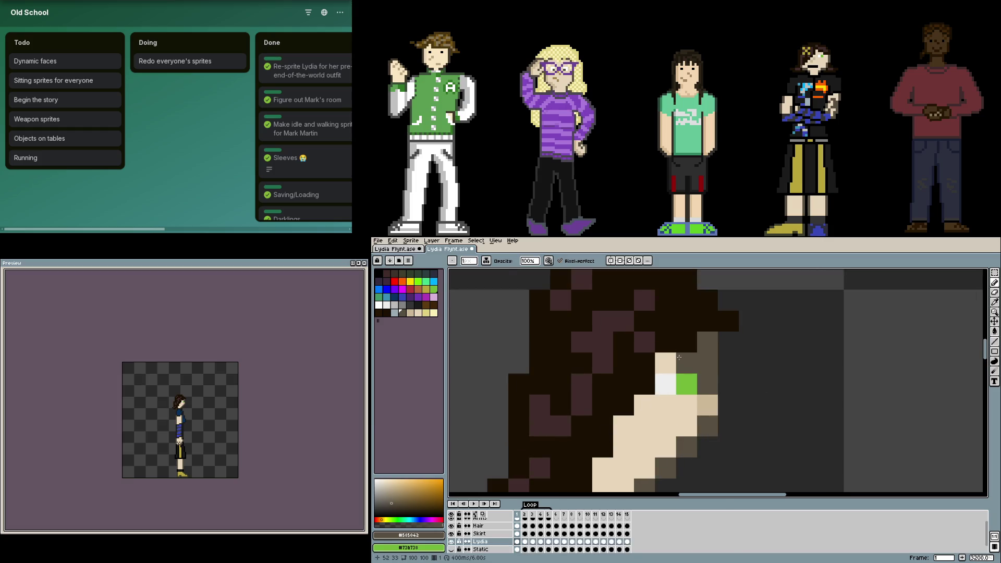
left_click(665, 383, "alt")
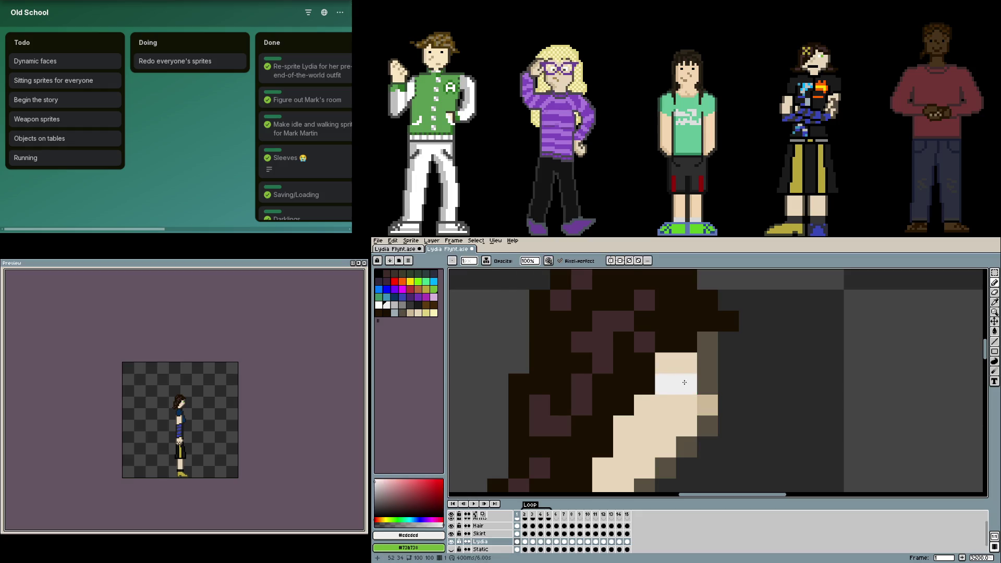
left_click_drag(665, 363, 666, 390)
left_click(686, 383)
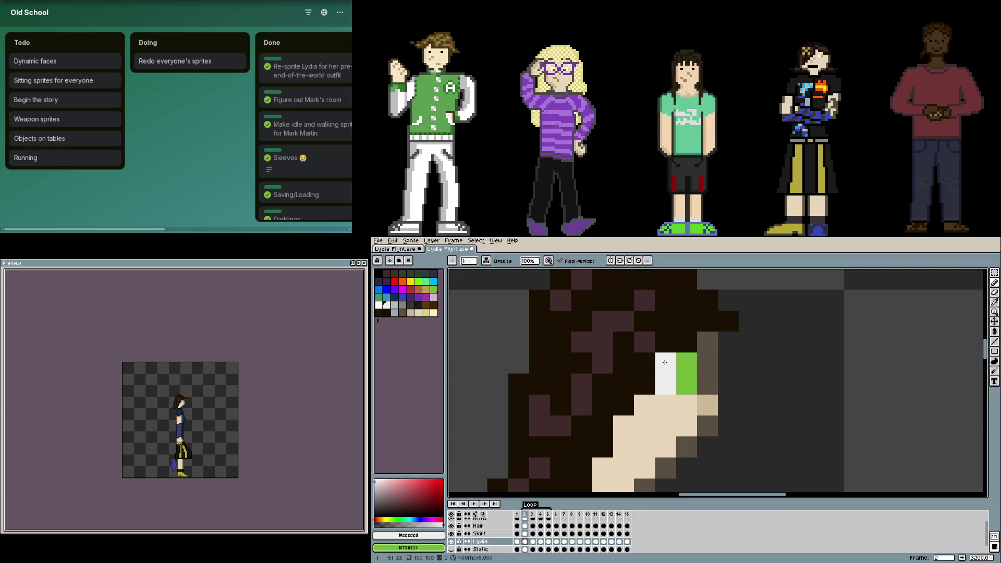
key("Right")
left_click(685, 404)
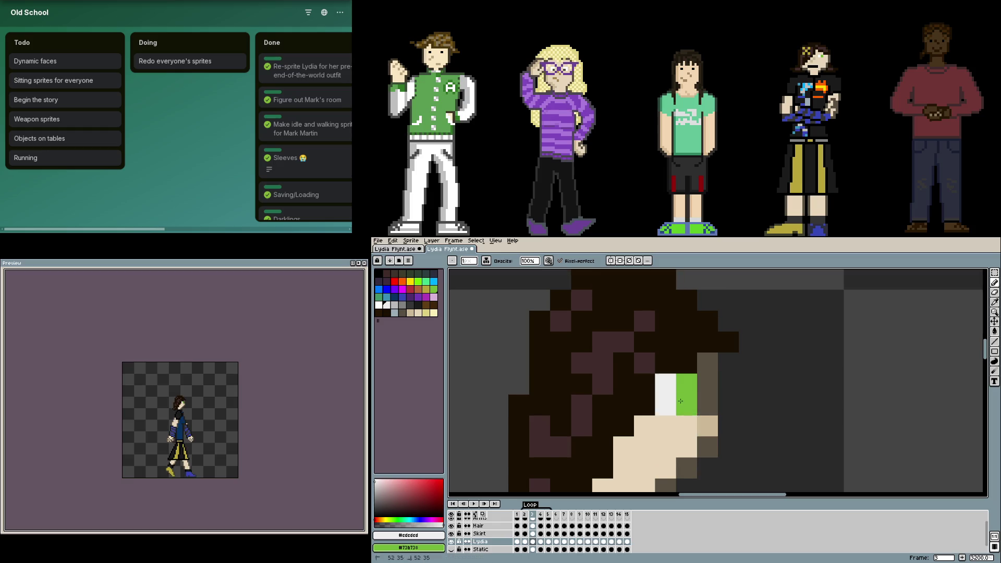
key("Left")
key("Right")
left_click(680, 401)
key("Right")
key("Left")
- Repaint stray green eye pixels skin-coloured while flipping frames, ending on the front-view face
left_click(681, 426, "alt")
left_click(677, 386)
key("Right")
key("Left")
key("Right")
key("Left")
left_click(733, 443)
key("Right")
key("Left")
key("Right")
left_click(688, 364)
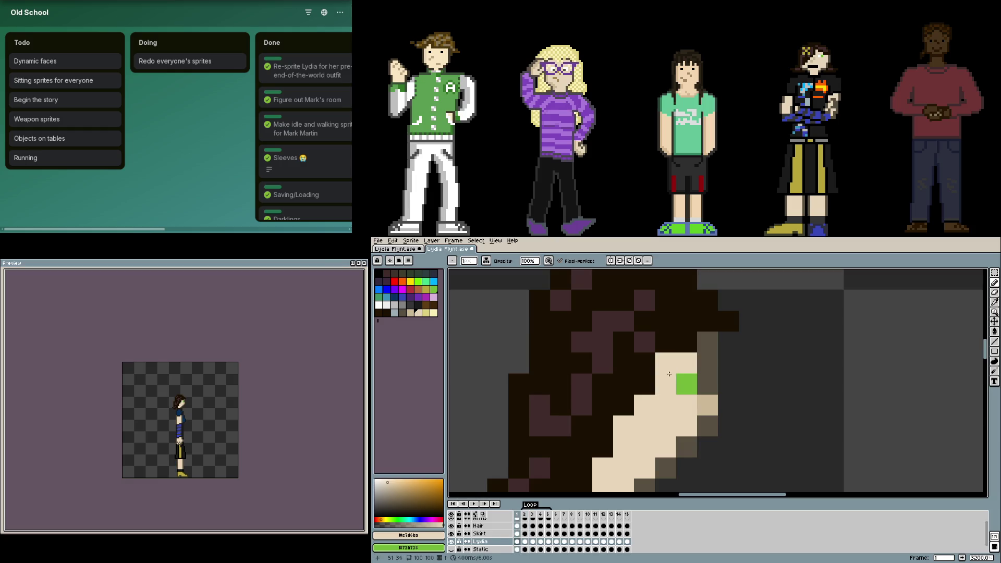
key("Right")
key("Left")
key("Right")
key("Right")
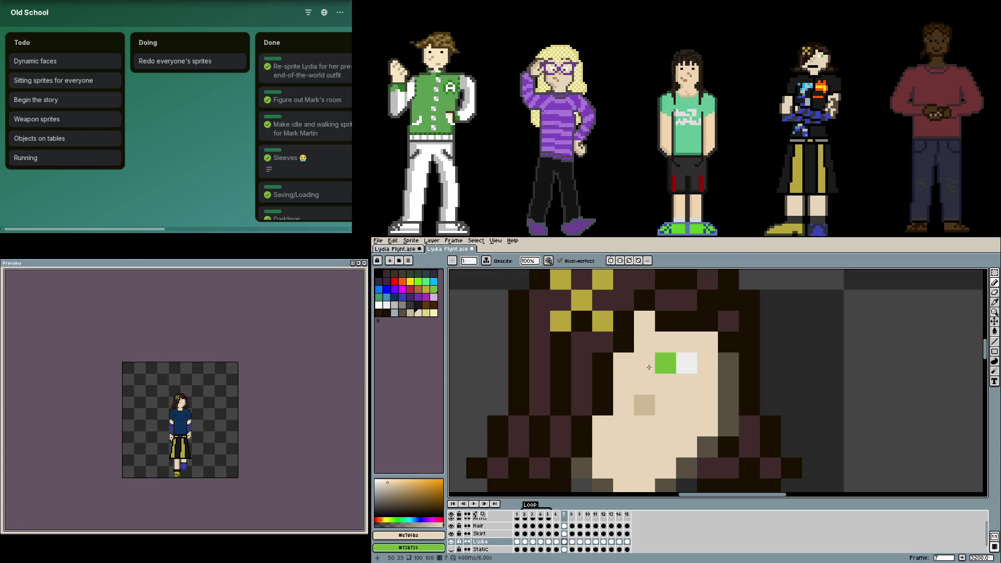
- Make the green iris and eye white two pixels tall on front-facing frames 7 and 6
left_click(665, 363, "alt")
left_click(665, 385)
left_click(686, 362, "alt")
left_click(686, 384)
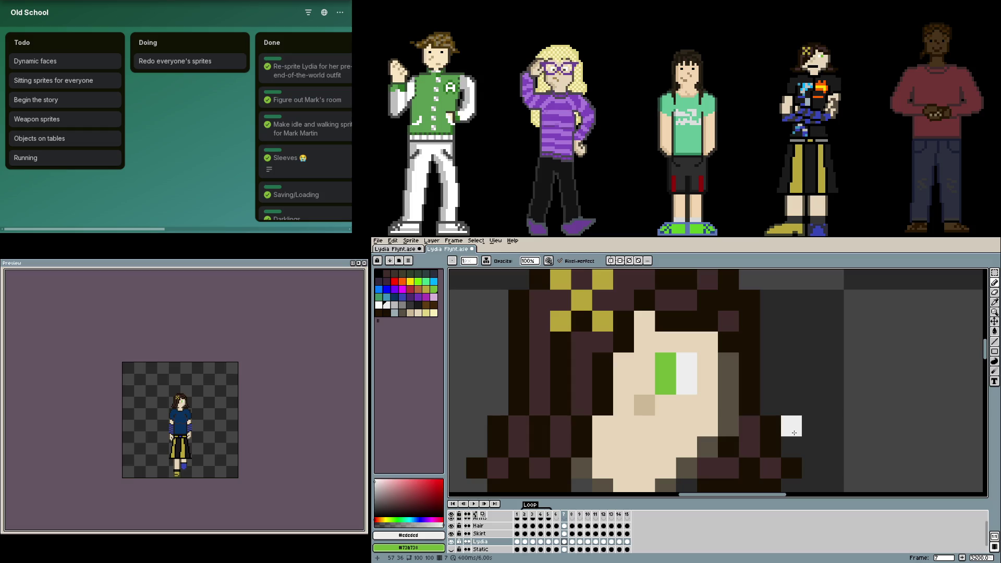
key("Left")
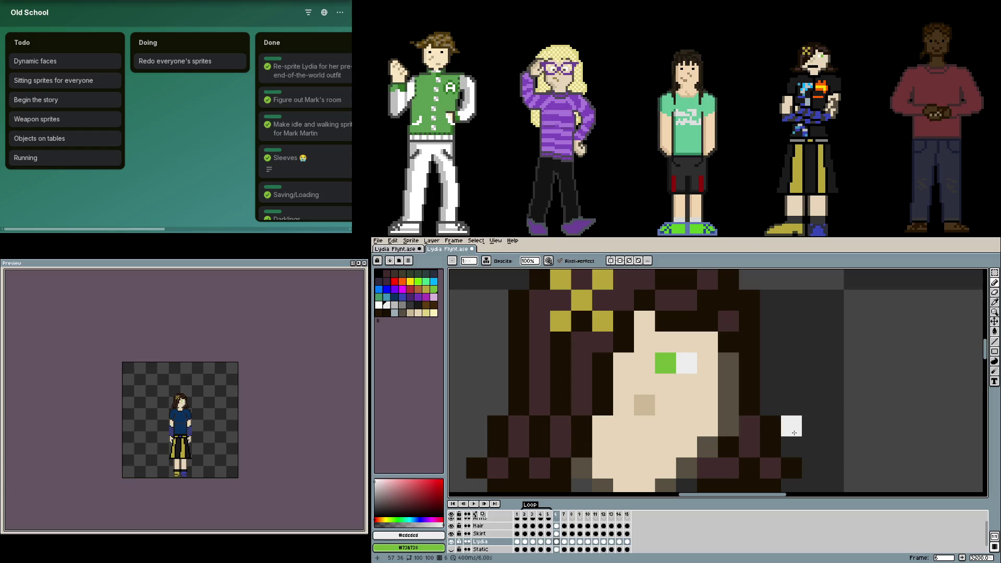
key("x")
left_click(670, 361)
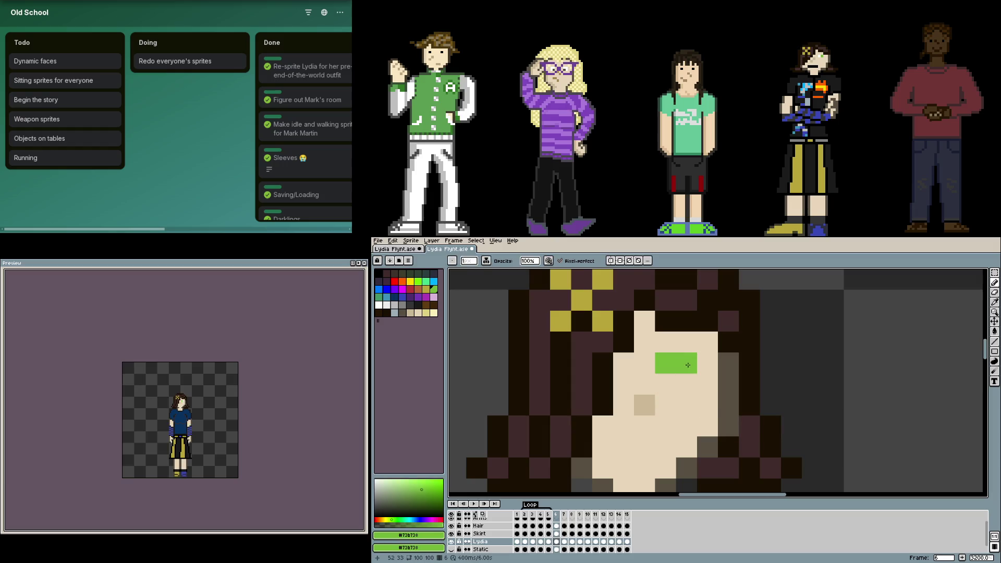
left_click(683, 365, "alt")
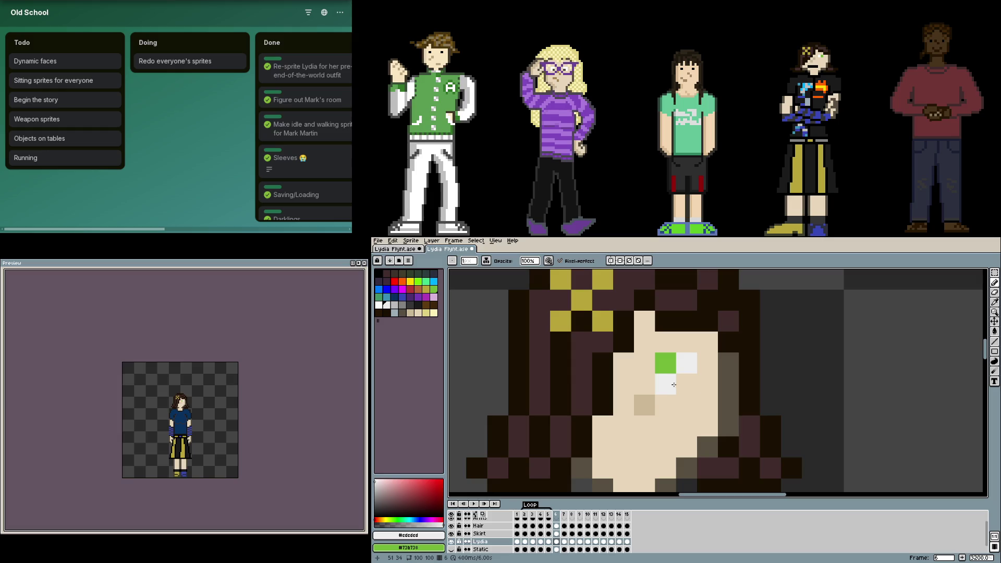
- Step back through the earlier frames and play the animation to review the eyes
key("Left")
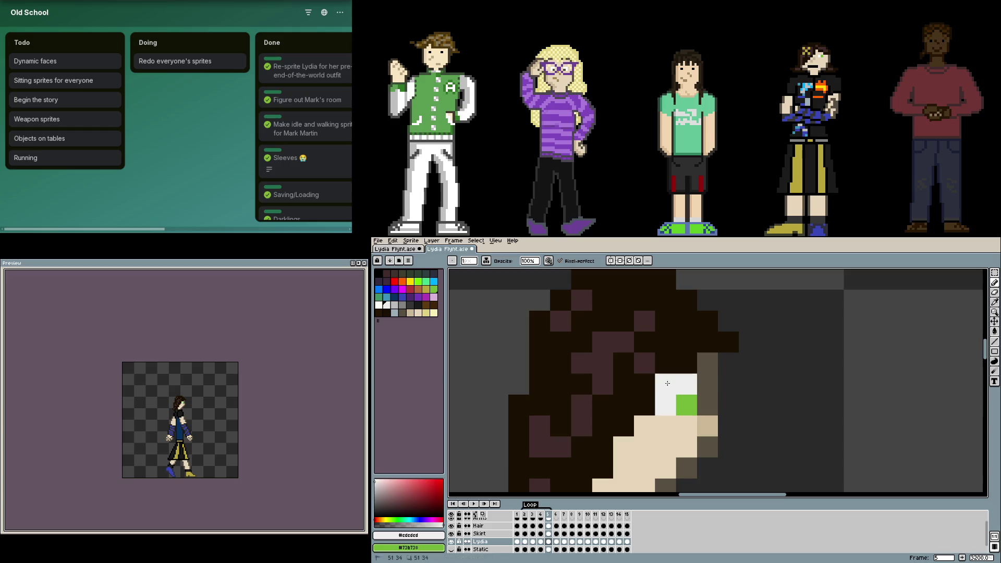
key("Left")
key("Left")
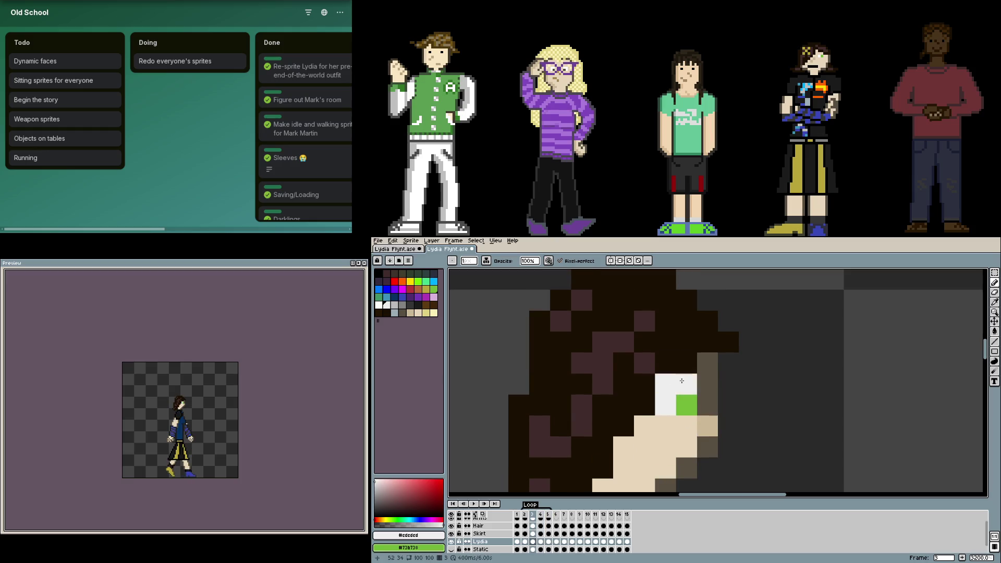
key("Left")
key("Left")
key("Return")
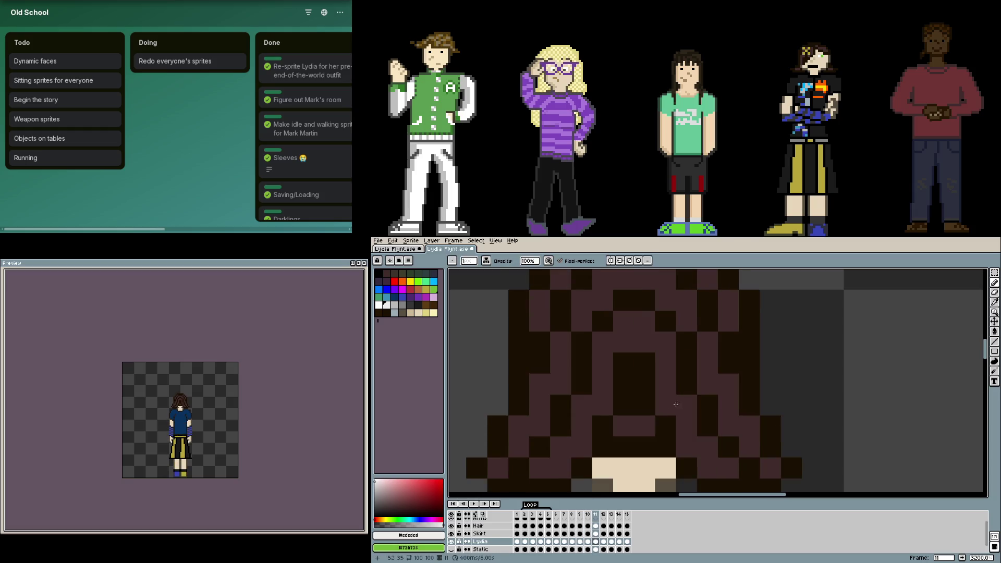
scroll(692, 451, "down", 1)
scroll(794, 443, "down", 3)
scroll(793, 443, "down", 1)
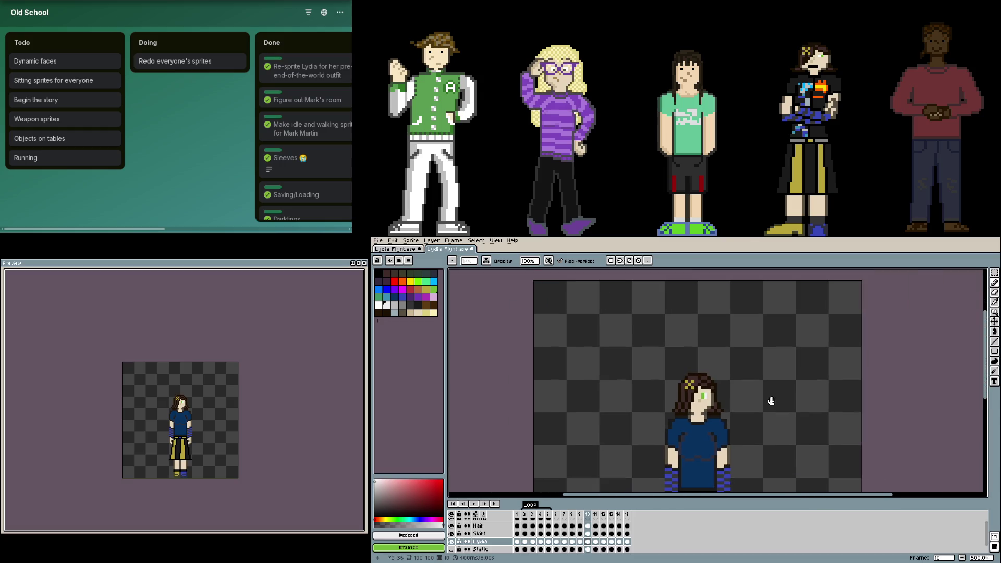
scroll(771, 402, "up", 1)
- Save Lydia's sprite and close the other Lydia Flynt.ase file
key("i")
key("ctrl+s")
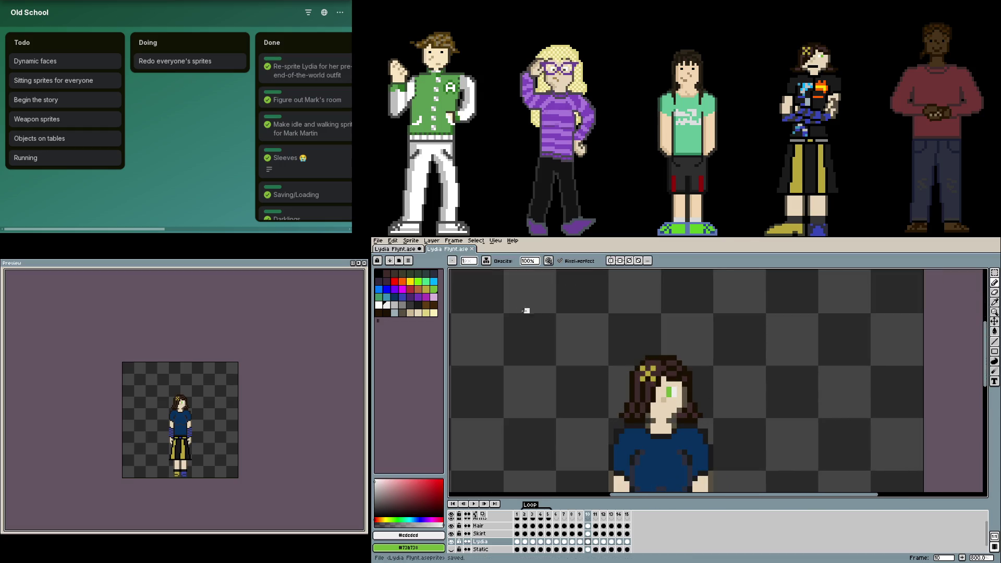
left_click(410, 250)
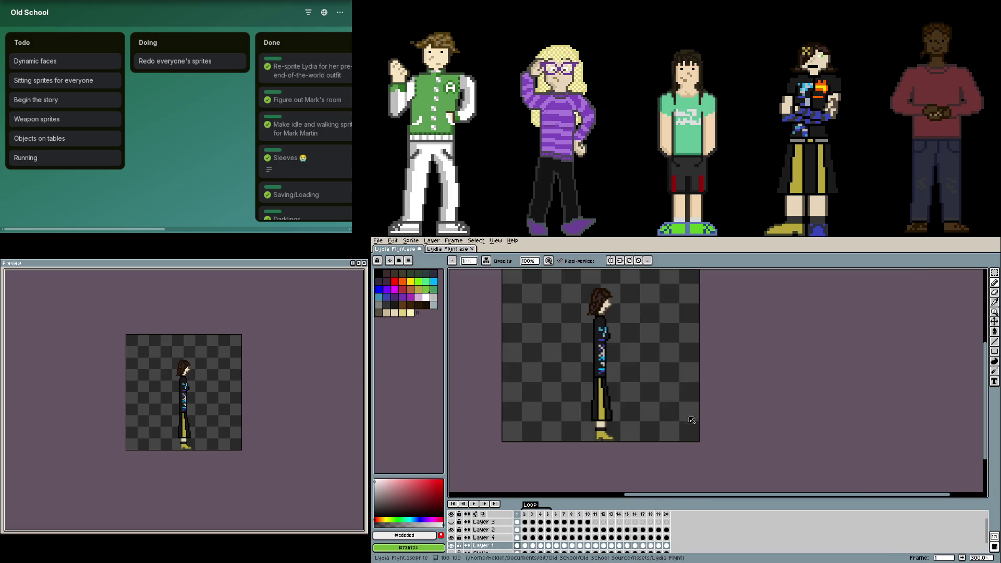
key("ctrl+w")
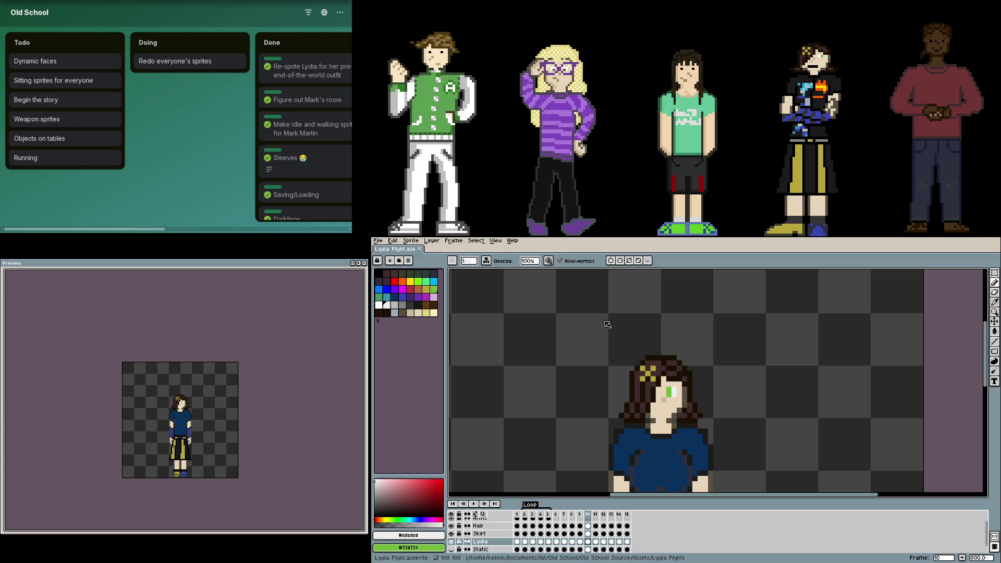
scroll(642, 344, "up", 3)
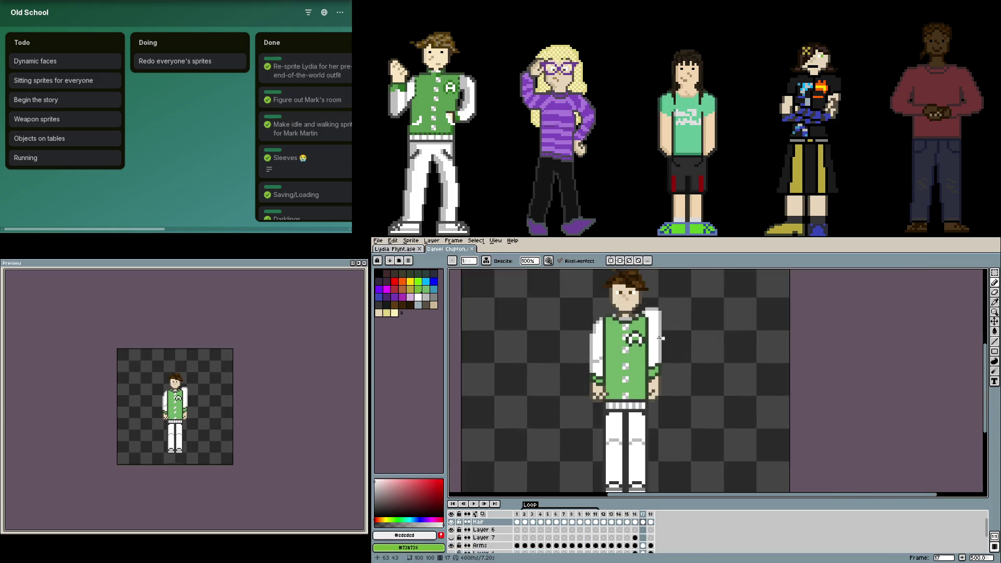
scroll(657, 360, "up", 2)
scroll(660, 372, "up", 2)
- Repaint Daniel's first-frame eyes with a brown pupil pixel and light grey upper white, sampling colours from the sprite
right_click(636, 380, "alt")
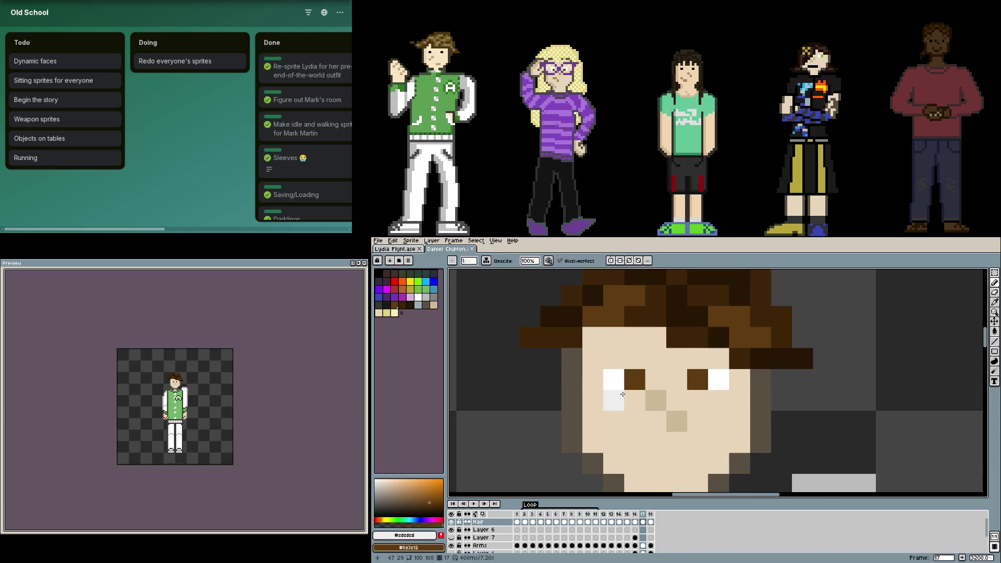
right_click(627, 364)
left_click(711, 360)
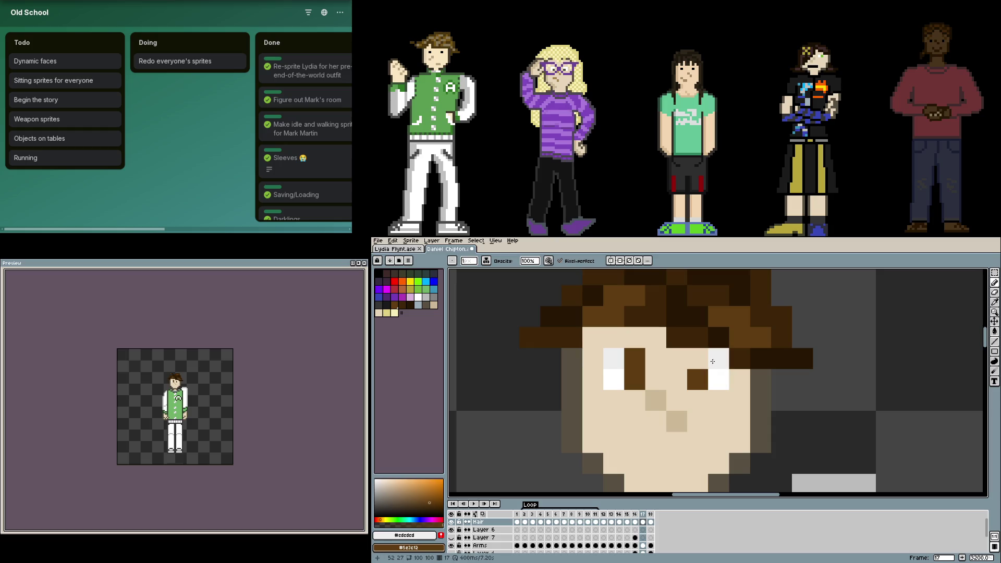
key("alt")
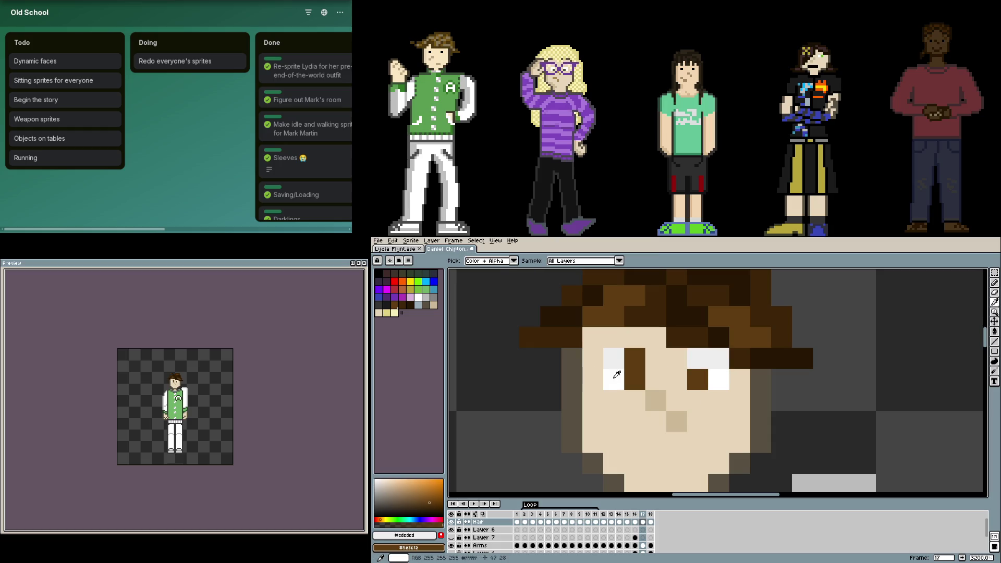
left_click(616, 377, "alt")
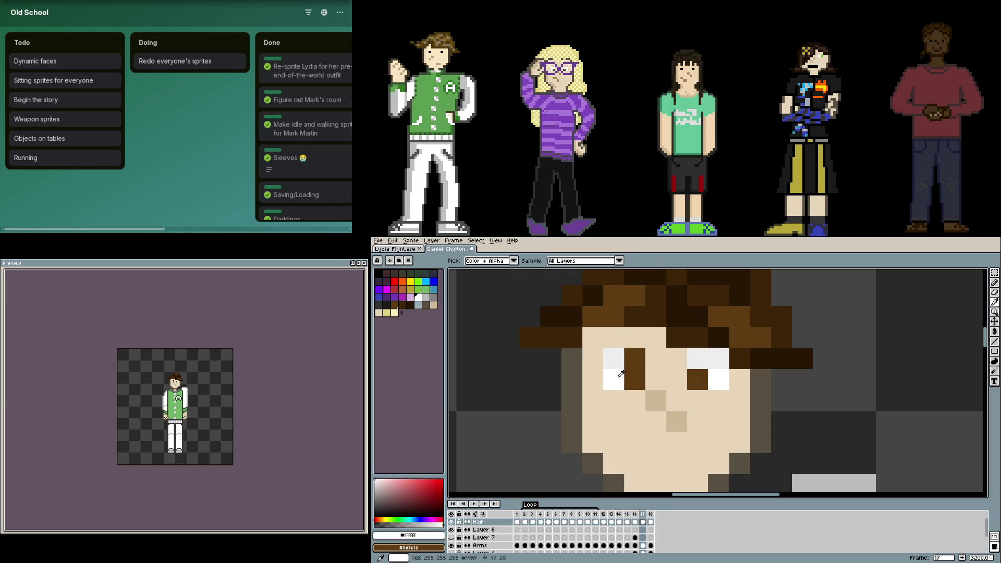
left_click(622, 357, "alt")
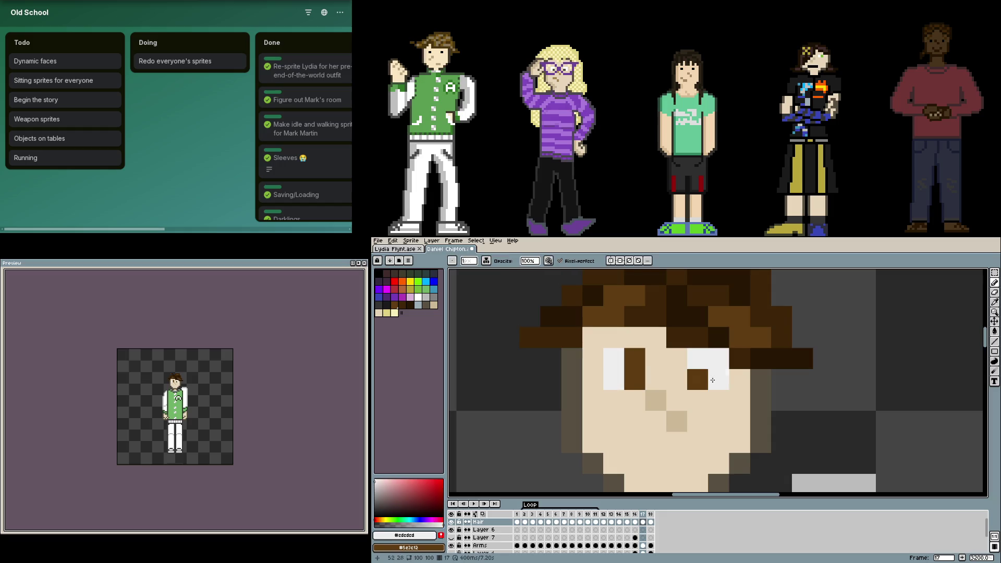
right_click(697, 358)
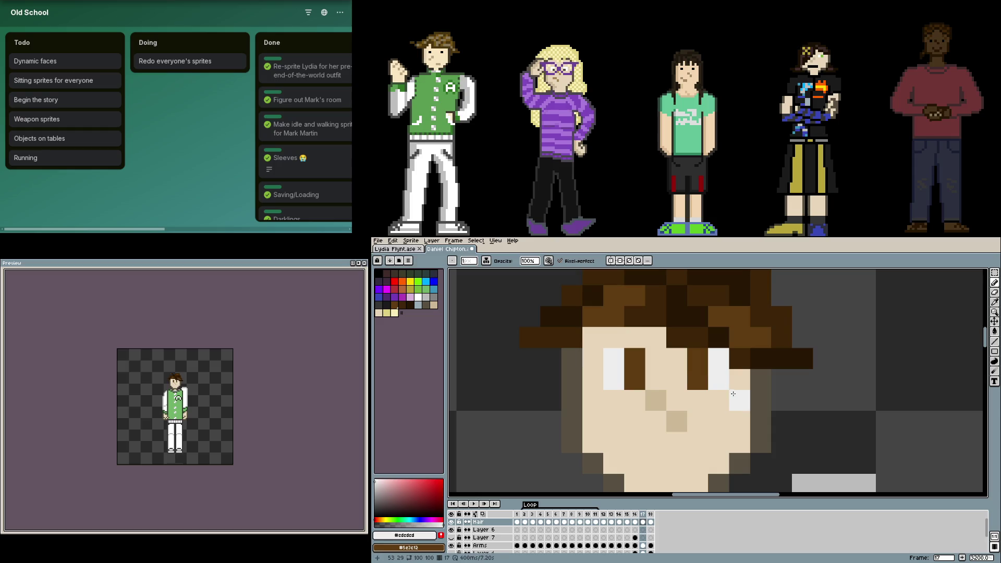
key("Right")
key("Right")
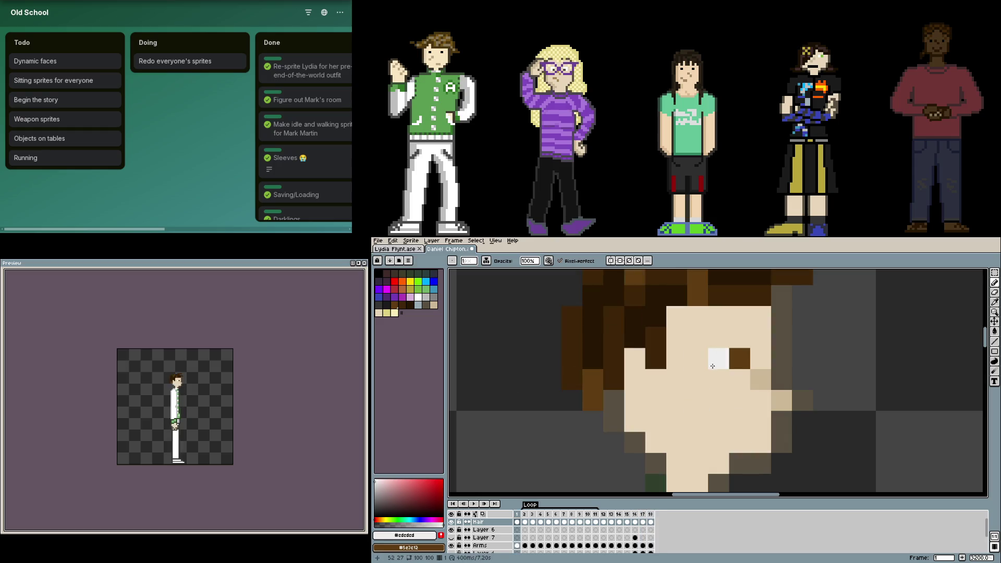
- Carry the two-pixel eye white and brown pupil through walking frames 1 to 5
left_click(740, 338)
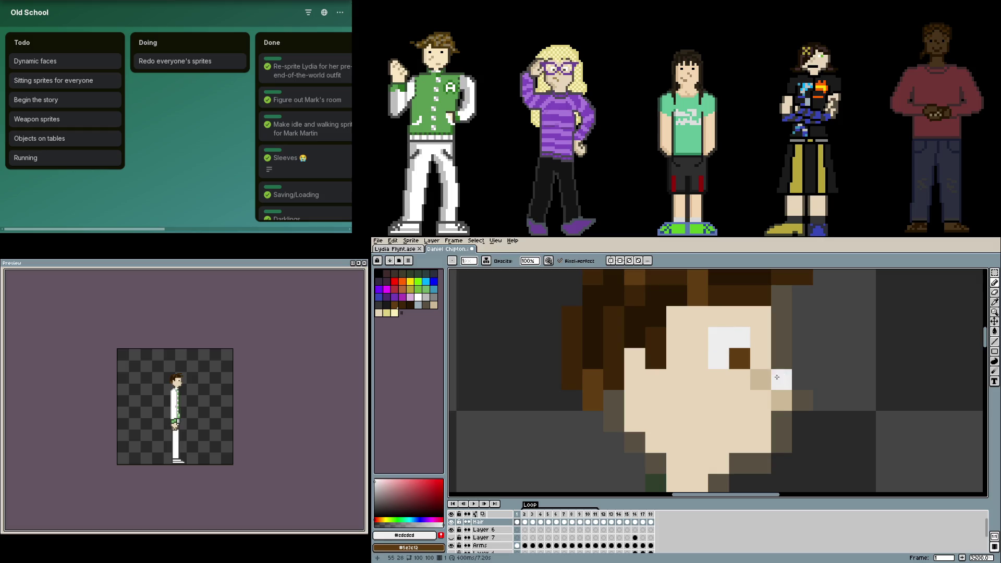
key("Right")
right_click(716, 338)
left_click(716, 338)
right_click(739, 339)
key("Right")
left_click(719, 375)
key("Right")
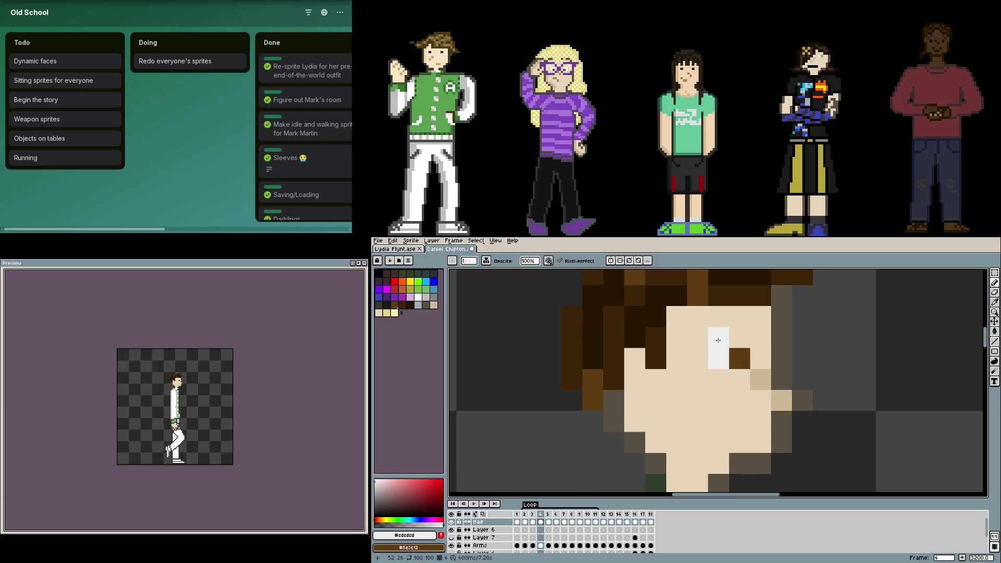
key("Left")
key("Left")
key("Left")
key("Right")
key("Right")
key("Right")
key("Right")
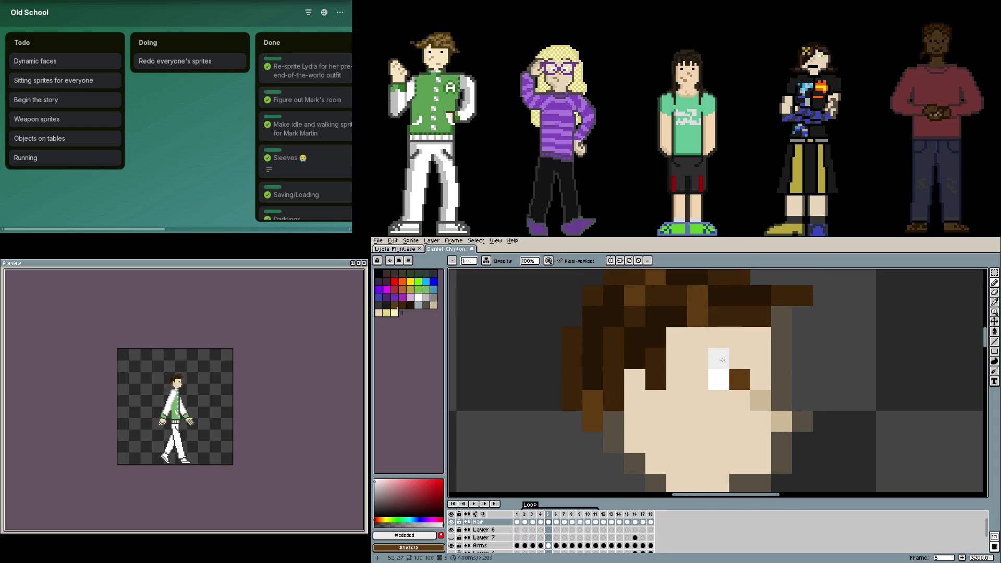
key("Right")
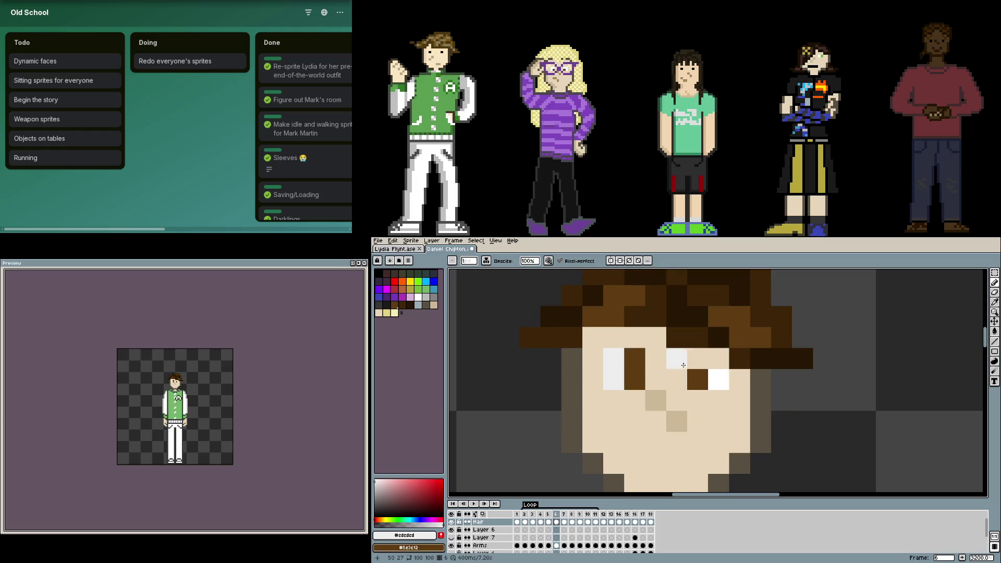
scroll(707, 371, "up", 1)
- Widen the right eye with white pixels and fix the eye on the side-facing frame
left_click(715, 353)
left_click(686, 357)
scroll(686, 357, "down", 1)
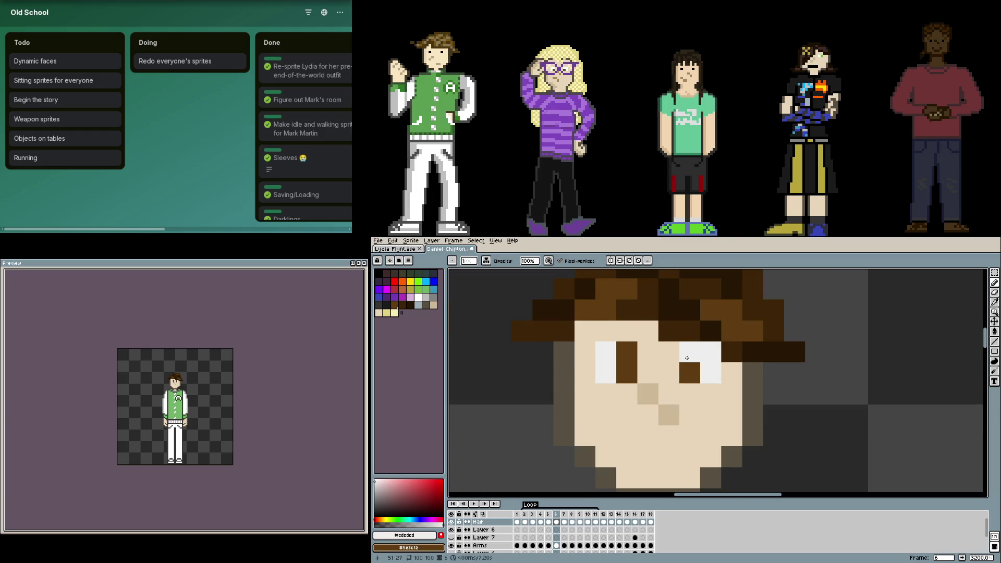
key("Left")
key("Right")
key("Left")
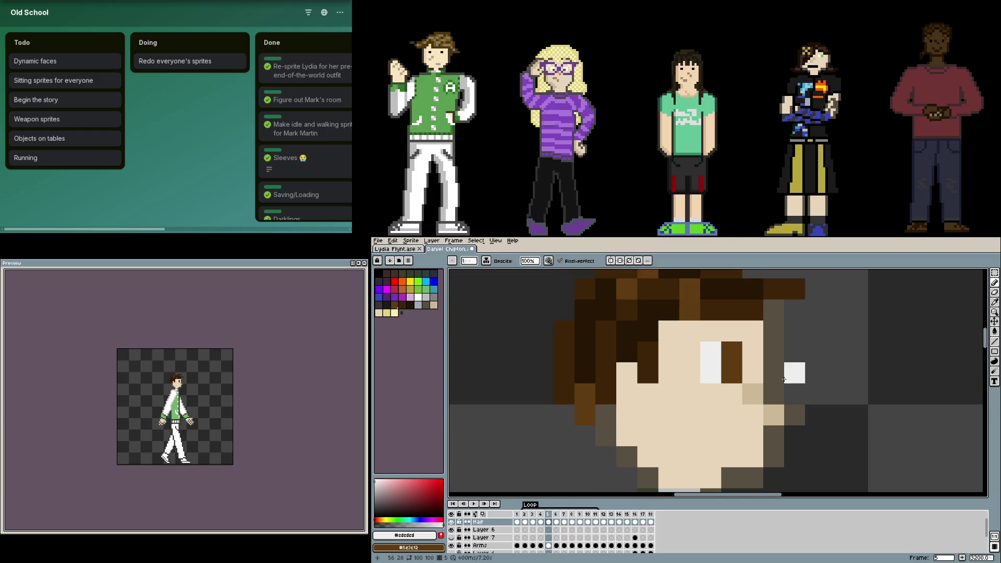
right_click(698, 344)
left_click(704, 336)
key("ctrl+z")
left_click(712, 349)
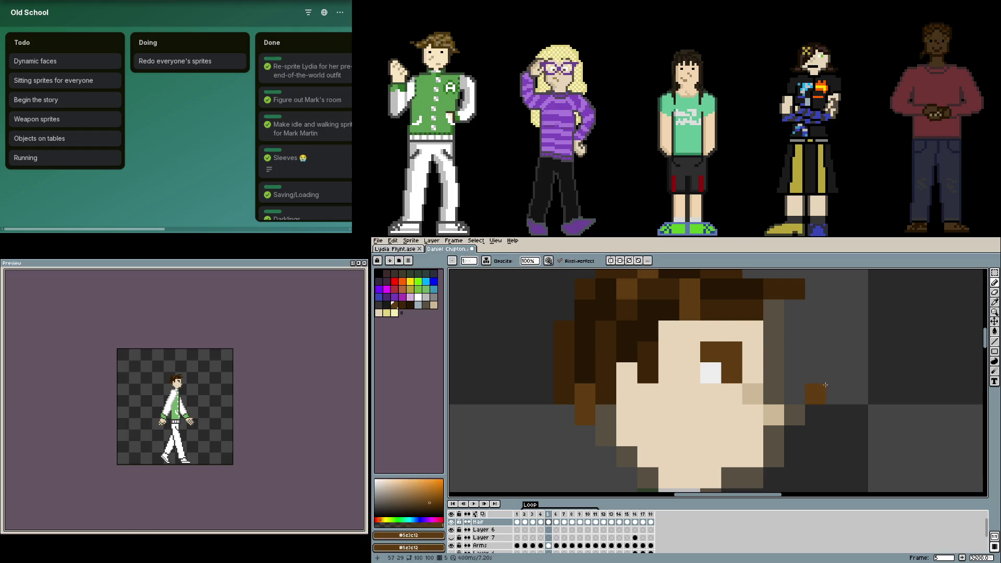
key("Left")
key("Left")
key("Left")
key("Left")
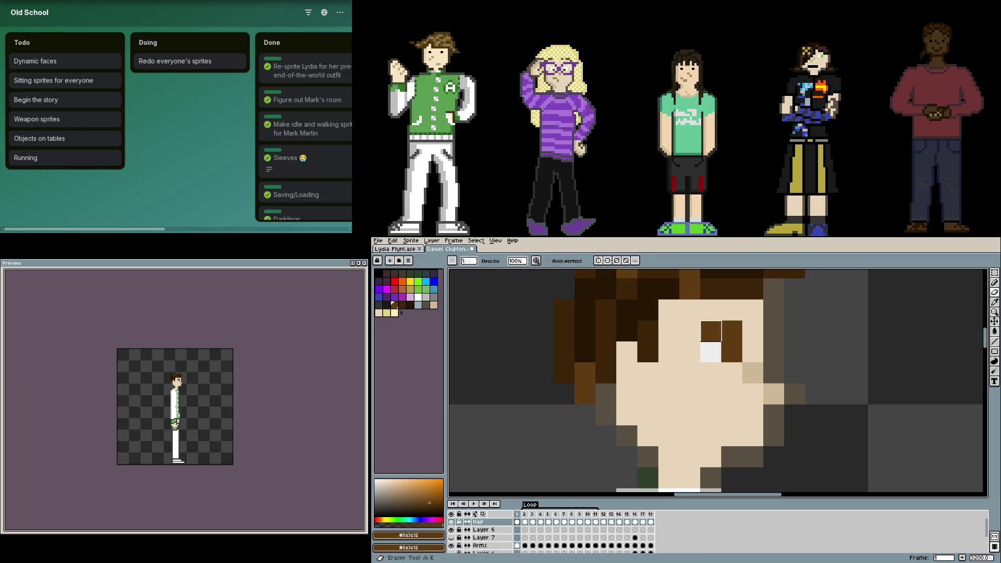
key("Right")
key("Right")
key("Right")
key("Right")
key("Right")
- Make the top row of both eyes skin-coloured and return to frame 1 on the body layer
left_click_drag(711, 353, 795, 372)
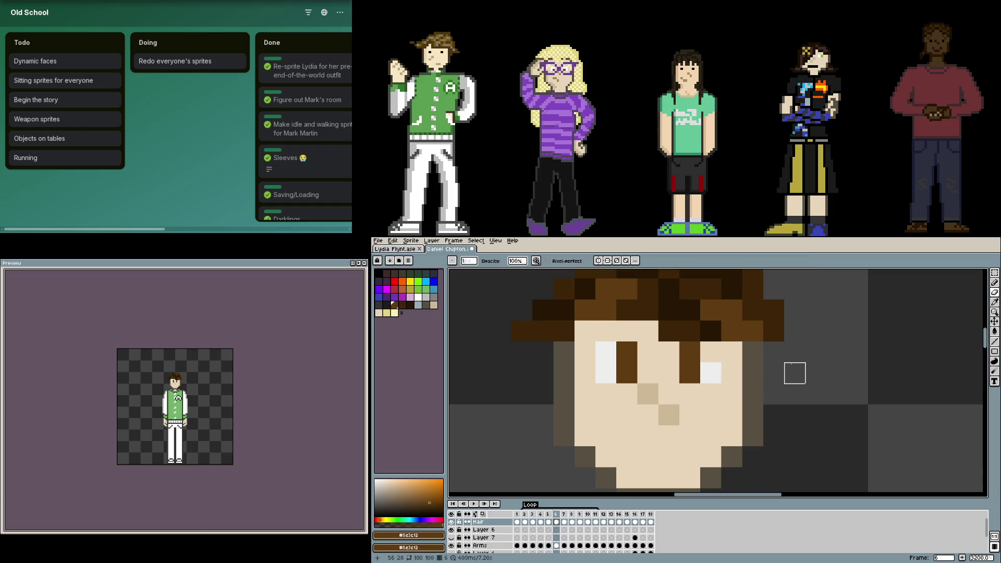
key("ctrl+z")
left_click_drag(607, 352, 710, 352)
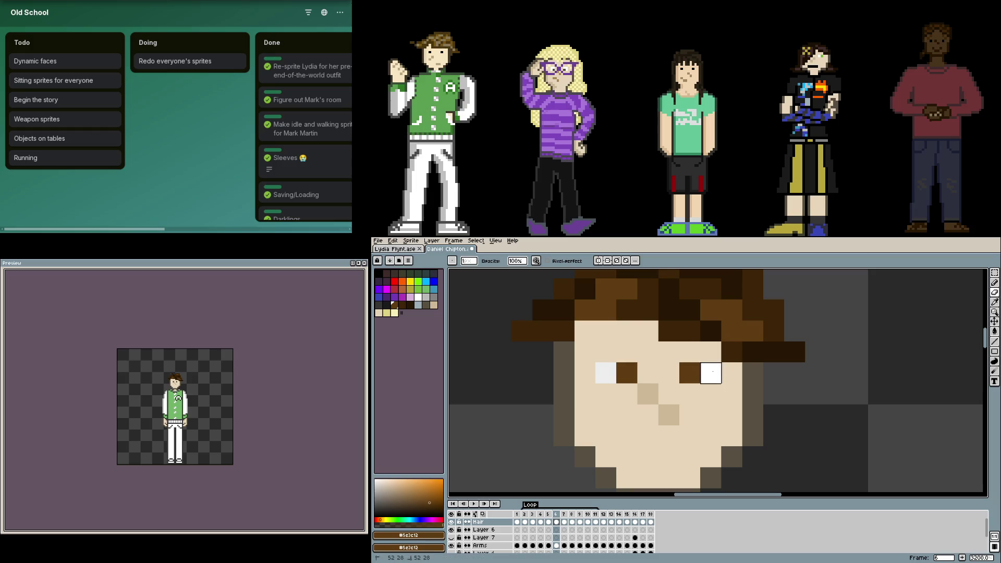
key("Left")
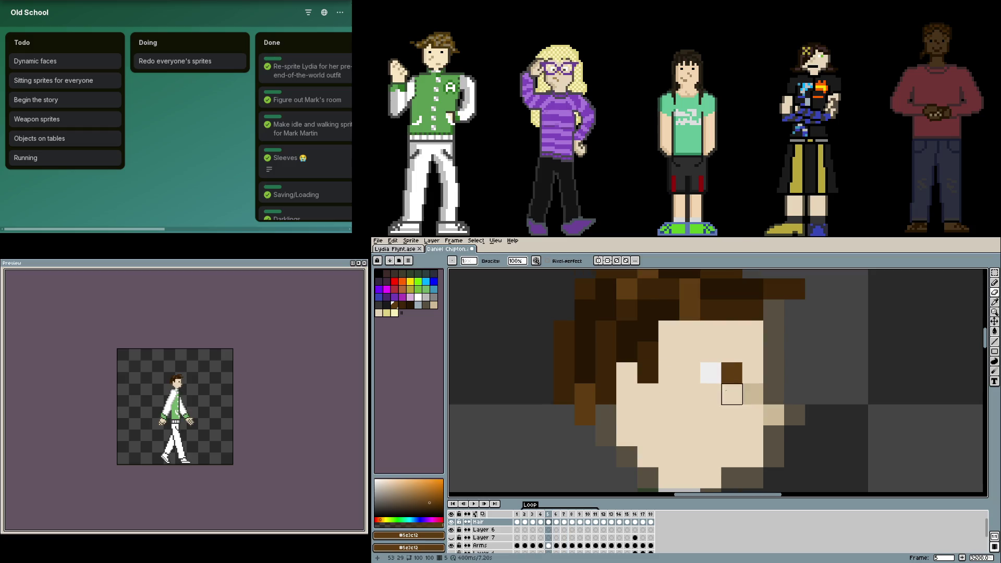
key("Right")
key("Right")
key("Left")
key("Left")
key("Left")
left_click(521, 543)
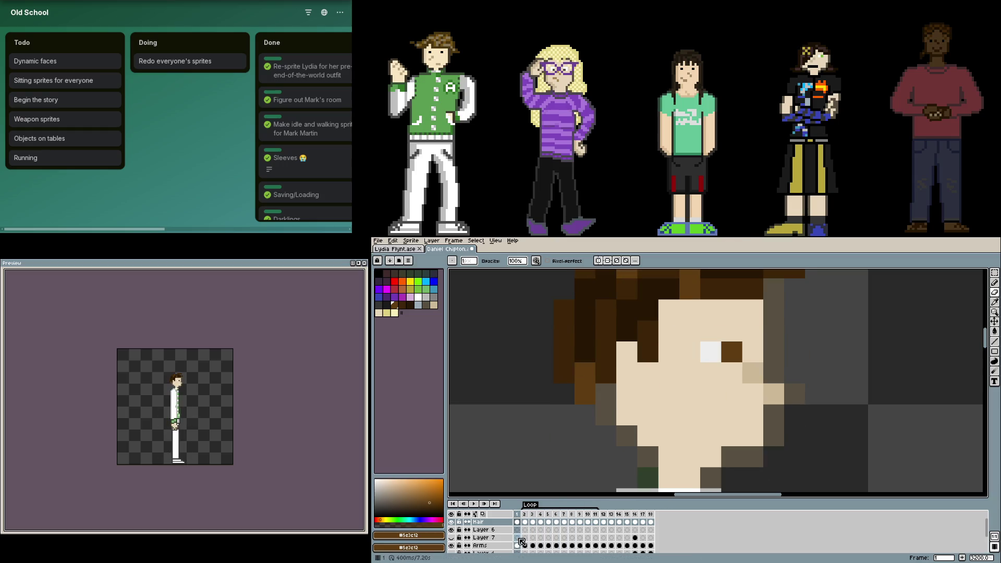
scroll(523, 540, "down", 2)
left_click(521, 535)
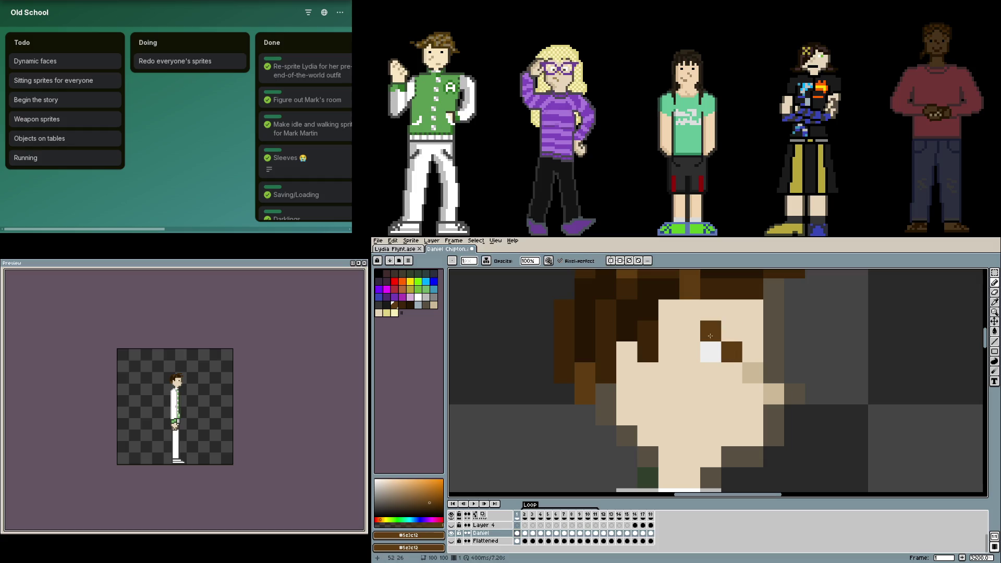
- Repaint the eye top white and start a dark brown lid pixel, stepping on to frame 6
left_click_drag(710, 335, 733, 332)
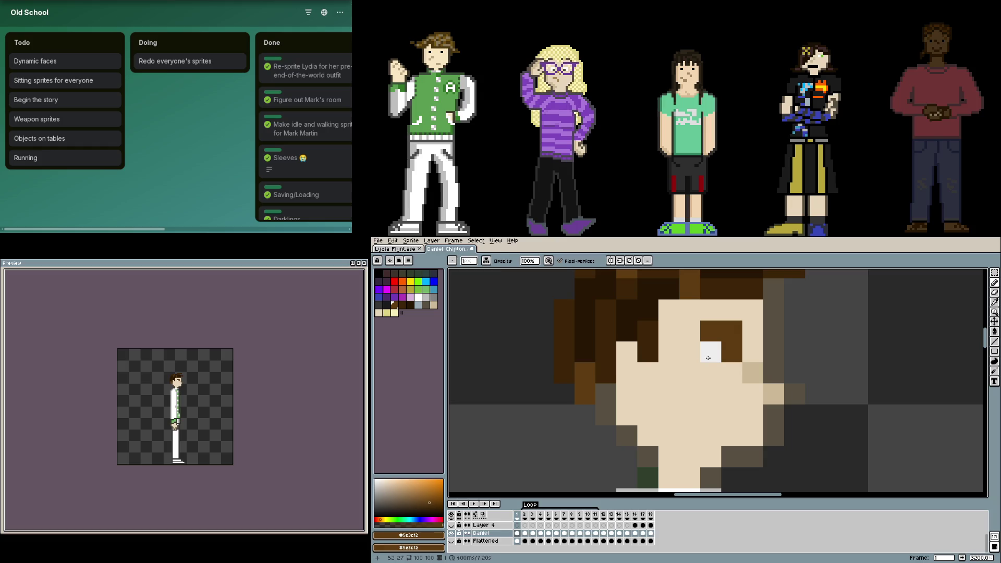
left_click(710, 351, "alt")
left_click(710, 330)
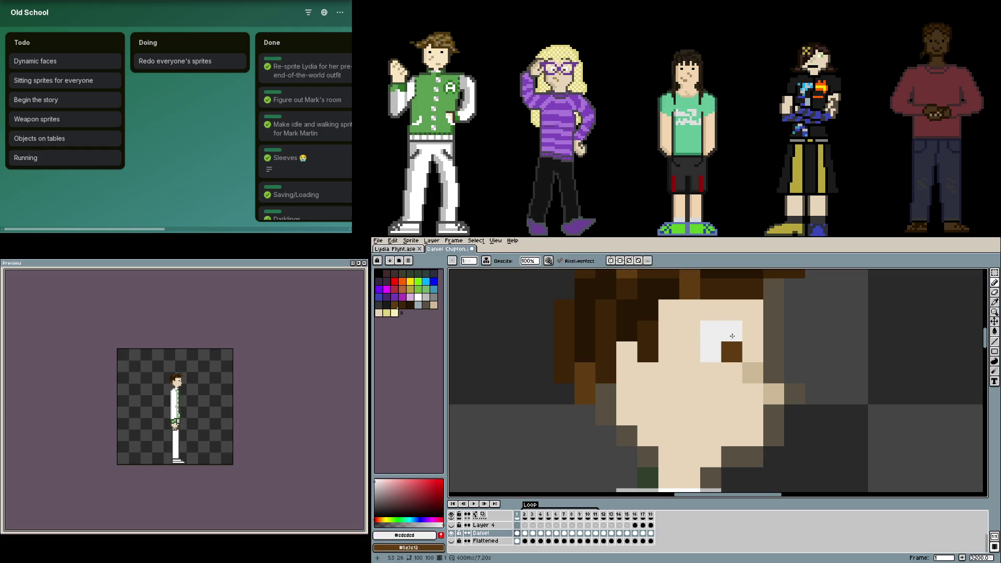
key("shift")
left_click(731, 330)
left_click_drag(731, 310, 676, 372)
left_click(656, 352, "alt")
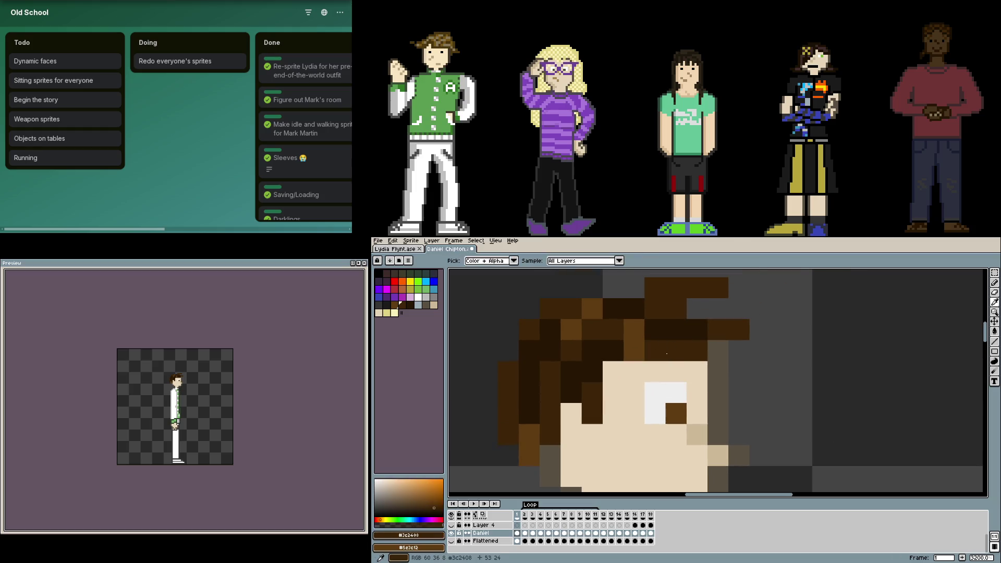
left_click(671, 389)
scroll(704, 394, "down", 2)
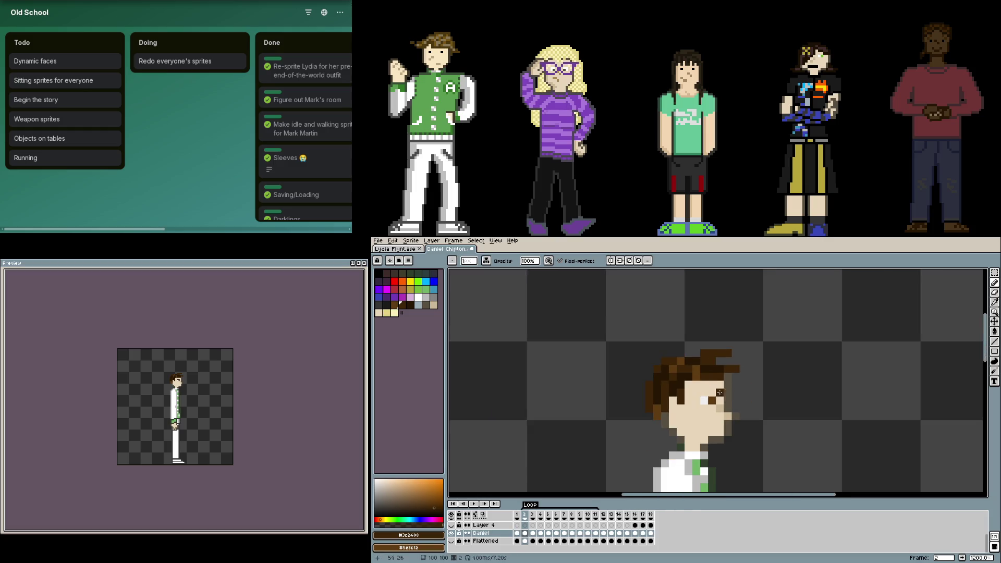
key("Right")
scroll(705, 394, "up", 2)
key("Right")
key("Right")
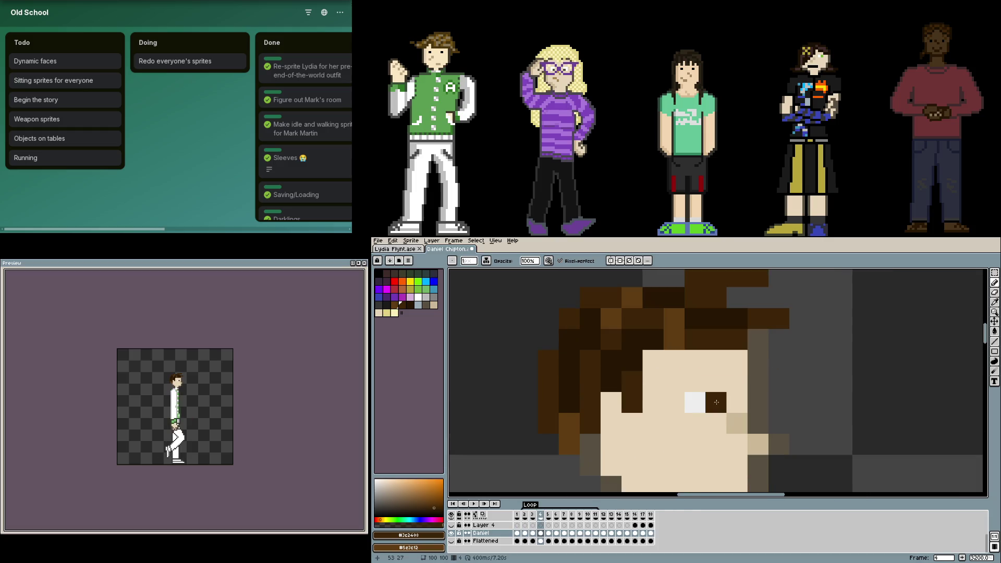
key("Right")
key("Right")
- Draw dark brown eyebrows over both eyes on frames 6 through 17
mouse_move(654, 401)
left_mouse_down()
mouse_move(687, 401)
mouse_move(594, 404)
left_mouse_up()
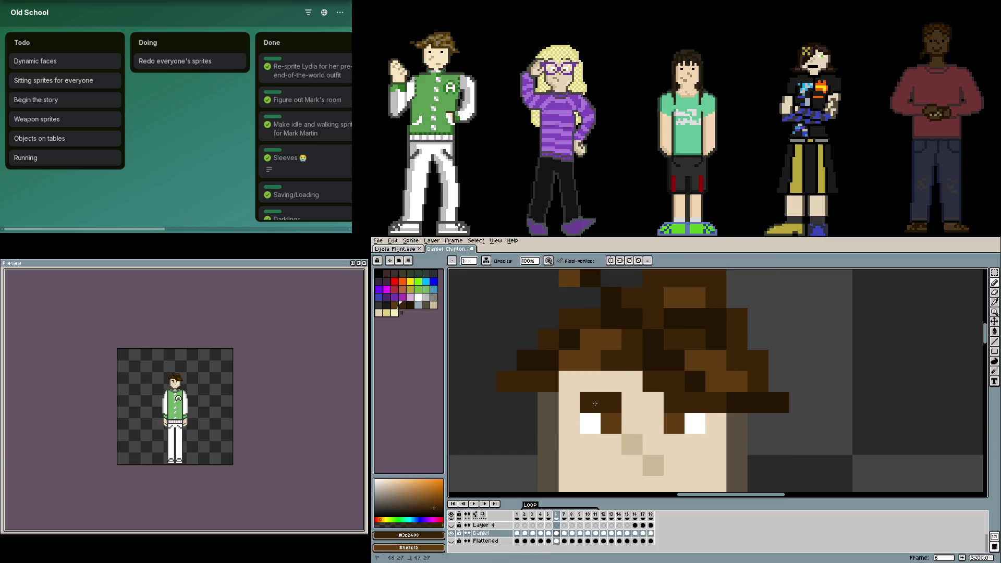
scroll(624, 405, "down", 1)
key("Right")
left_click_drag(673, 373, 693, 373)
left_click(630, 373)
key("Right")
mouse_move(610, 372)
left_mouse_down()
mouse_move(589, 372)
mouse_move(610, 395)
left_mouse_up()
mouse_move(693, 394)
left_mouse_down()
mouse_move(610, 373)
mouse_move(692, 372)
mouse_move(619, 395)
left_mouse_up()
key("Right")
key("Right")
left_click(582, 396)
left_click(737, 395)
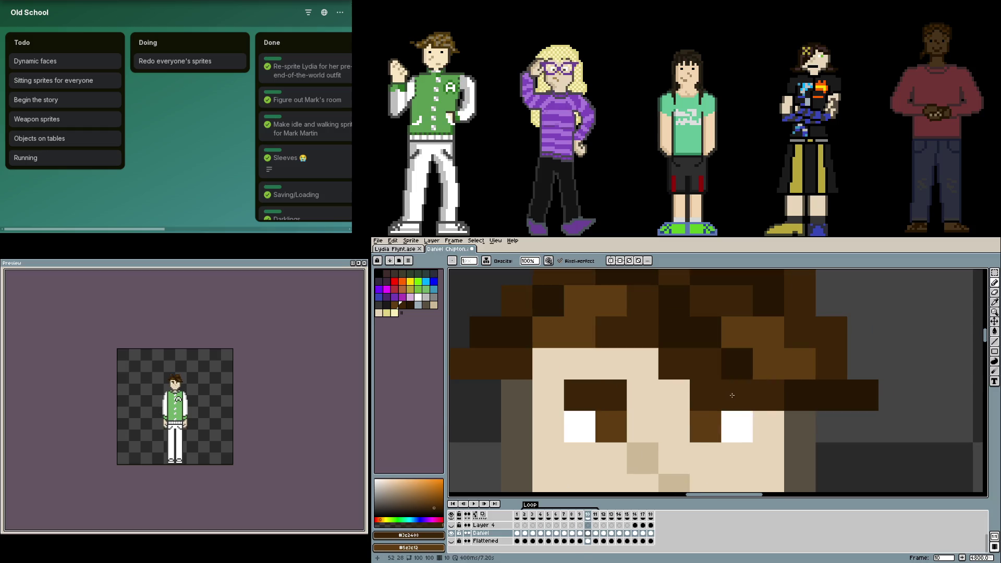
key("Right")
key("Right")
key("Right")
key("Right")
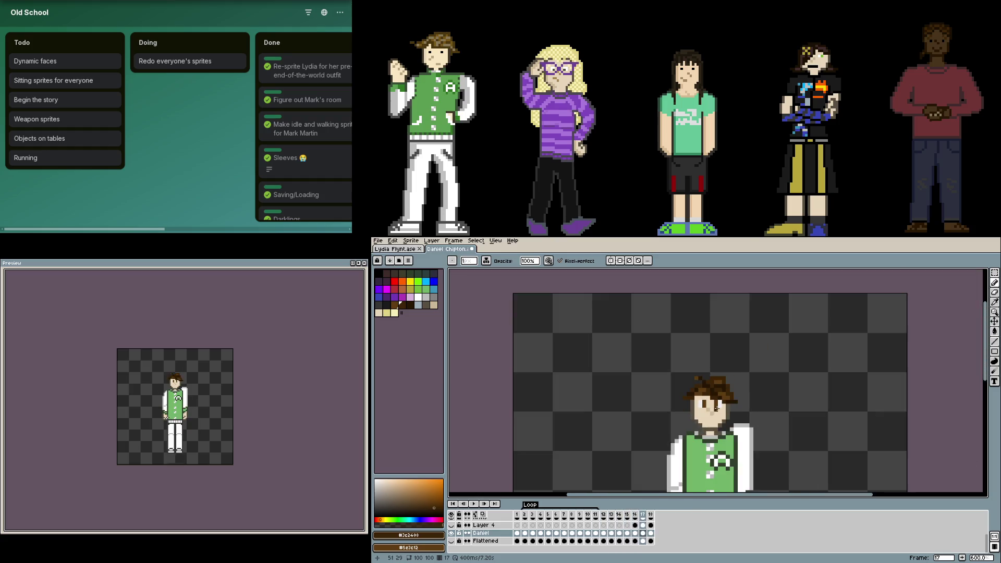
key("Right")
key("Right")
key("Right")
right_click(663, 389)
key("Up")
key("Up")
key("Up")
- Erase the eye tops on the Hair layer and paint dark brown brows on frame 17's body layer
key("e")
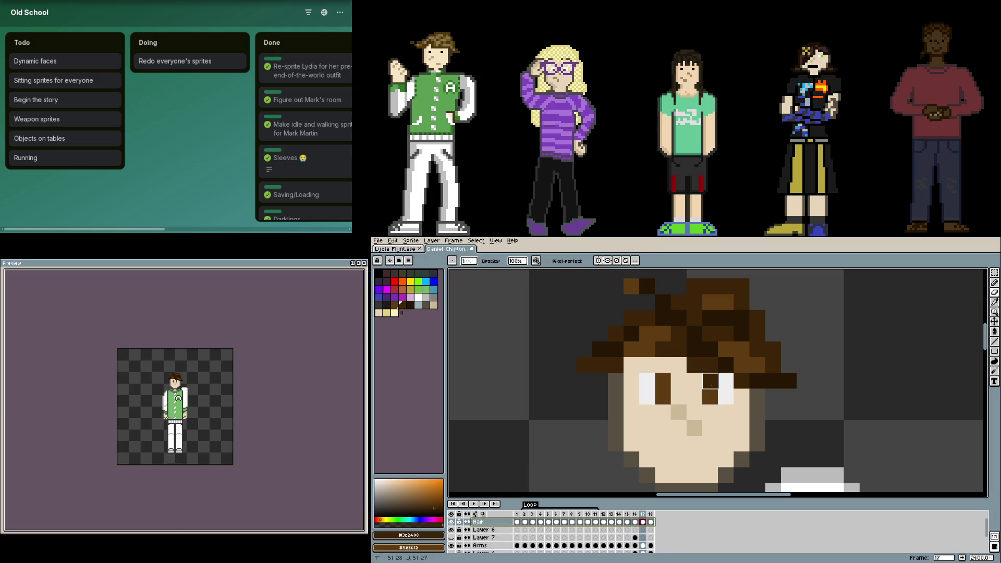
left_click_drag(726, 381, 678, 381)
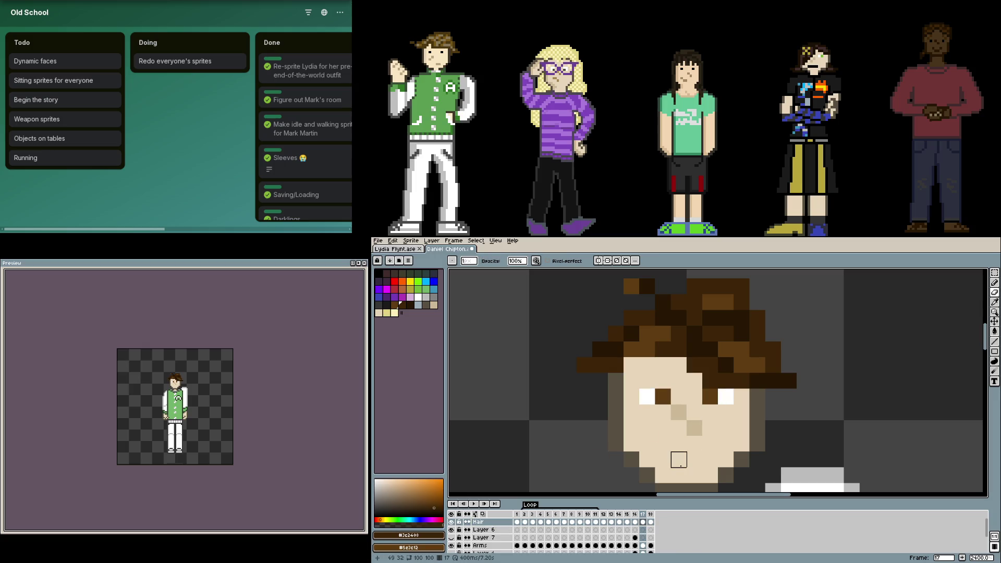
key("Down")
key("Down")
scroll(677, 446, "down", 2)
scroll(676, 443, "up", 4)
key("Down")
key("Down")
key("Down")
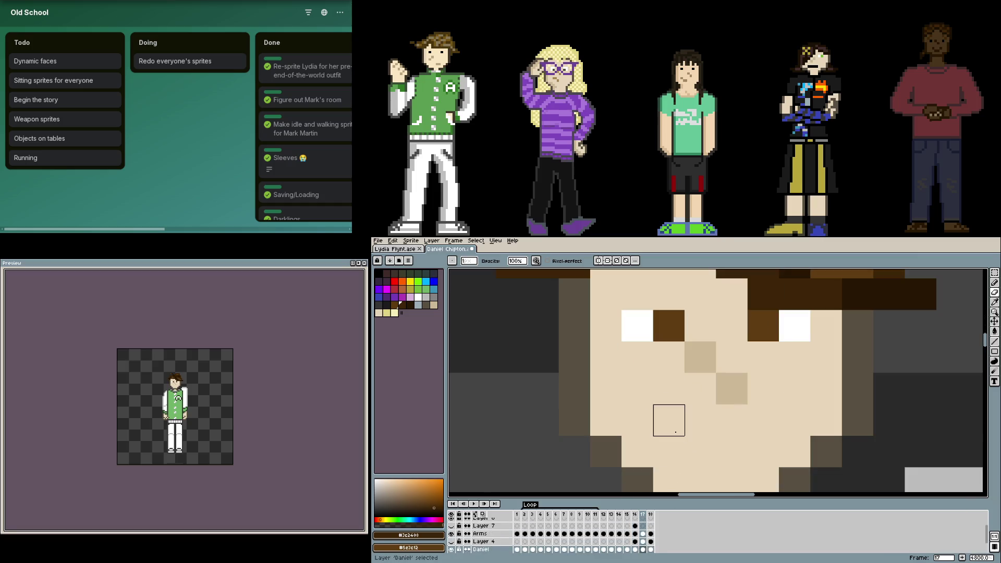
left_click_drag(669, 326, 669, 295)
left_click(637, 295)
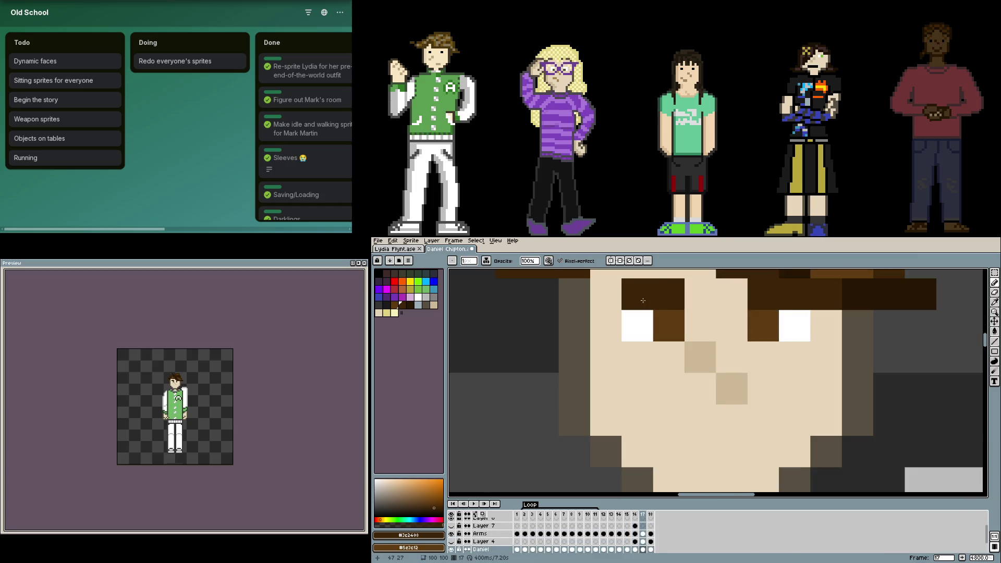
left_click(700, 327)
- Touch up frame 16's eye with light and brown pixels, then close Daniel's sprite file
key("Left")
left_click(728, 363)
right_click(742, 346)
scroll(783, 358, "down", 1)
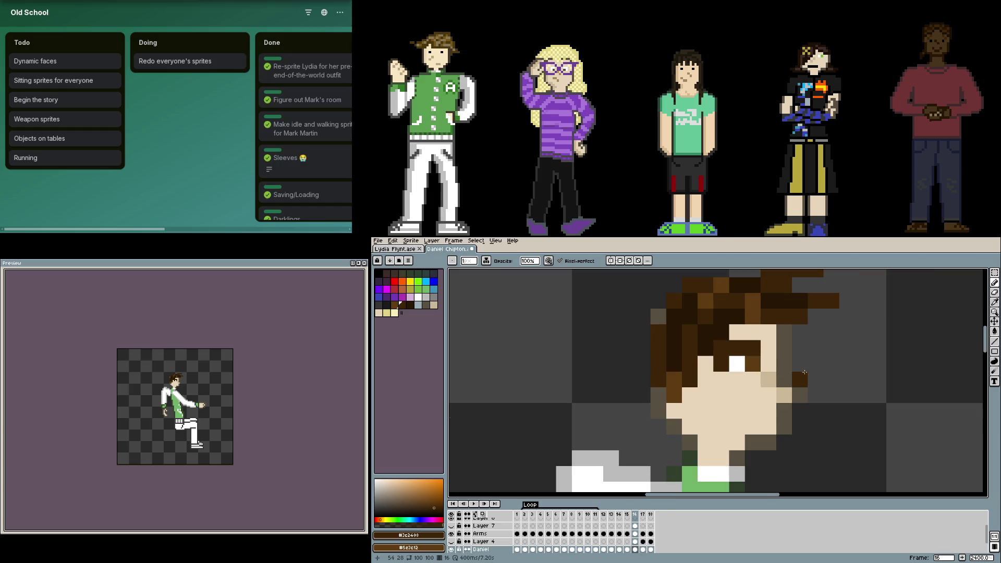
key("Right")
key("Right")
key("Right")
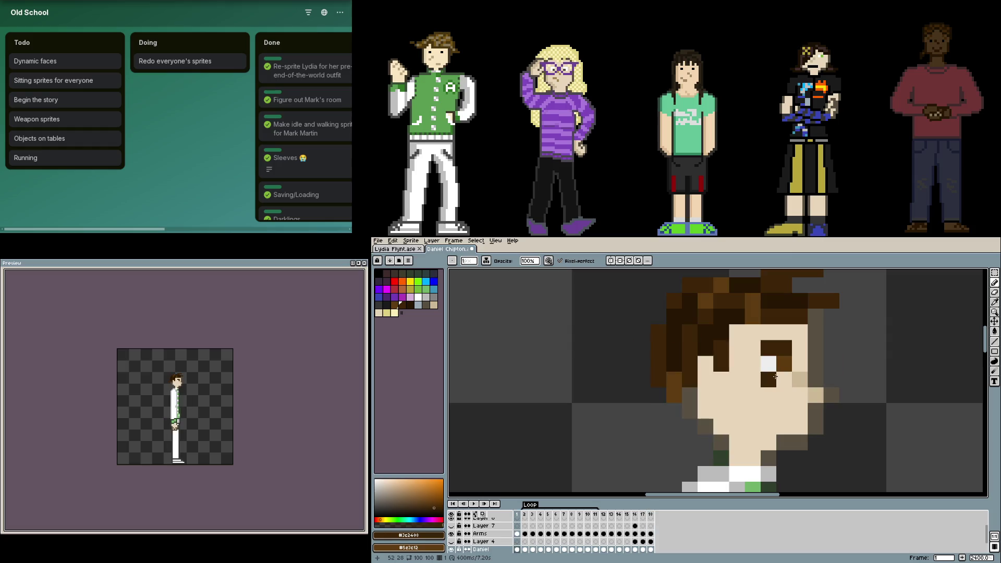
scroll(551, 296, "down", 1)
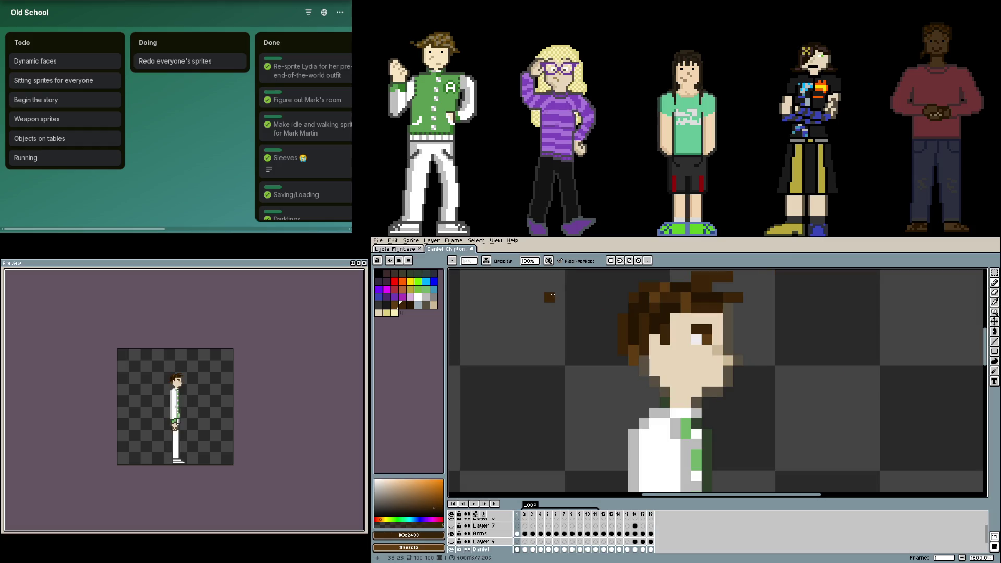
scroll(551, 302, "down", 1)
middle_click(436, 248)
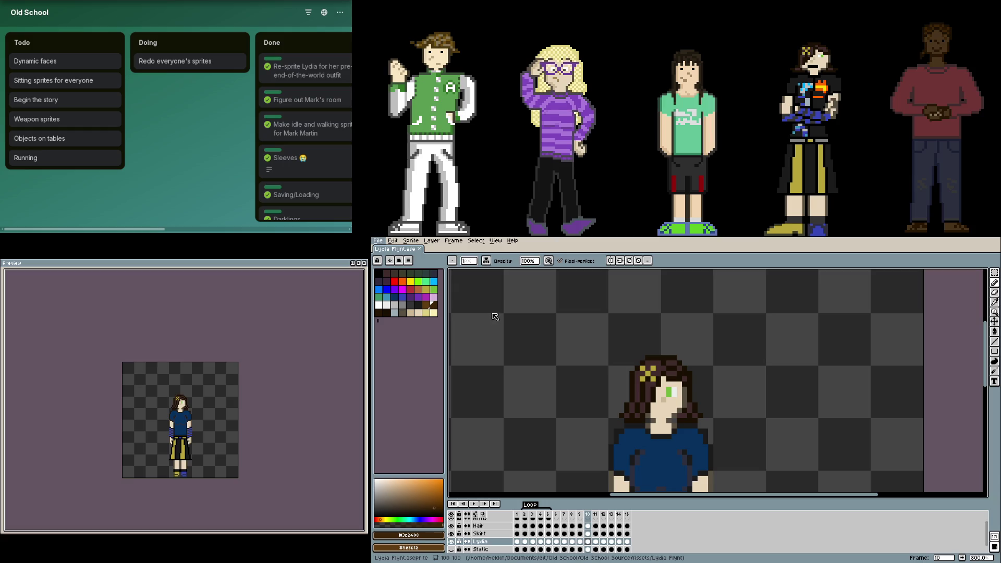
- Switch to Kristina Maylee's sprite and give frame 1's eye a white and cyan top row
key("ctrl+shift+t")
scroll(741, 401, "up", 3)
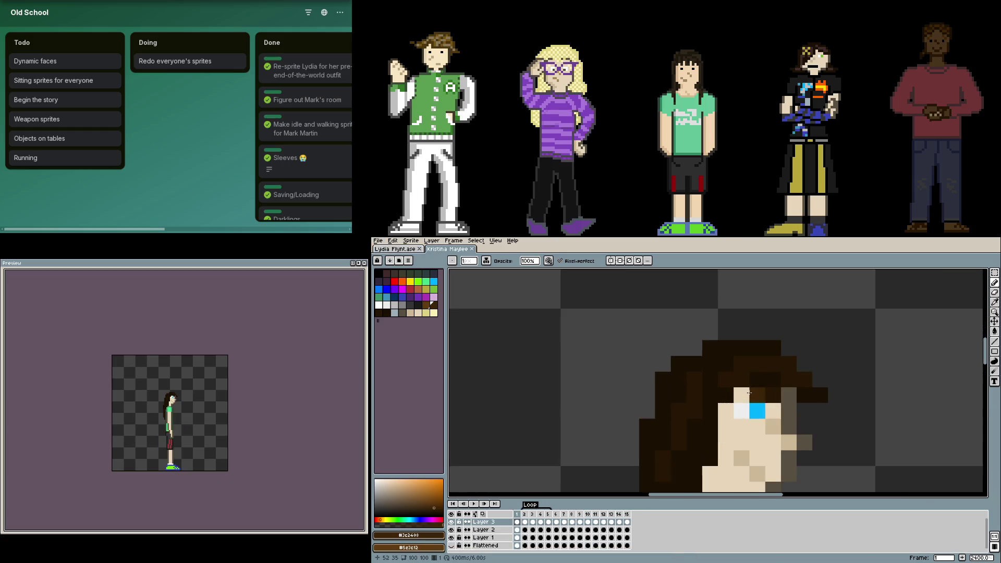
scroll(740, 401, "up", 1)
left_click(741, 401)
left_click(740, 387)
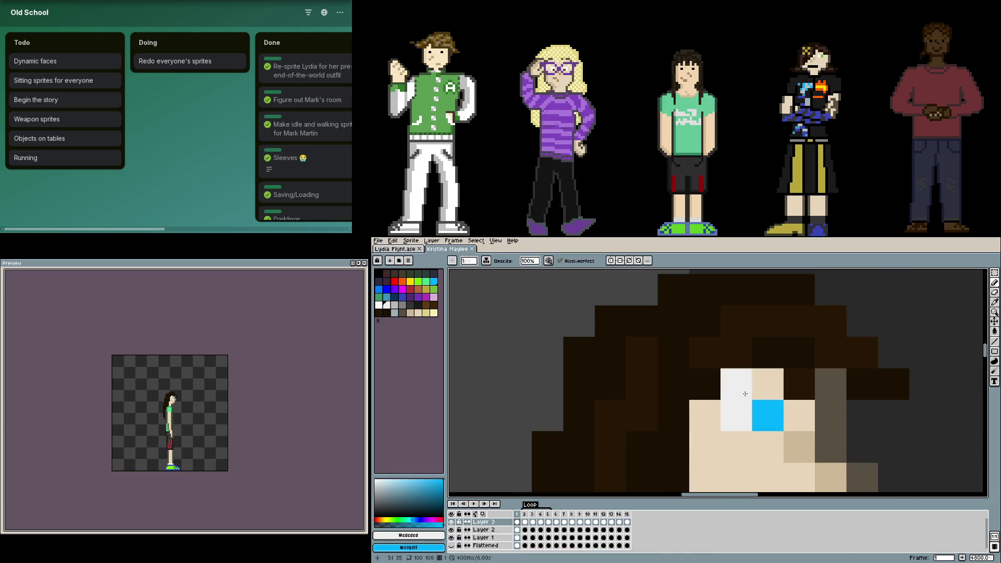
right_click(761, 387)
left_click(830, 415)
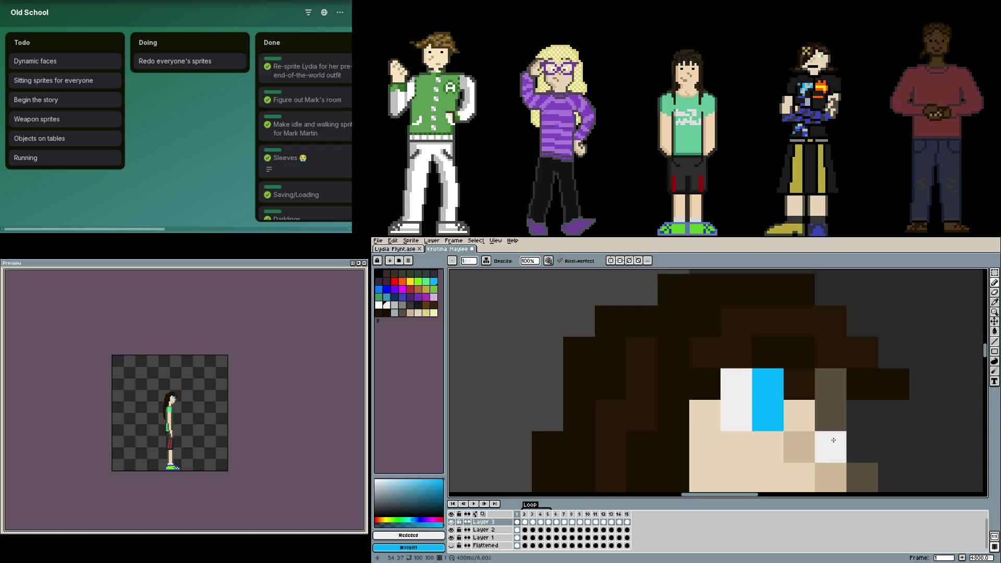
left_click_drag(820, 416, 743, 382)
- Add the white/cyan top row to frame 2's eye and darken the pixel beside it
key("Right")
right_click(690, 381)
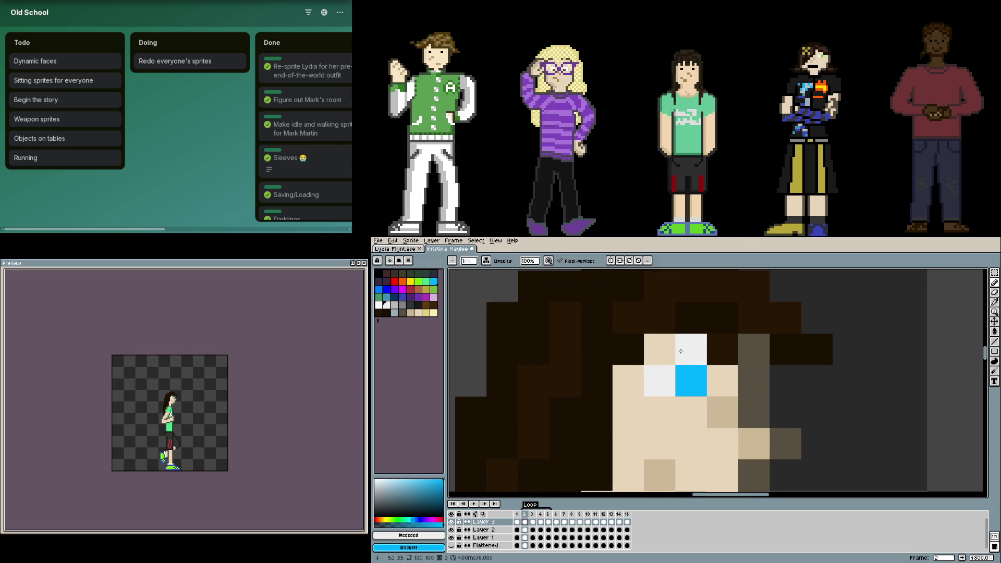
left_click(660, 350)
left_click(691, 350)
right_click(692, 350)
left_click(723, 412)
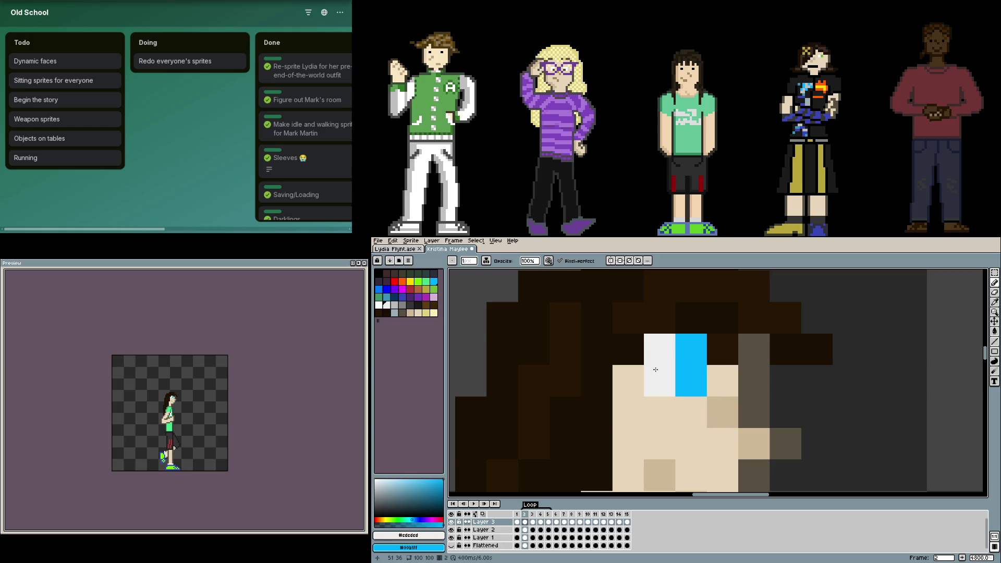
- Extend the eyes upward with white and cyan pixels on frames 3, 4 and 5
key("Right")
right_click(659, 380)
left_click(692, 412)
key("Right")
right_click(659, 412)
left_click(659, 349)
left_click(692, 350)
key("Right")
right_click(659, 412)
left_click(691, 412)
- Repaint frame 6's eye pixels white, panning across the face
key("Right")
left_click(633, 422)
left_click(691, 413)
left_click(660, 412)
left_click_drag(659, 412, 726, 352)
left_click(659, 337)
left_click(780, 387)
- Undo the misplaced pixels below the eyes and add the white/cyan top row to frame 6's left eye
right_click(757, 306)
right_click(789, 307)
left_click(756, 369)
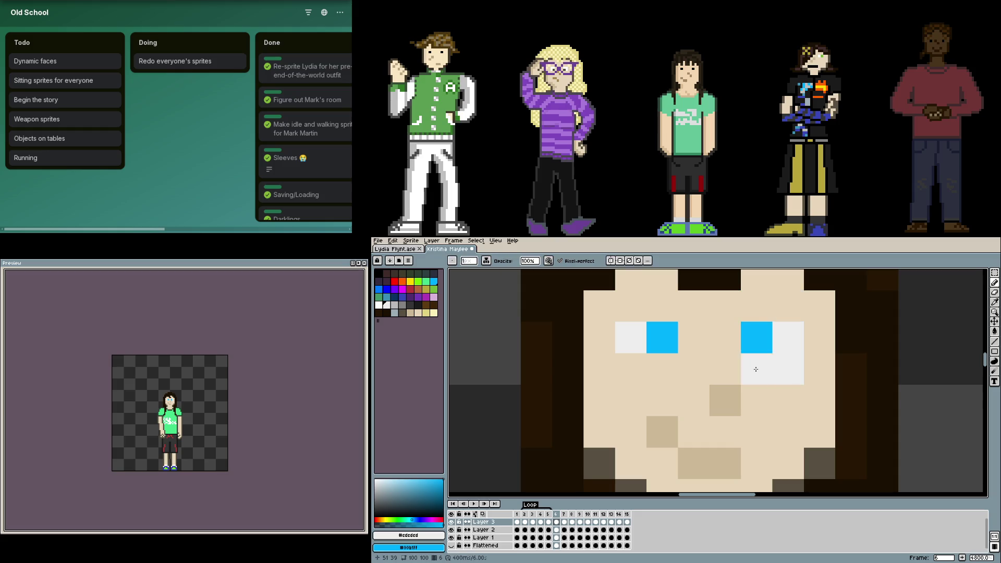
left_click(630, 370)
right_click(662, 369)
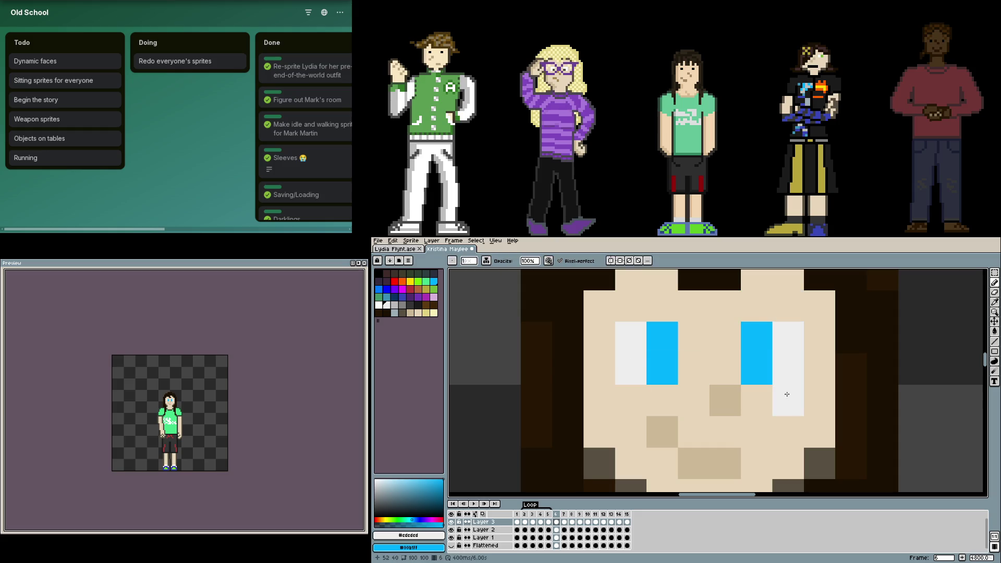
key("ctrl+z")
key("ctrl+z")
key("ctrl+z")
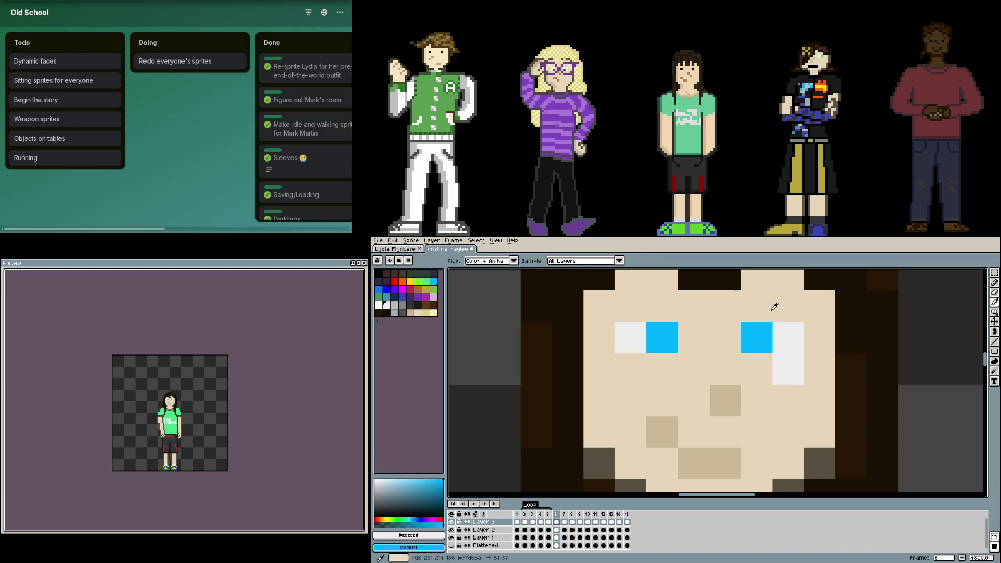
key("ctrl+z")
key("ctrl+z")
right_click(662, 305)
left_click(630, 306)
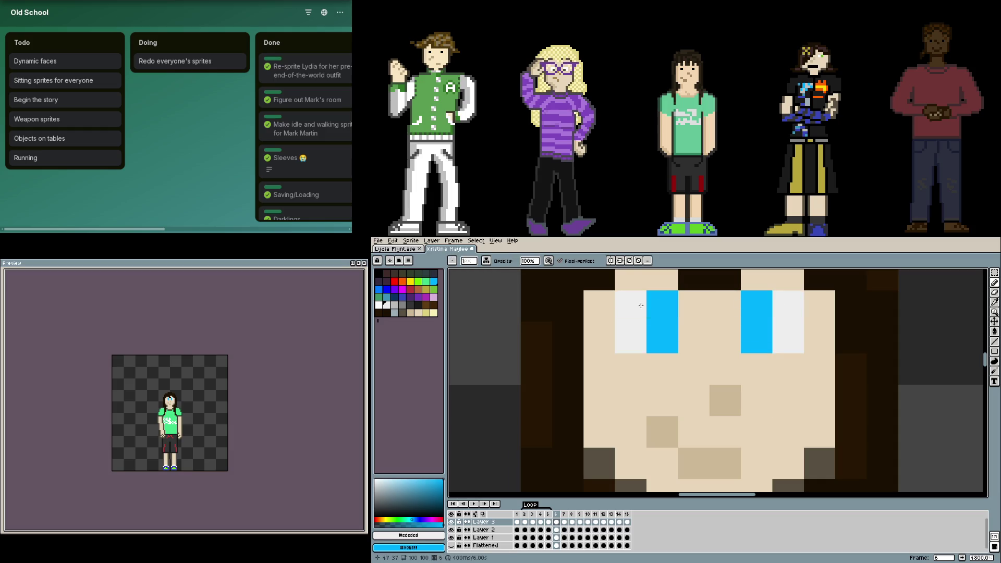
- Add the white and cyan top row to both eyes on frame 7
key("Right")
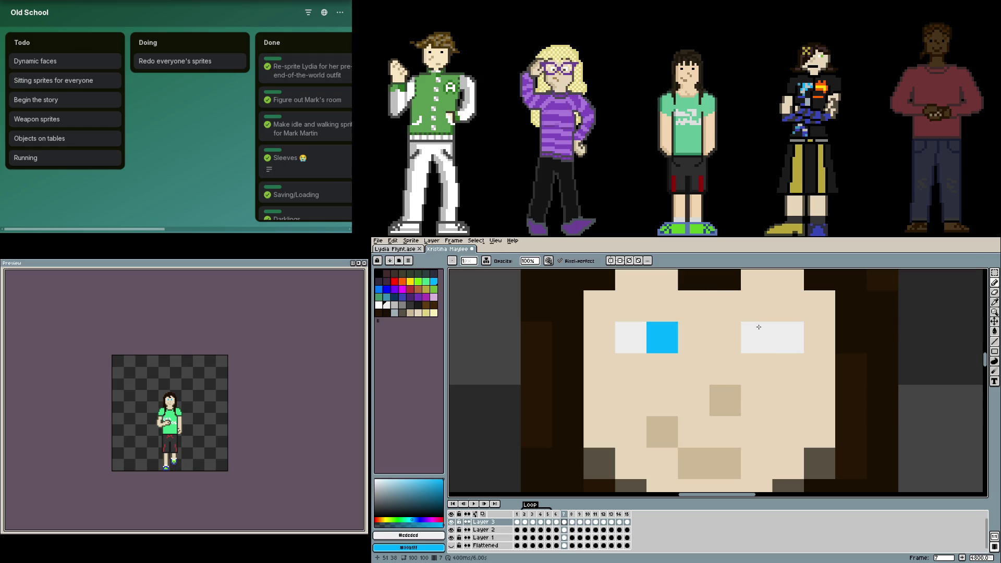
right_click(756, 306)
left_click(787, 306)
right_click(662, 306)
left_click(630, 306)
- Extend both of frame 8's eyes upward with a white/cyan top row
key("Right")
right_click(662, 337)
left_click(631, 337)
right_click(756, 337)
left_click(787, 337)
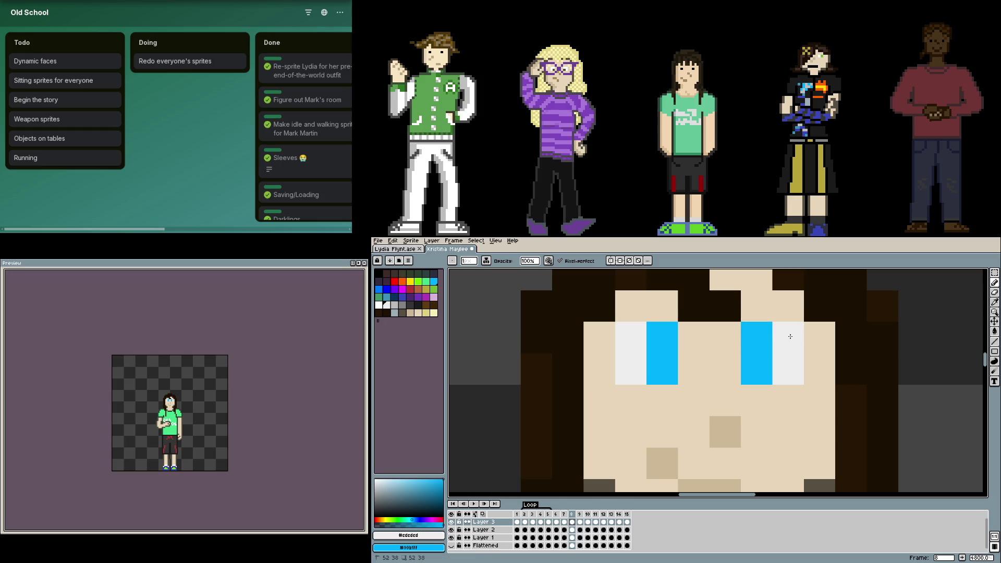
- Extend both of frame 9's eyes upward with a white/cyan top row
key("Right")
right_click(756, 306)
left_click(787, 306)
right_click(662, 306)
left_click(631, 306)
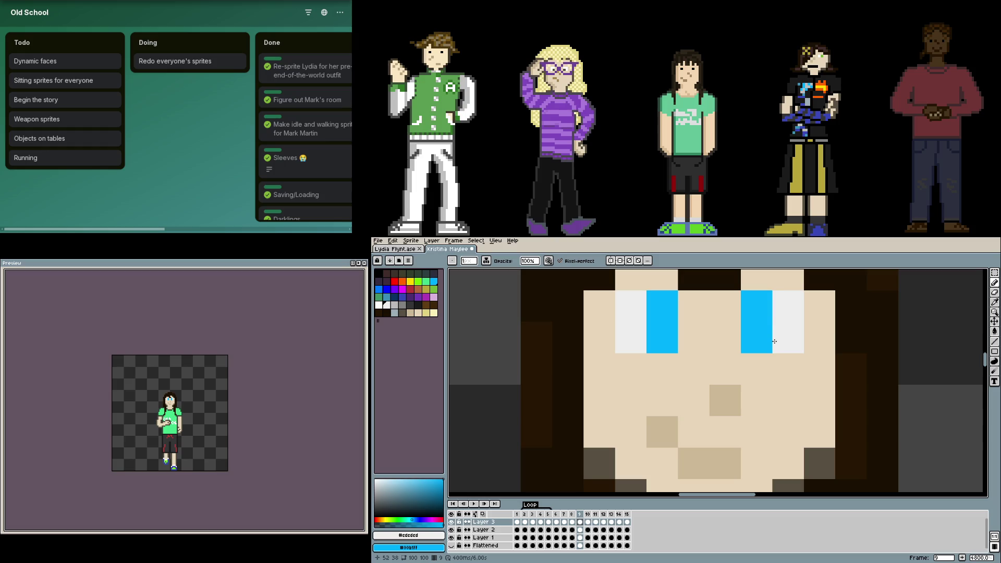
- Extend both of frame 10's eyes upward, then step on through the frames
key("Right")
right_click(662, 337)
left_click(631, 336)
right_click(756, 337)
left_click(786, 337)
key("Right")
key("Right")
key("Right")
key("Right")
key("Right")
key("Right")
scroll(755, 356, "up", 2)
scroll(704, 422, "down", 2)
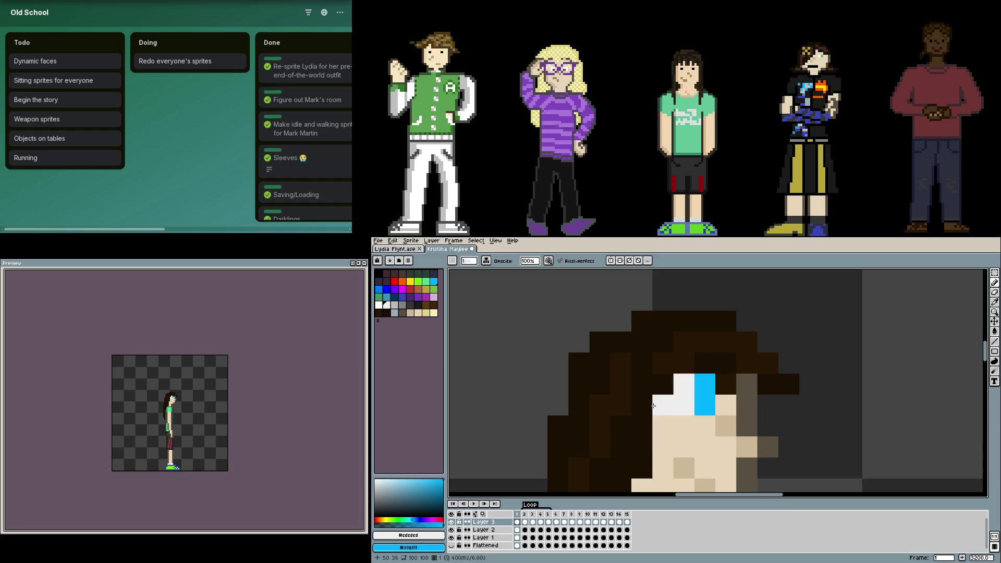
scroll(652, 405, "up", 2)
- Paint grey shading pixels below and beside the side-view eye from palette swatches
left_click(421, 310)
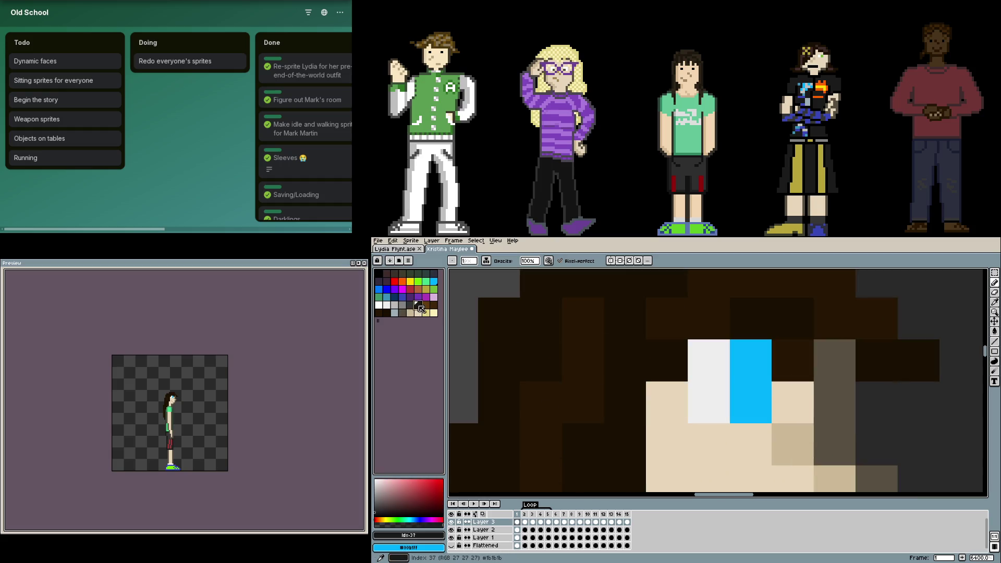
left_click(386, 312)
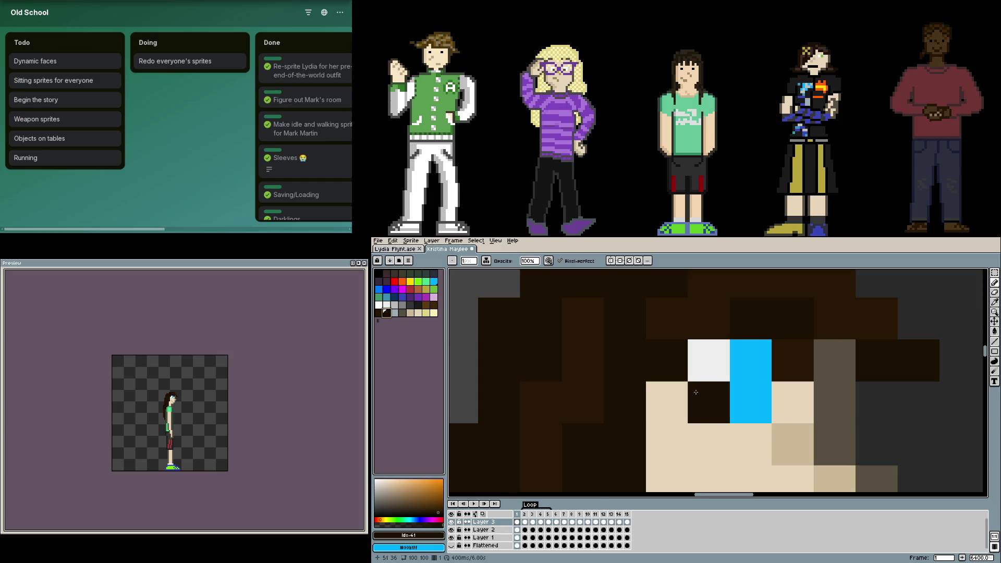
left_click(714, 445)
scroll(712, 443, "down", 3)
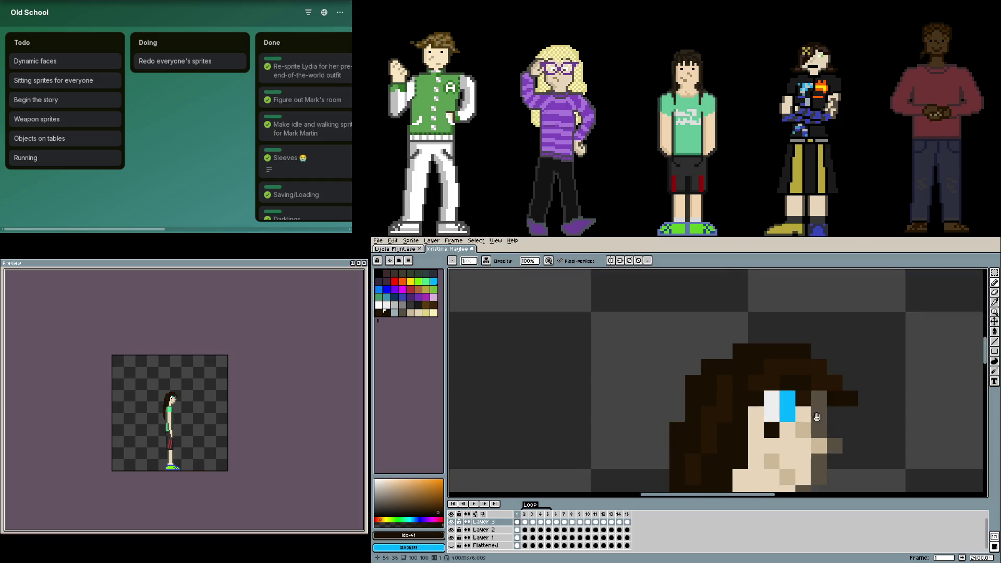
scroll(655, 341, "up", 1)
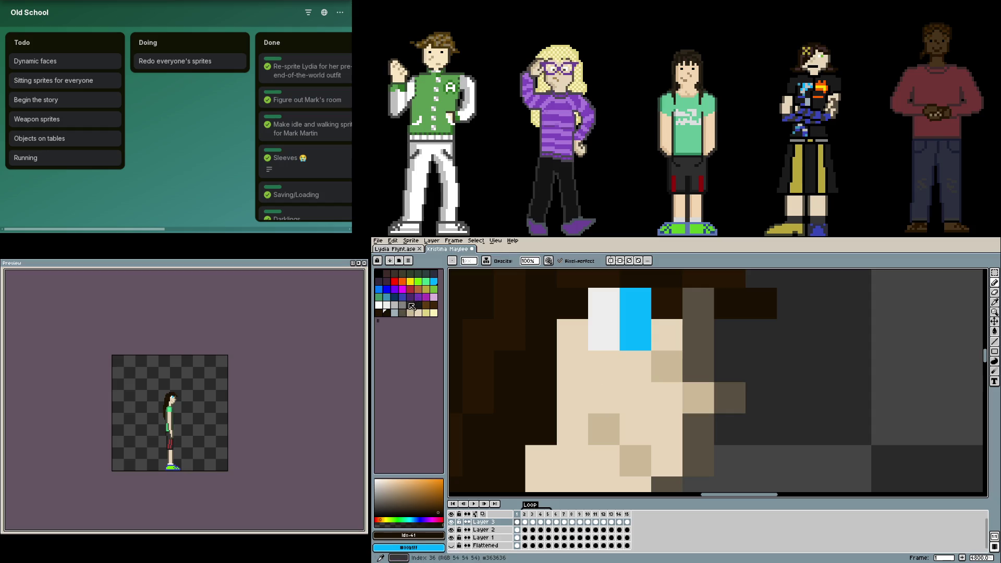
left_click(406, 311)
left_click(605, 366)
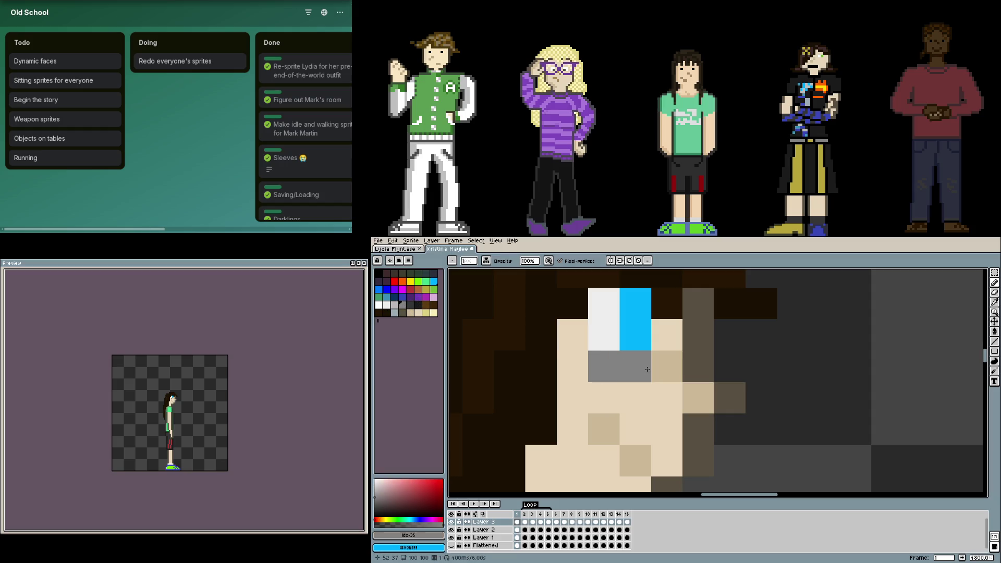
left_click(423, 300)
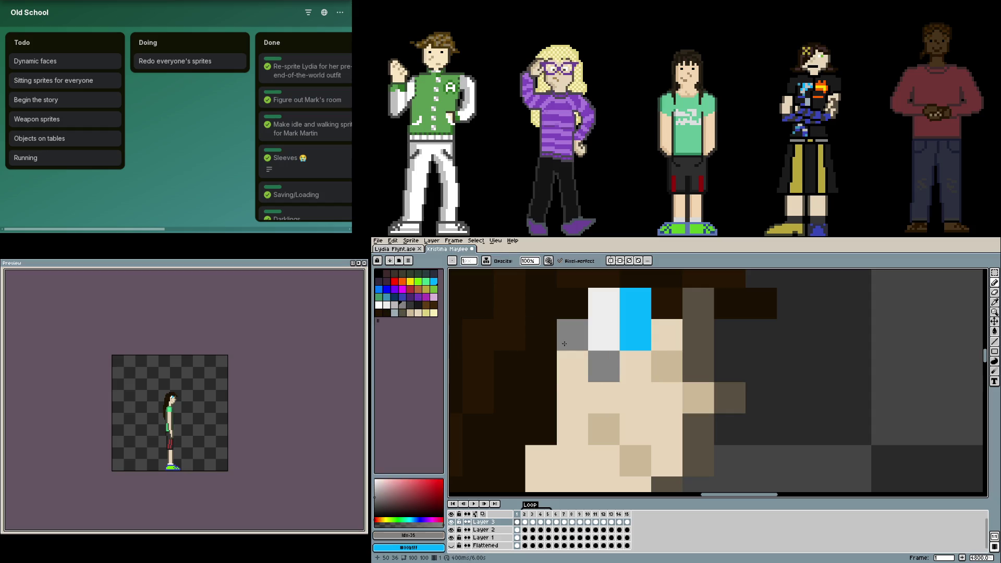
left_click_drag(604, 366, 572, 366)
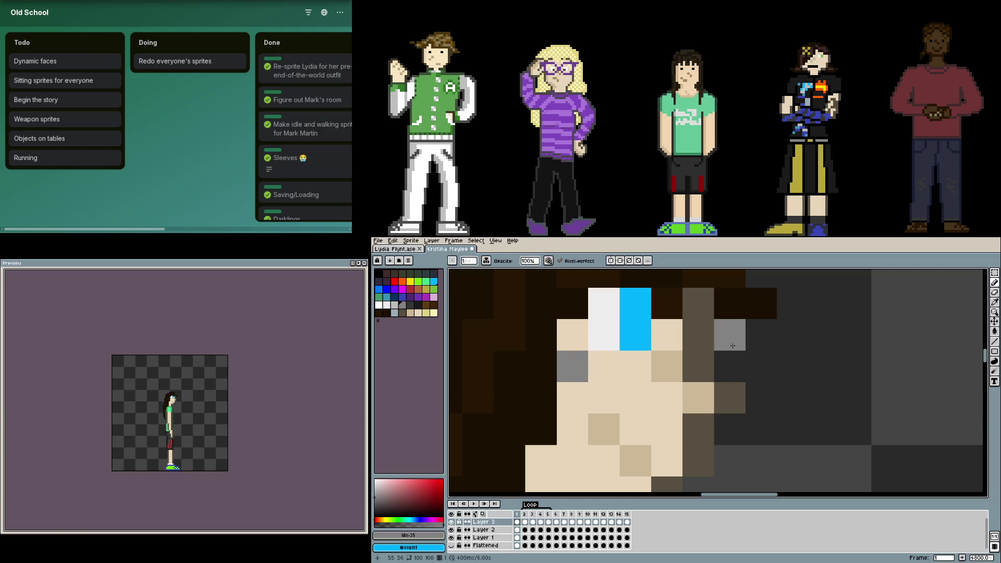
- Try black pixels at the outer eye corners on frame 10, then undo them
key("Right")
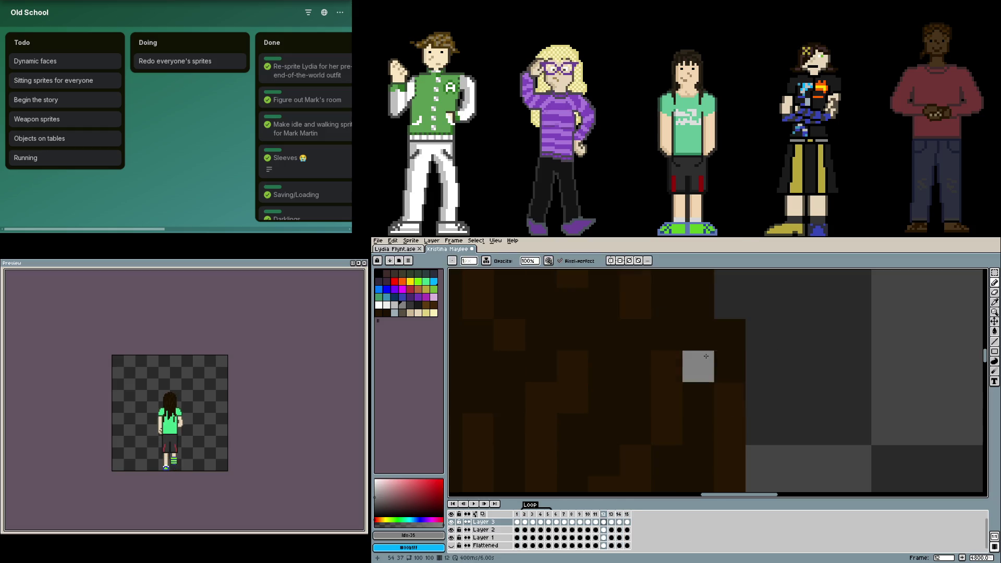
key("Left")
key("Left")
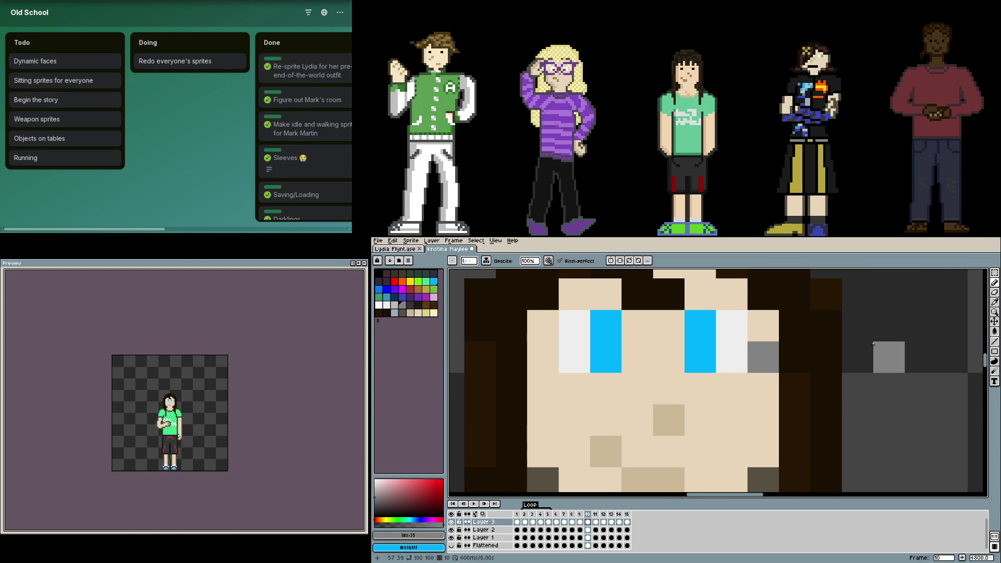
left_click(418, 311)
left_click(543, 357)
left_click(731, 357)
key("ctrl+z")
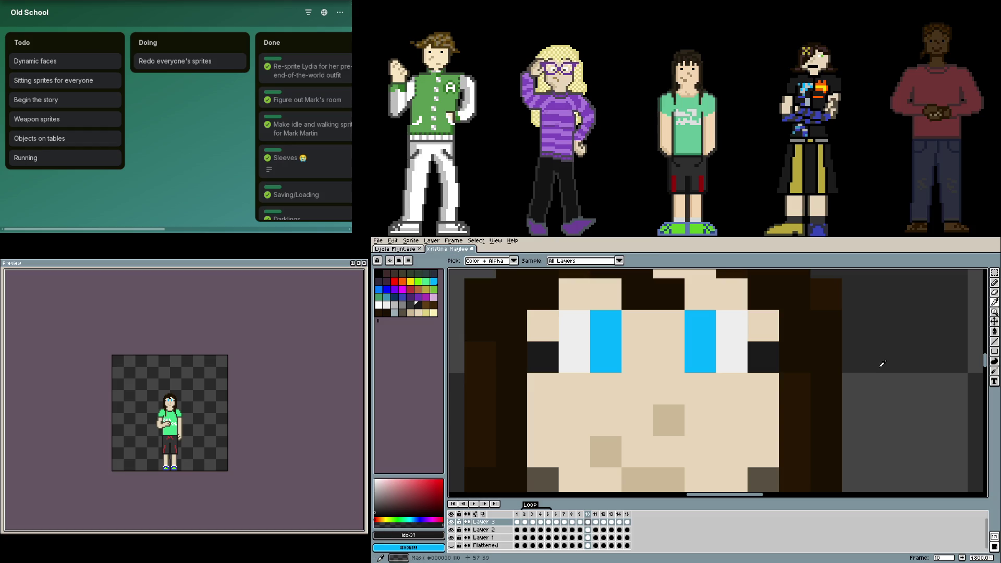
key("ctrl+z")
key("ctrl+z")
key("alt")
- Try black pixels under the eye whites, then undo those as well
left_click(731, 356)
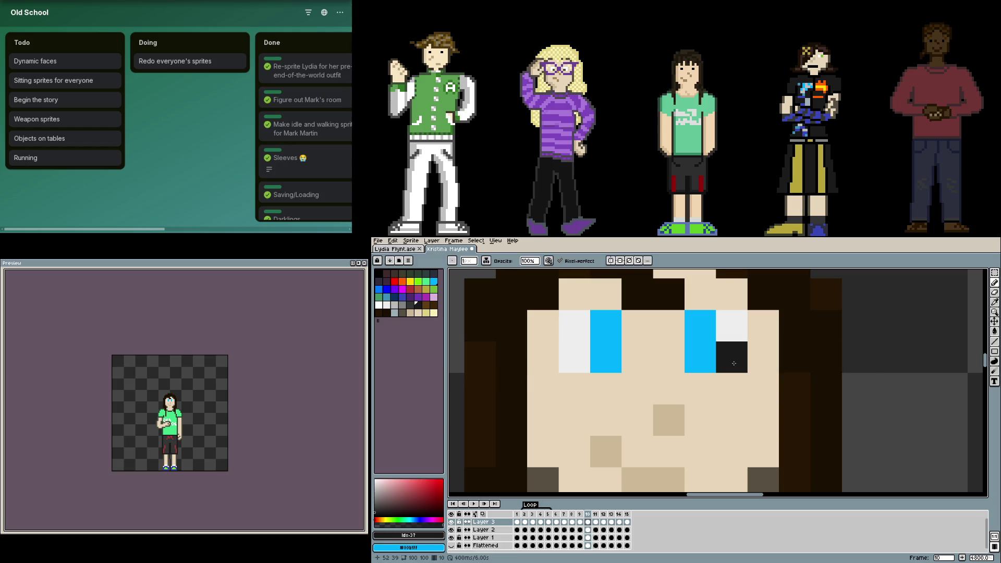
left_click(574, 357)
key("ctrl+z")
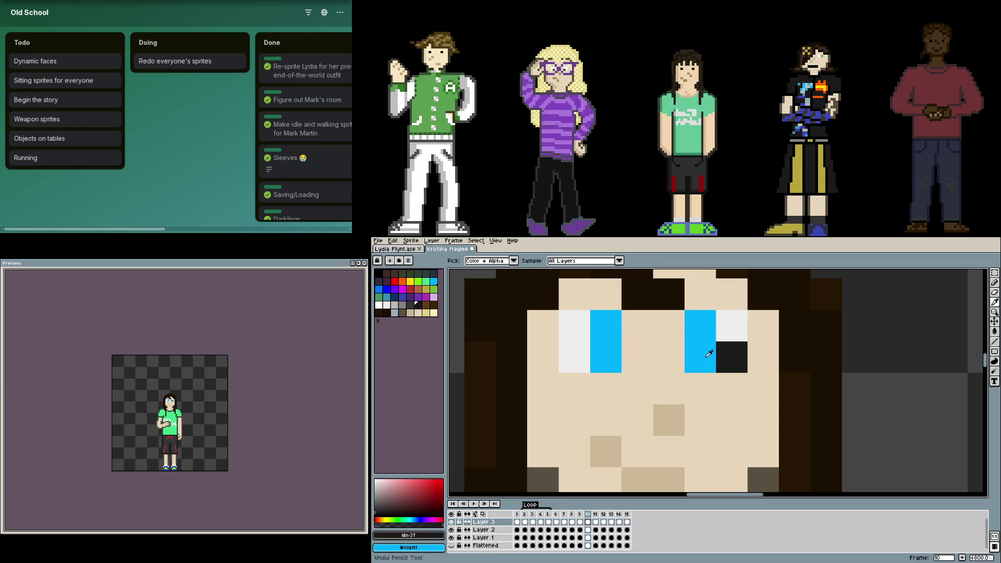
key("ctrl+z")
left_click(701, 388)
left_click(731, 389)
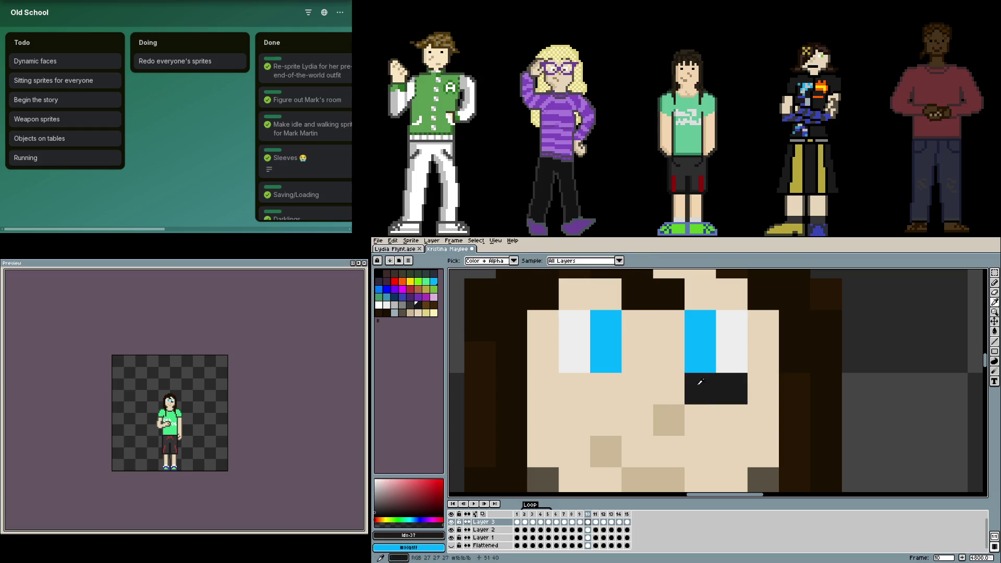
key("ctrl+z")
key("ctrl+z")
scroll(722, 379, "down", 2)
- Review the frames, close Kristina's sprite and move to Mark Martin's side-view frame
key("Right")
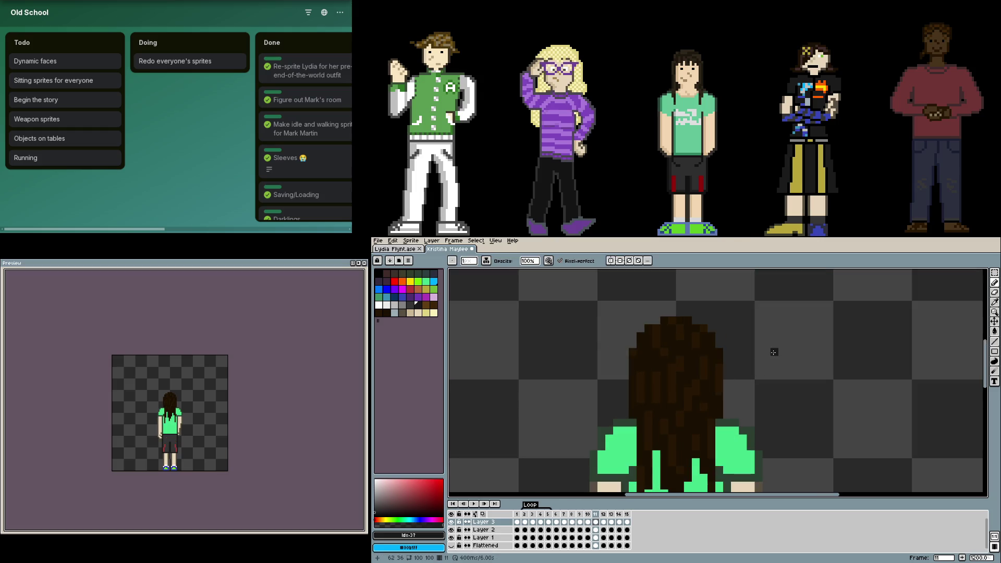
scroll(781, 353, "down", 2)
scroll(782, 353, "up", 2)
key("Right")
scroll(788, 353, "up", 1)
scroll(789, 352, "down", 1)
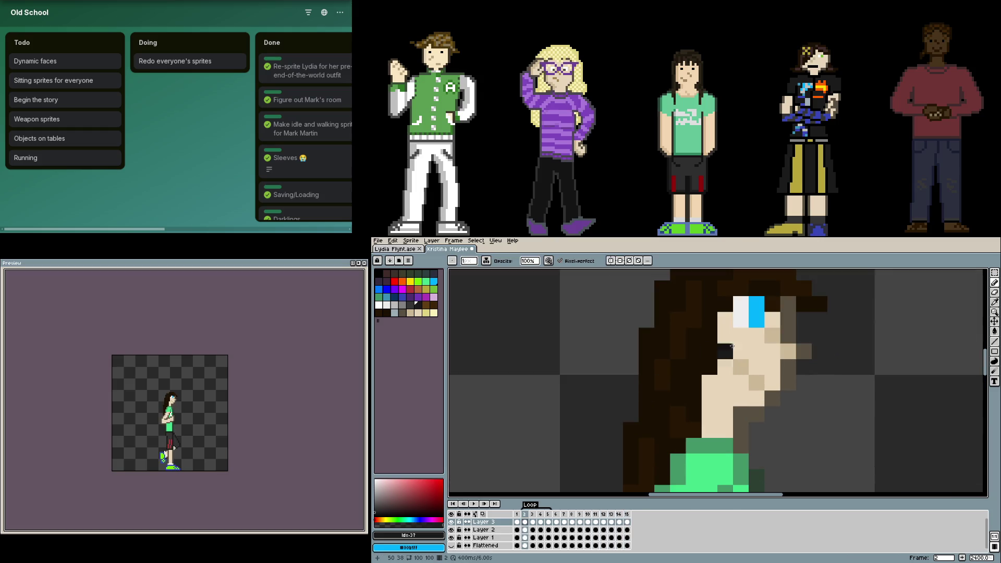
key("Left")
scroll(778, 344, "down", 1)
key("Left")
scroll(773, 335, "up", 1)
key("Left")
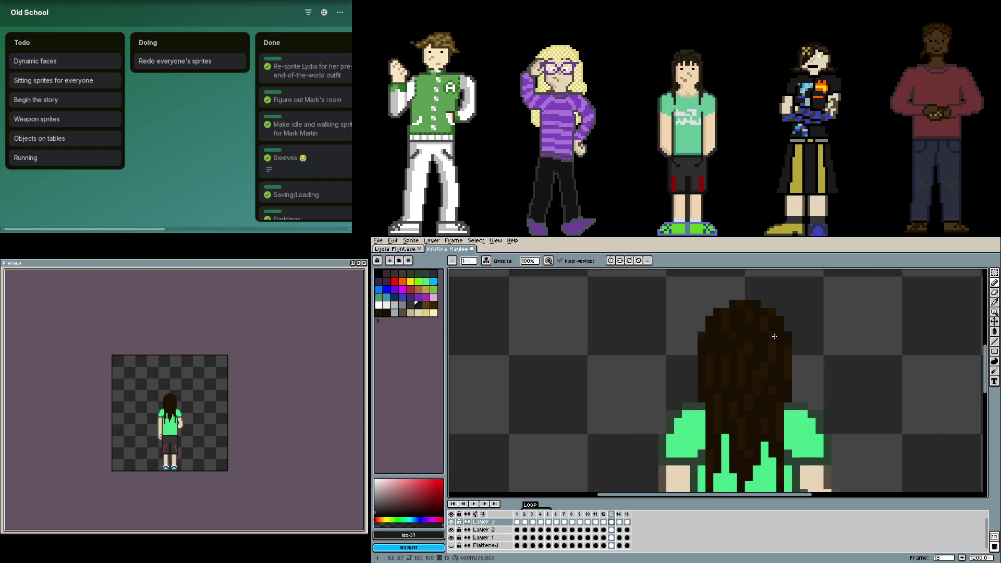
key("Right")
key("Right")
key("Right")
key("Left")
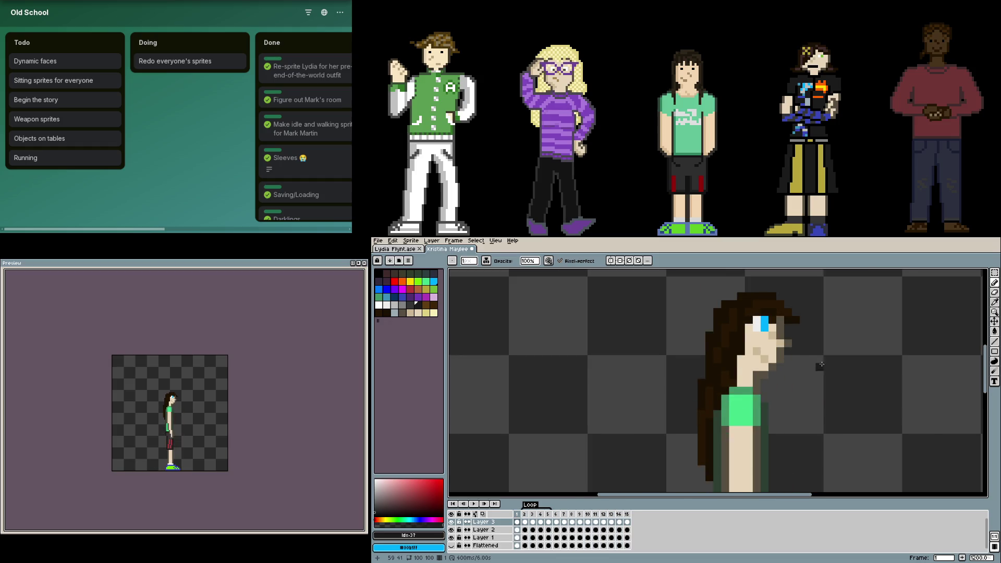
scroll(704, 329, "down", 1)
scroll(688, 327, "up", 1)
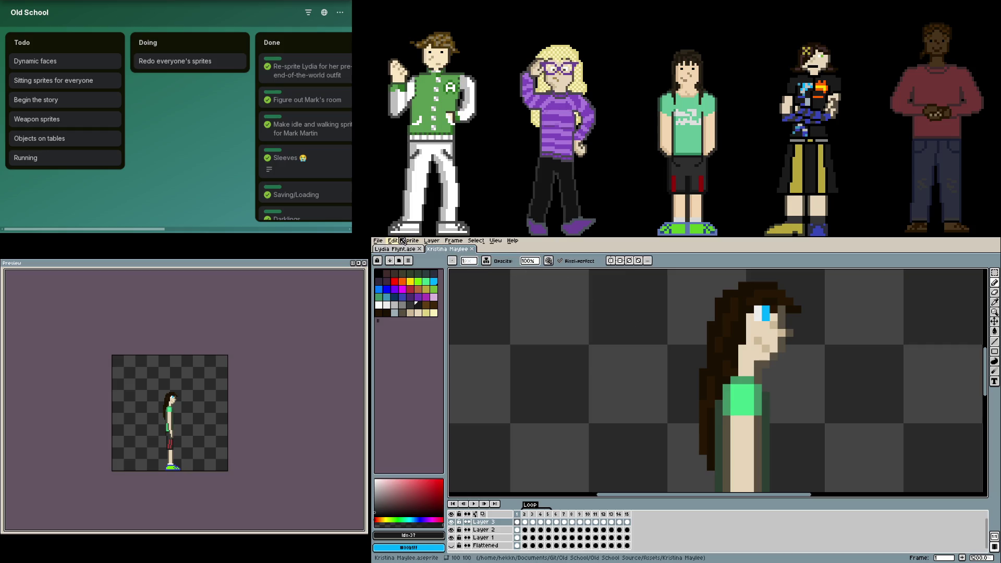
middle_click(448, 249)
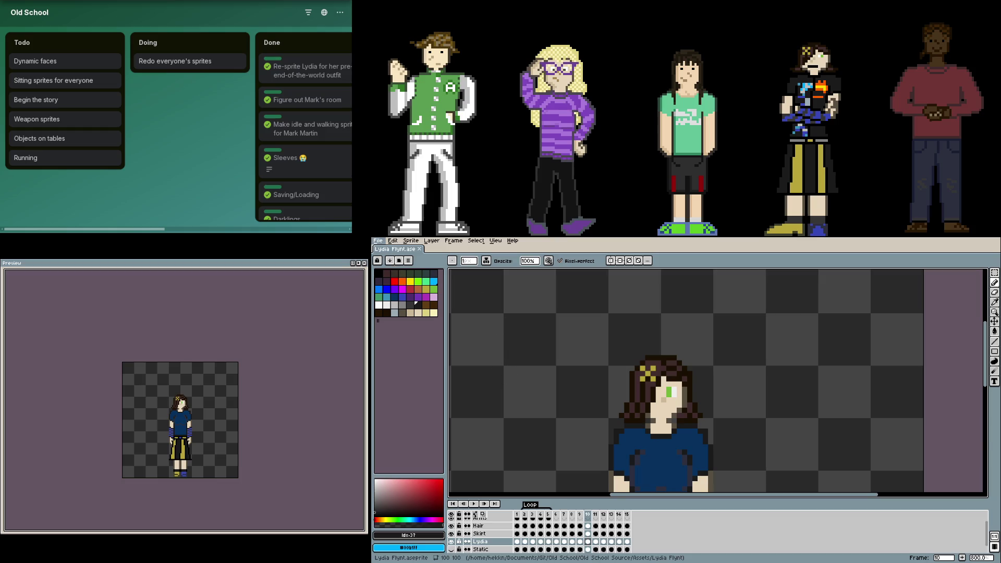
scroll(736, 375, "up", 5)
key("Right")
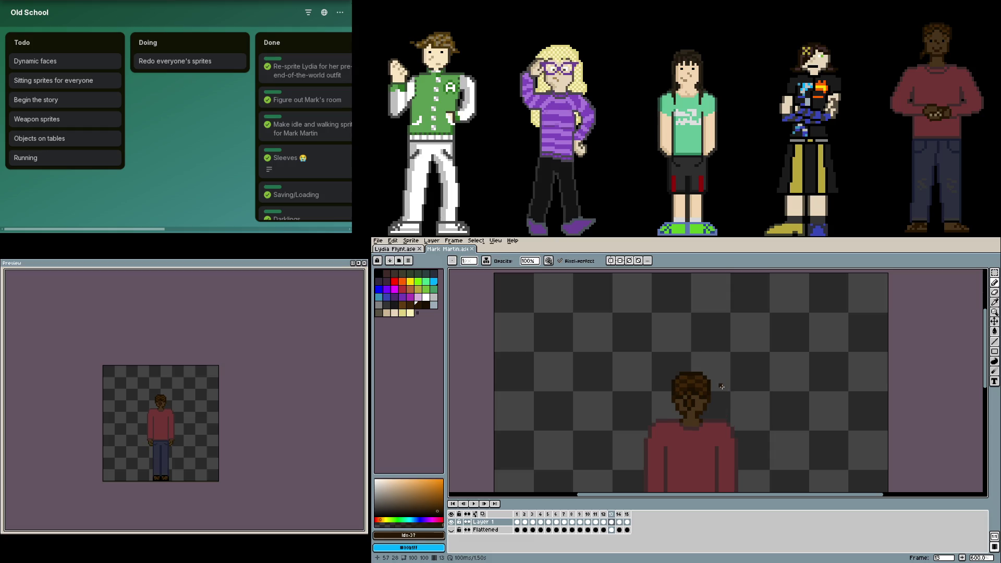
scroll(721, 387, "up", 3)
scroll(721, 387, "down", 2)
- Add white pixels and a dark brown neighbour to Mark Martin's eye on the first frame
key("Right")
key("Right")
key("Right")
scroll(698, 387, "up", 2)
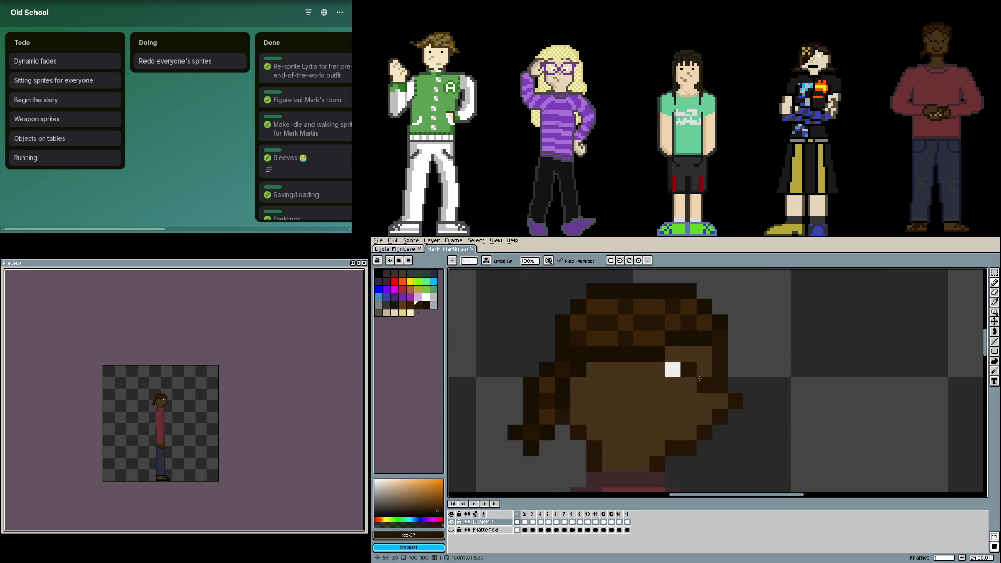
left_click(673, 369, "alt")
left_click(672, 386)
left_click(690, 383, "alt")
left_click(685, 371)
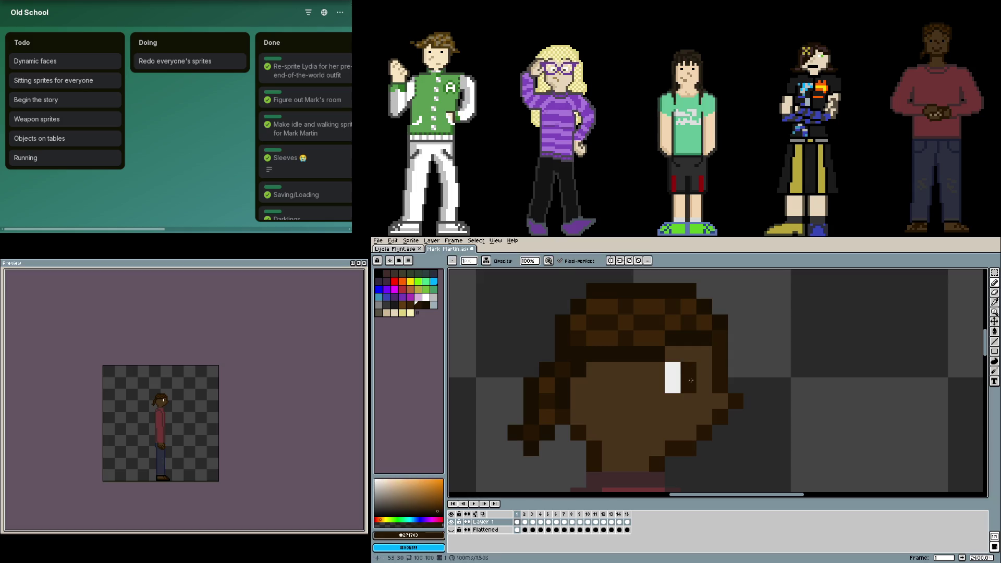
scroll(586, 363, "right", 3)
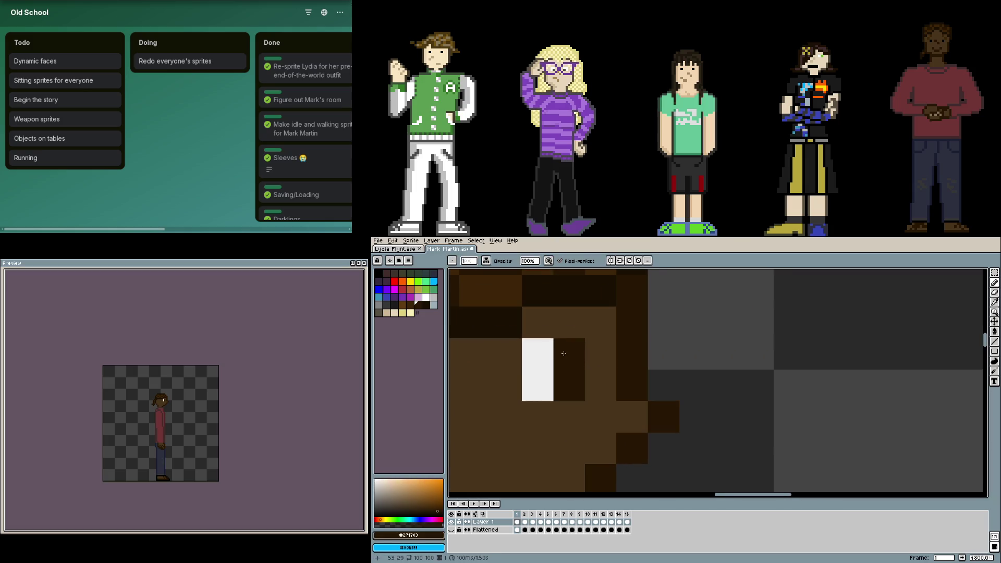
scroll(571, 363, "up", 1)
left_click(544, 346)
- Add the extra white eye pixel on frames 2 through 5
key("b")
left_click(663, 354)
scroll(664, 353, "left", 2)
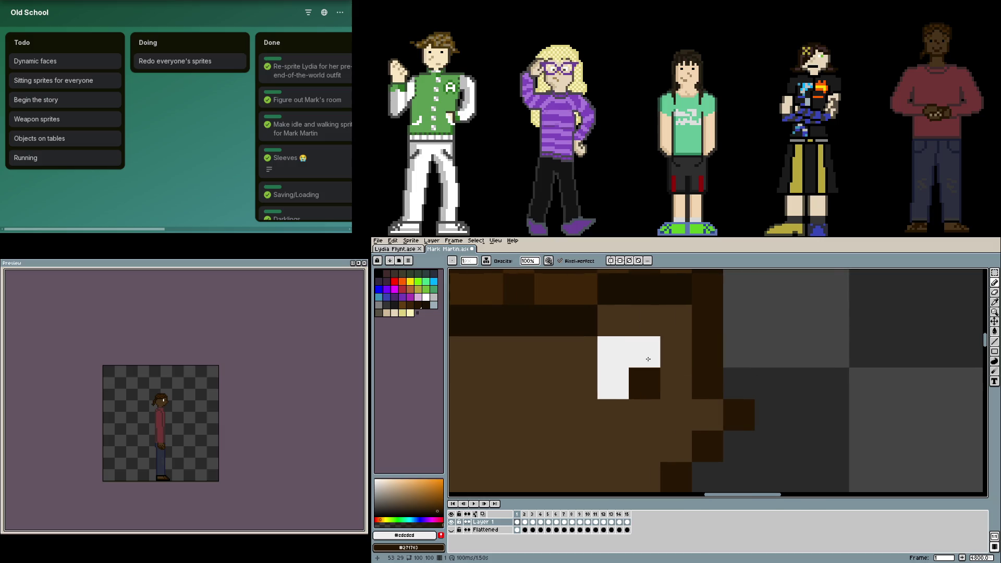
key("Right")
left_click(638, 379)
key("Right")
left_click(613, 414)
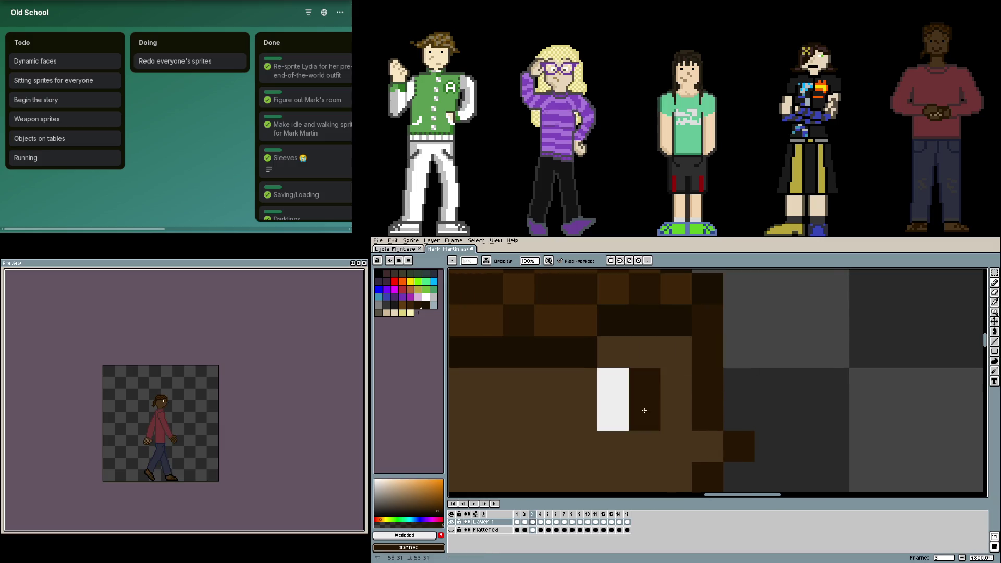
key("Right")
left_click(613, 399)
key("Right")
- Repaint the white and dark eye pixels on frames 5 and 6, including the left eye
right_click(644, 414)
key("Right")
left_click(582, 383)
right_click(588, 391)
left_click(613, 383)
scroll(688, 376, "left", 2)
scroll(625, 372, "left", 2)
left_click(599, 369)
left_click(645, 371)
right_click(644, 371)
- Fix the eye whites on frames 7 and 8, undoing a stray white pixel
key("Right")
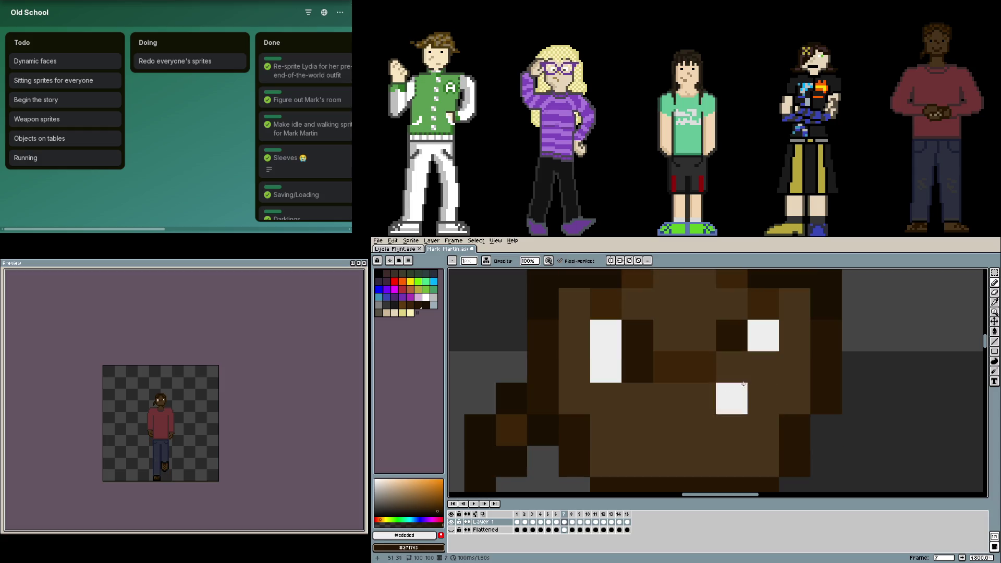
left_click(748, 372)
key("Right")
left_click(762, 399)
right_click(732, 399)
left_click(575, 398)
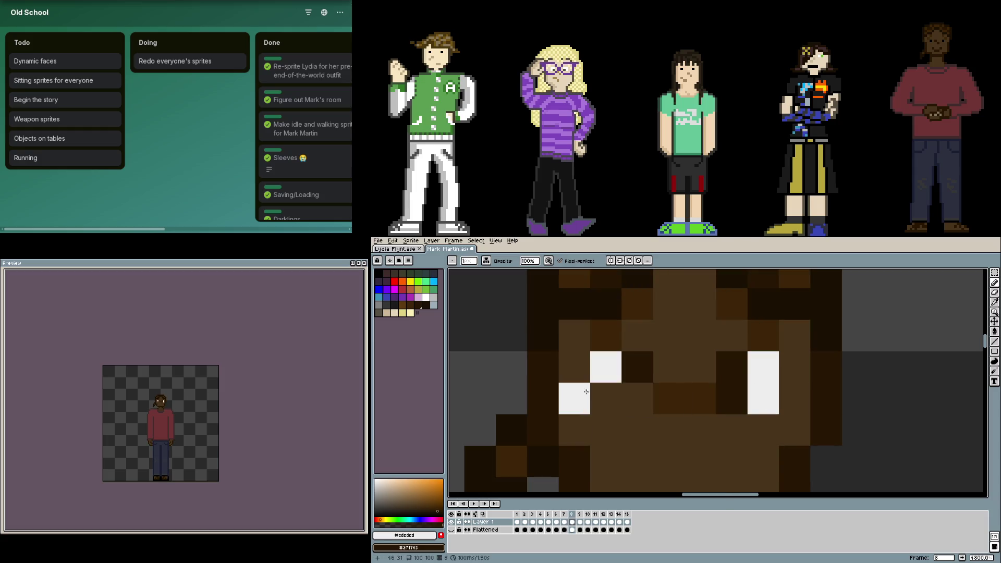
left_click(606, 399)
left_click(628, 395)
key("ctrl+z")
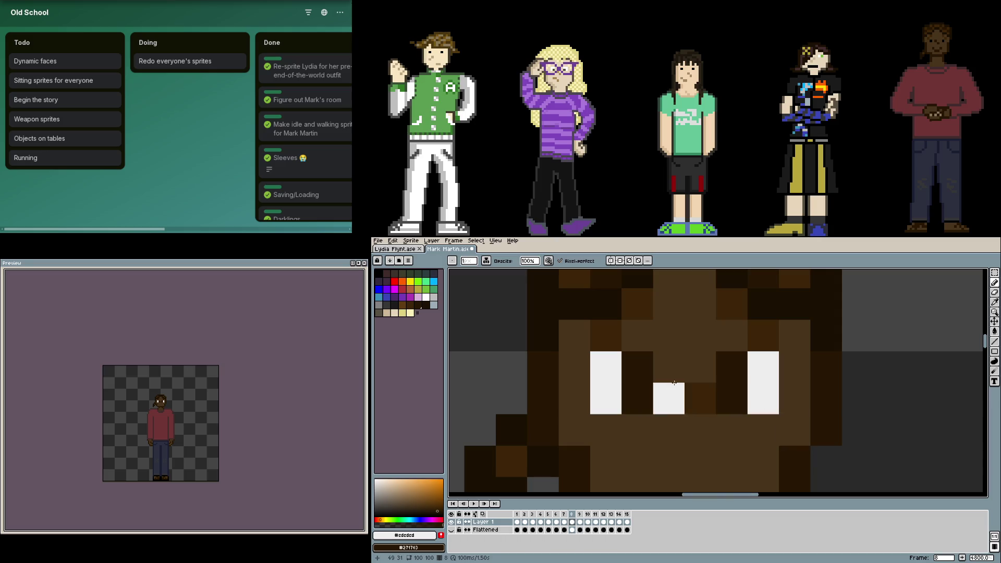
- Compare the remaining frames, zoom out, play the animation and close Mark Martin's sprite
key("Right")
key("Left")
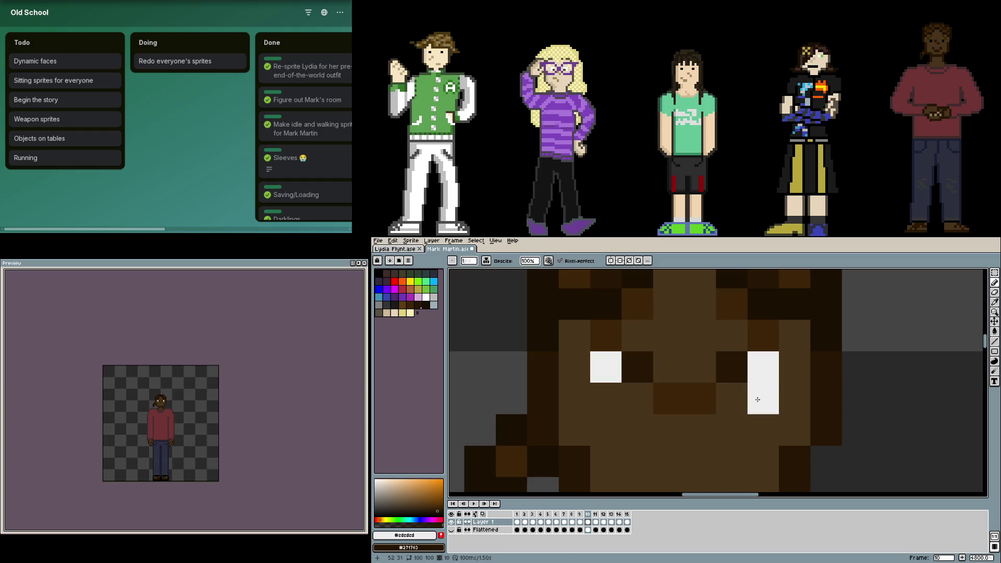
key("Right")
key("Right")
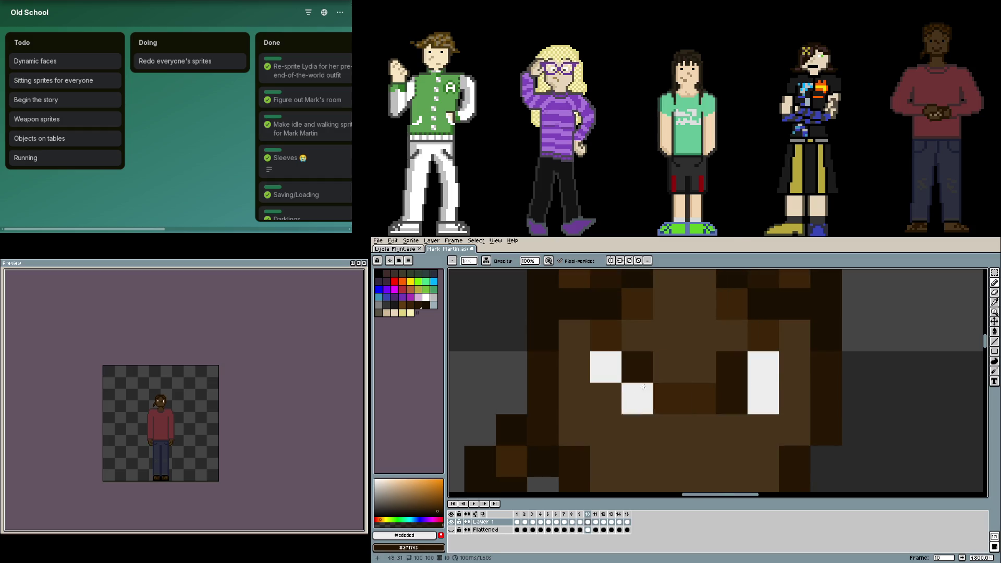
key("Right")
key("minus")
key("Return")
key("minus")
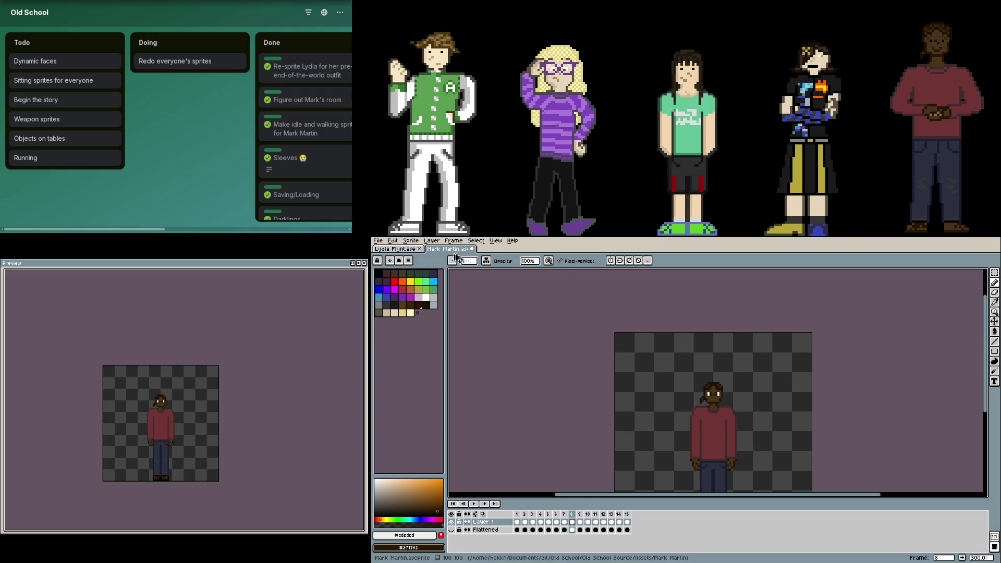
left_click(471, 249)
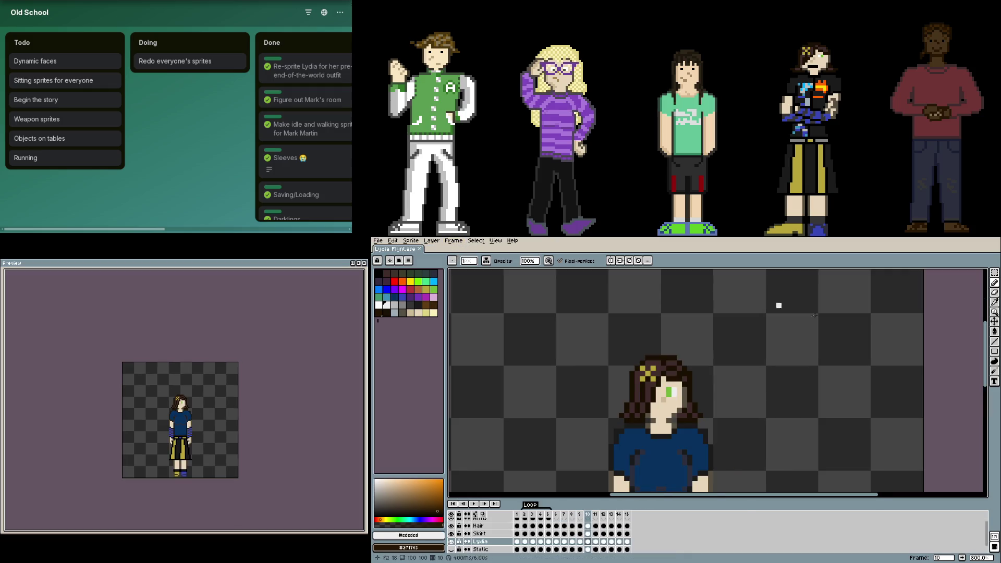
scroll(655, 348, "down", 2)
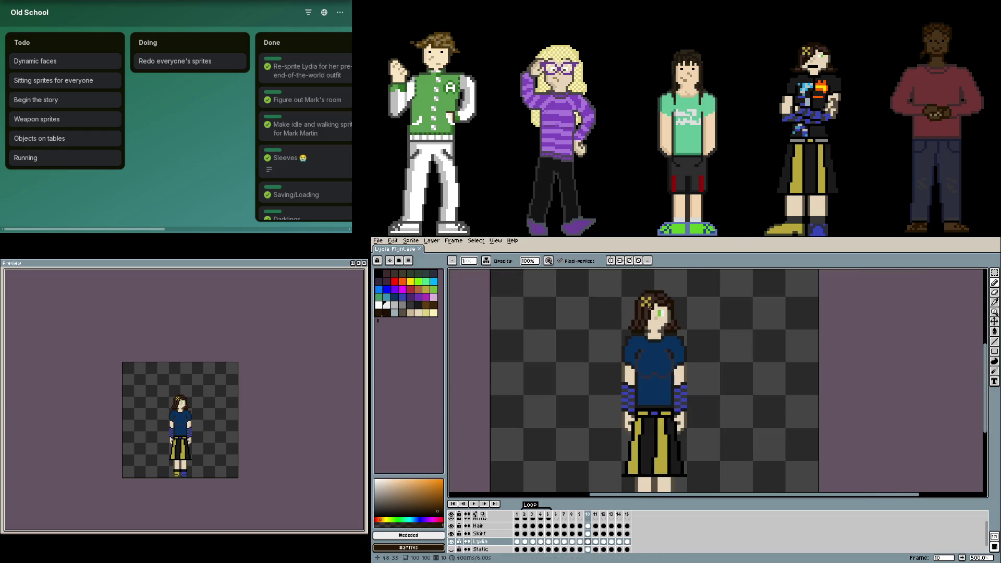
- Centre Lydia Flynt's sprite in the view and toggle the Preview window off and back on with F7
left_click_drag(649, 313, 594, 301)
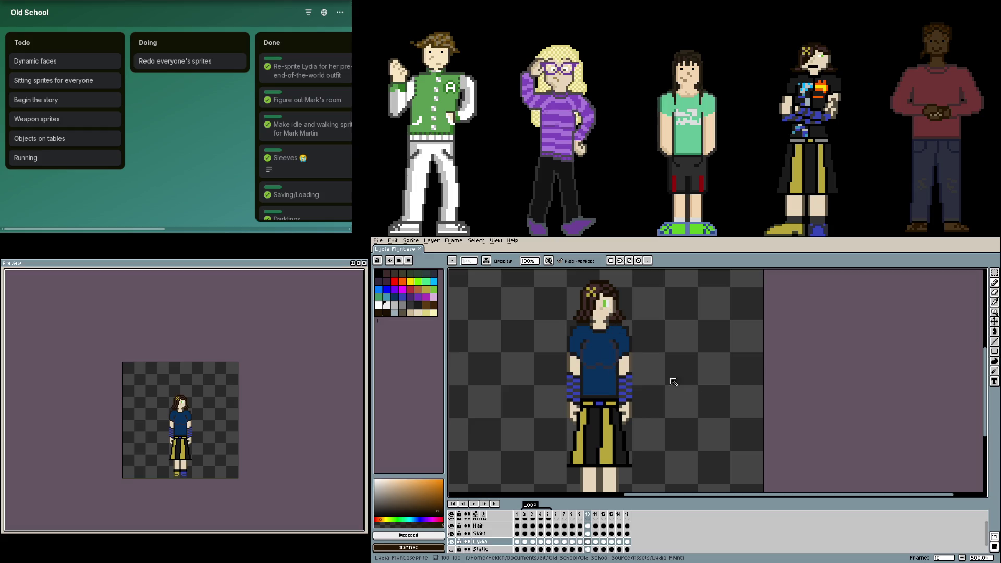
mouse_move(646, 362)
left_mouse_down()
mouse_move(766, 397)
mouse_move(738, 331)
mouse_move(784, 369)
mouse_move(815, 369)
left_mouse_up()
scroll(785, 368, "up", 2)
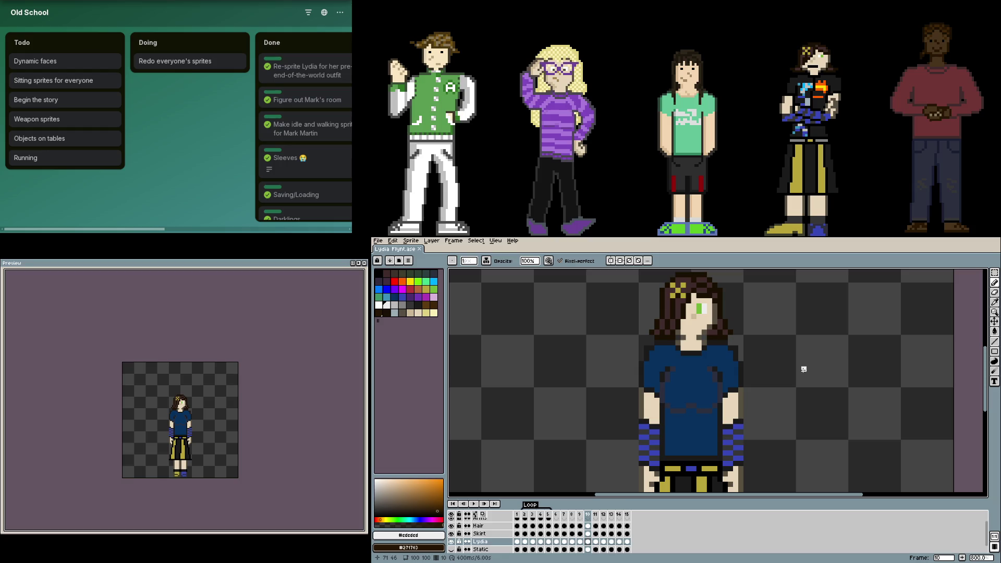
scroll(782, 361, "down", 1)
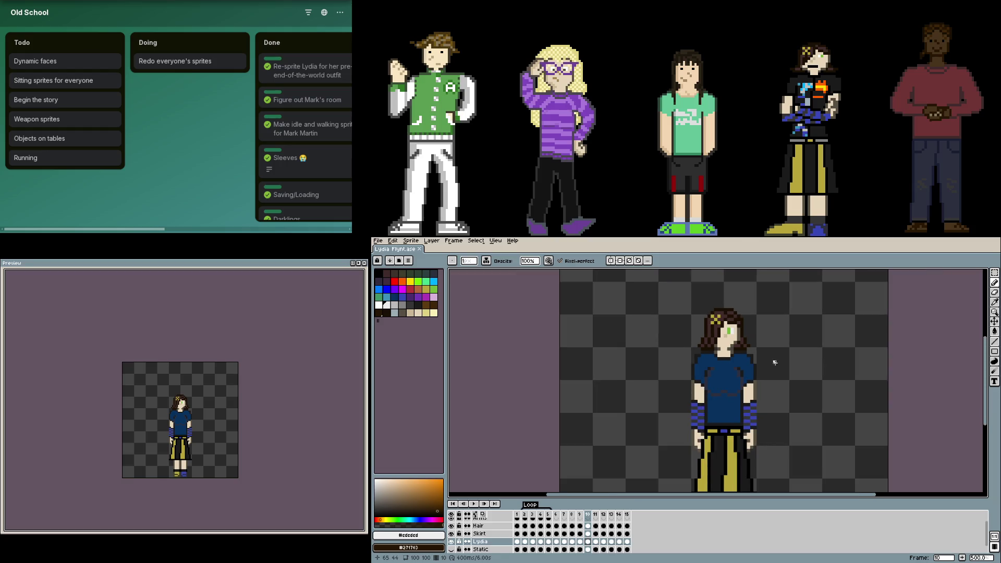
scroll(740, 357, "down", 1)
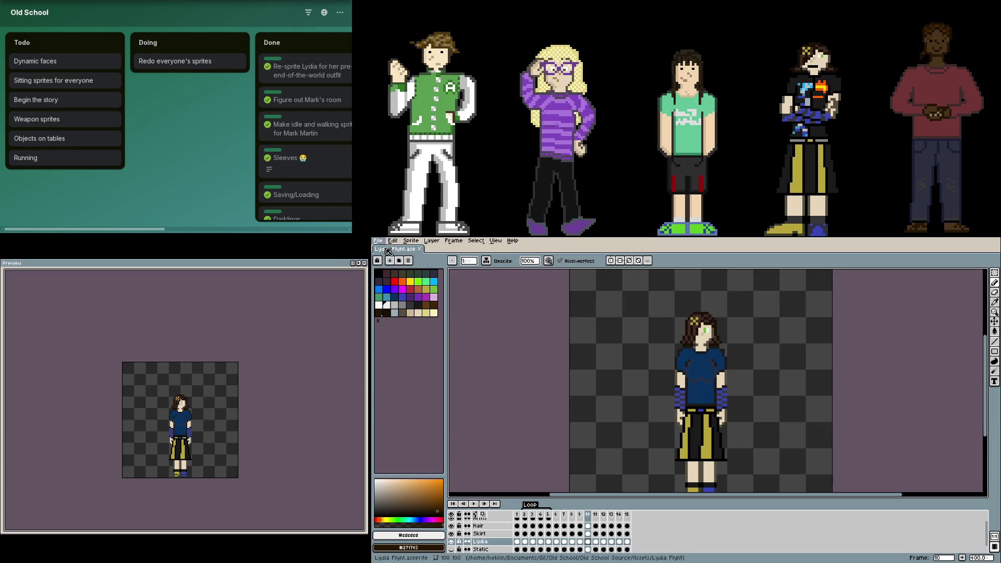
scroll(710, 313, "up", 4)
scroll(711, 314, "up", 2)
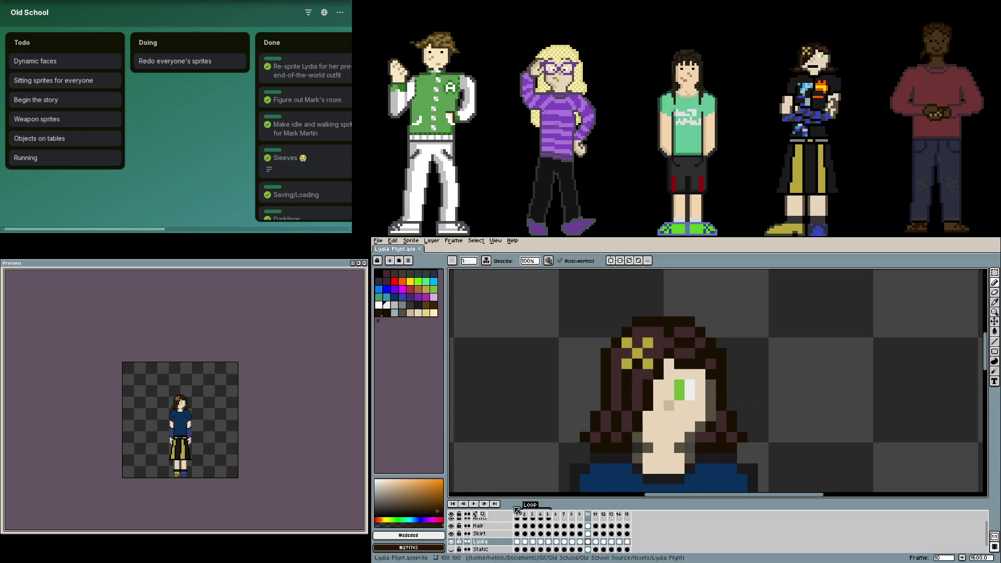
key("F7")
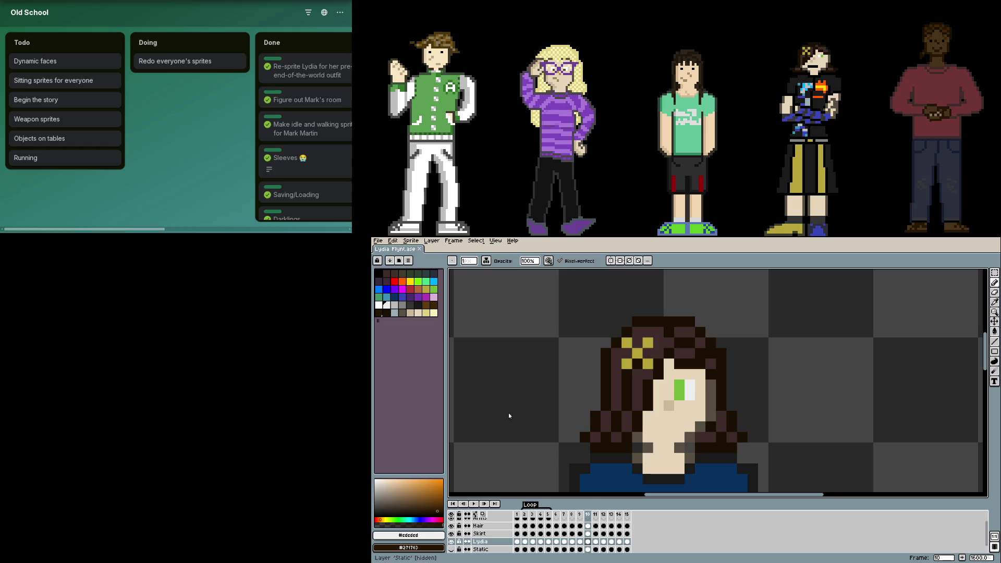
key("F7")
scroll(720, 380, "up", 2)
scroll(784, 384, "down", 2)
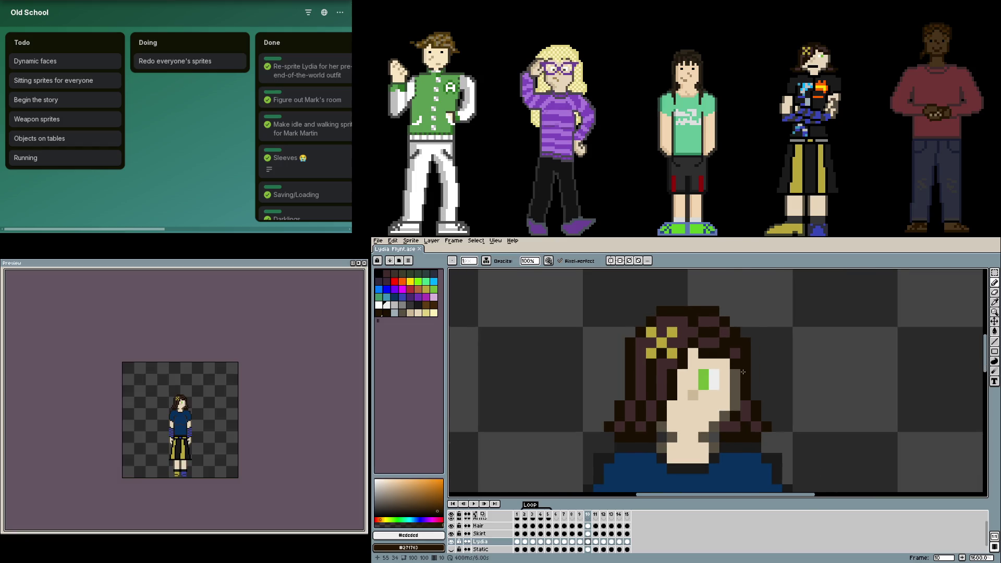
scroll(744, 478, "up", 1)
scroll(733, 479, "down", 1)
- Sample the skin tone from Lydia's face, test a skin-tone line beside it and undo it
left_click(704, 383, "alt")
left_click(768, 438)
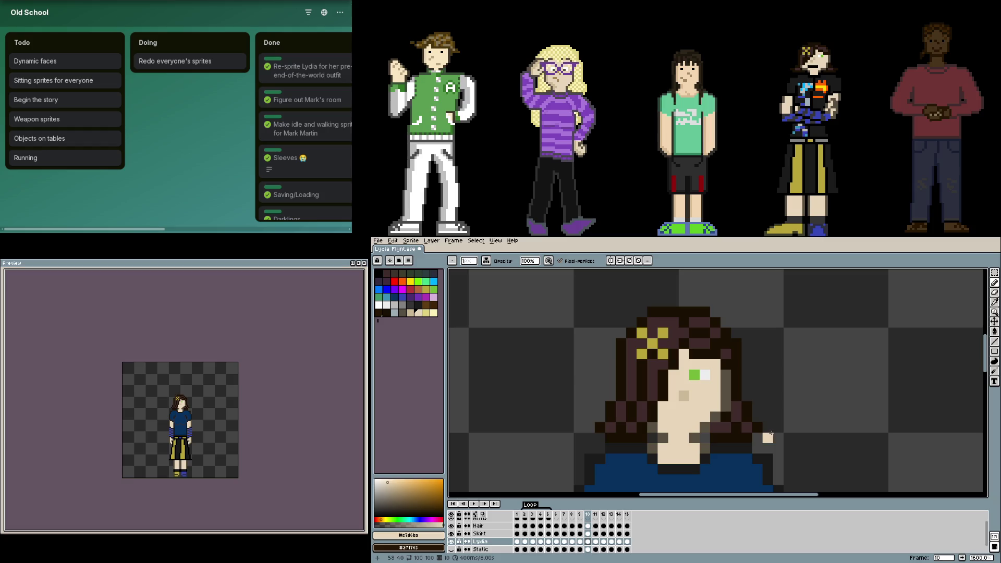
key("F7")
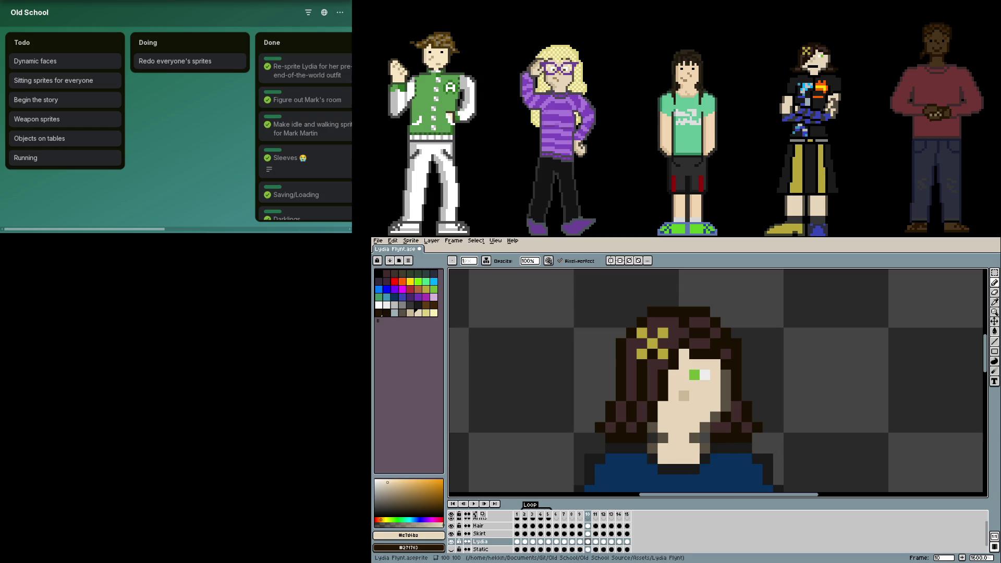
key("F7")
left_click(809, 395, "shift")
key("ctrl+z")
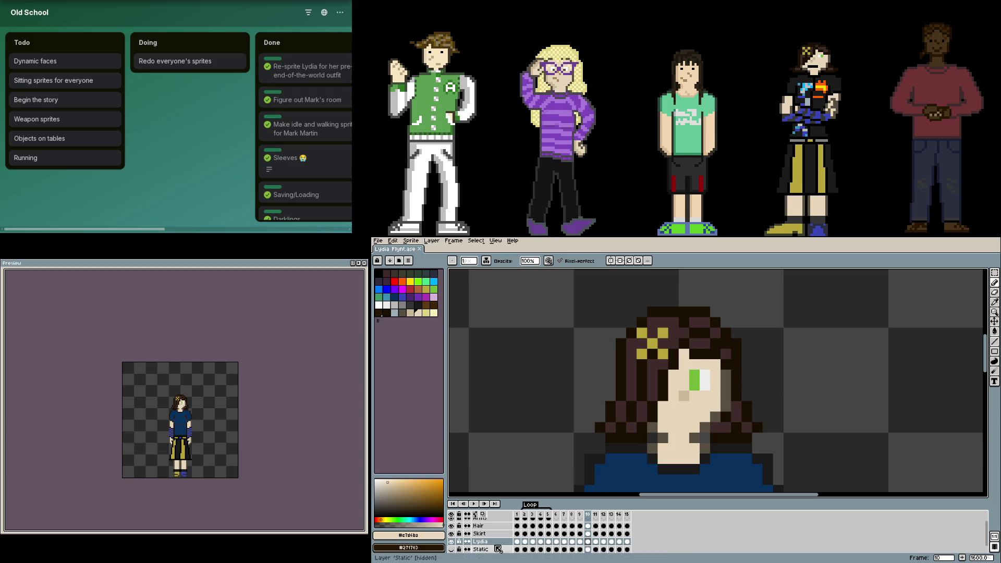
- Toggle the Preview window off and on, then close the Lydia Flynt sprite (Ctrl+W)
key("F7")
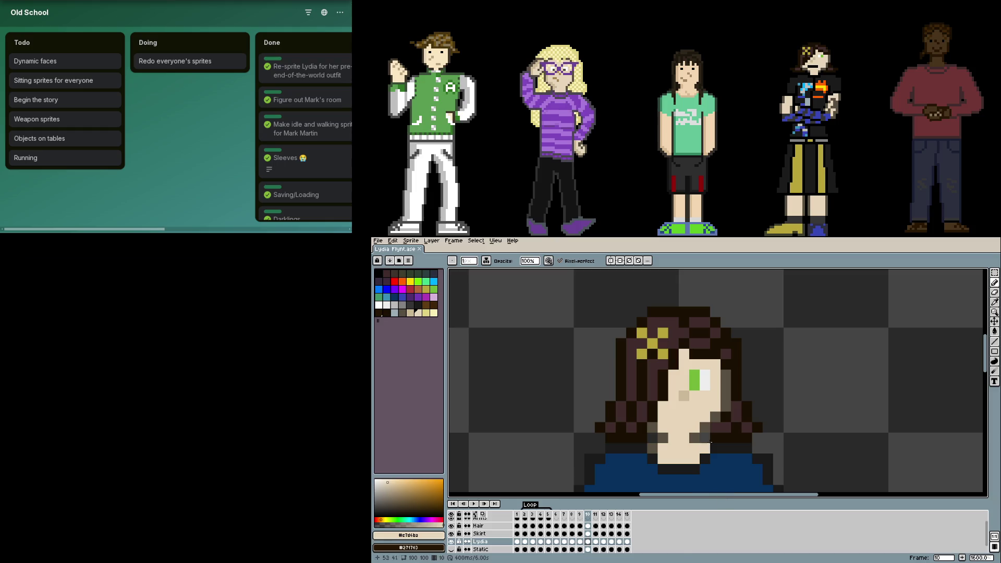
key("F7")
key("ctrl+w")
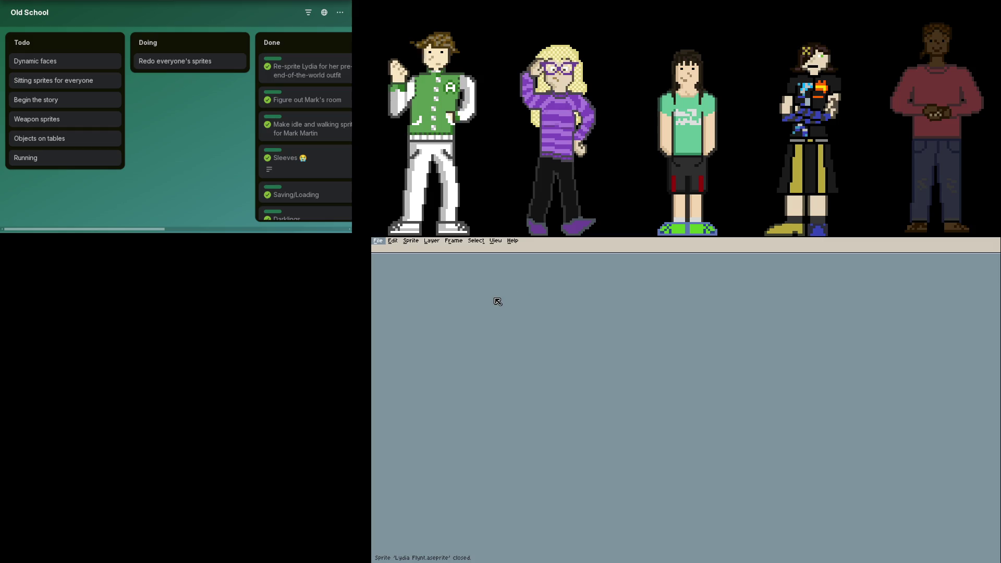
- Reopen the just-closed Lydia Flynt sprite, go to frame 1 and pick up her blue shirt colour
key("ctrl+shift+t")
key("F7")
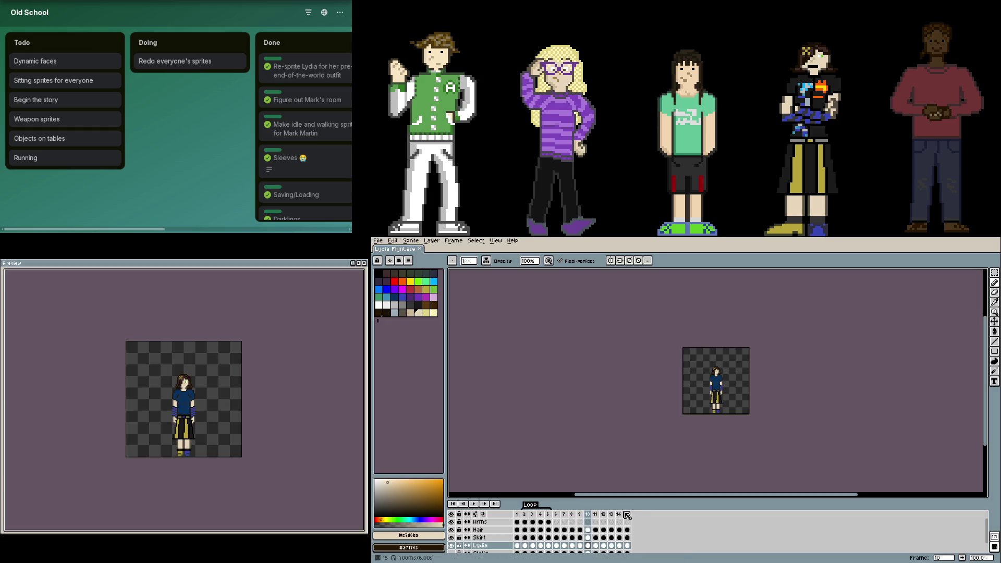
left_click(521, 520)
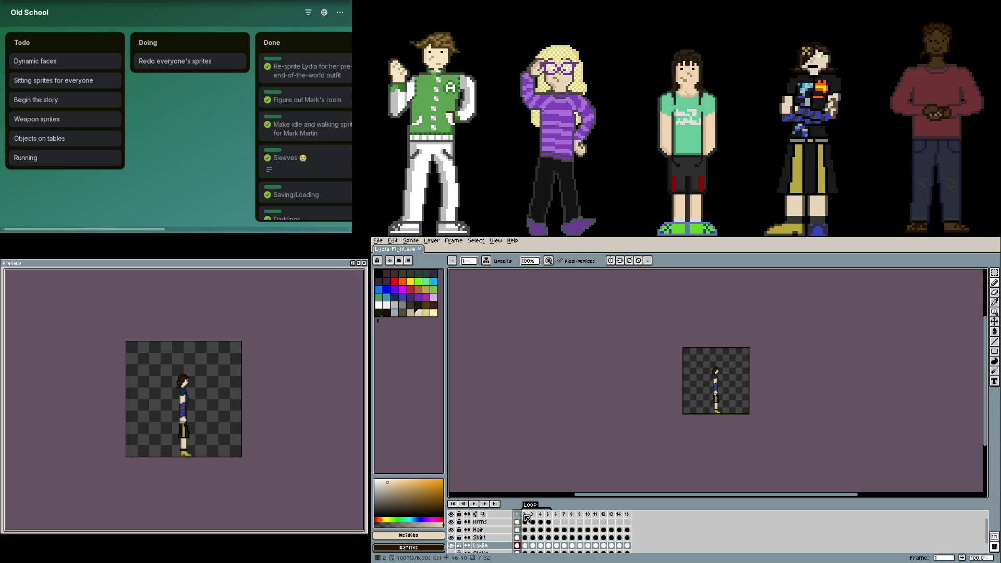
scroll(746, 430, "up", 2)
scroll(771, 459, "up", 2)
key("Right")
key("Right")
key("Right")
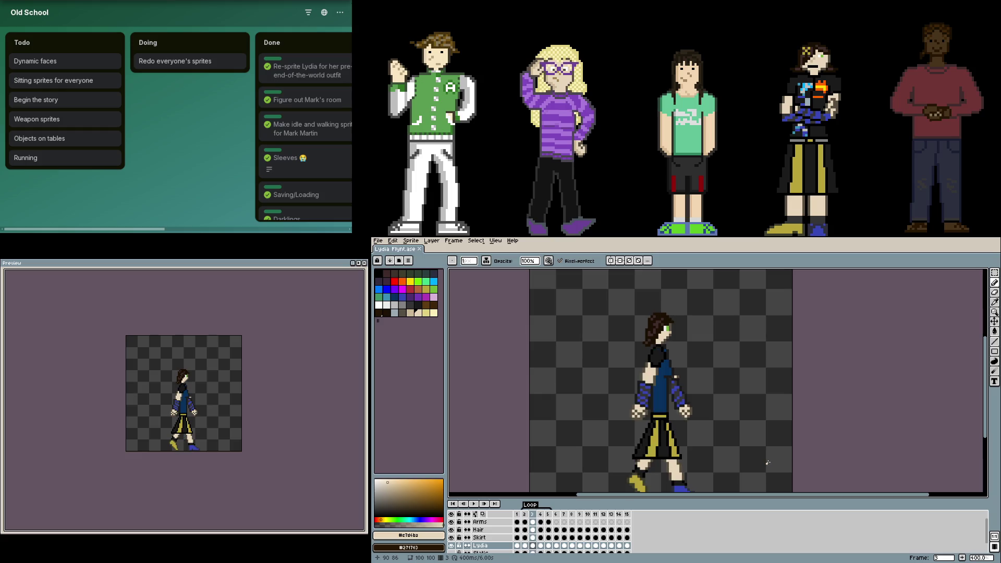
scroll(687, 389, "up", 2)
scroll(680, 383, "up", 1)
left_click(673, 374, "alt")
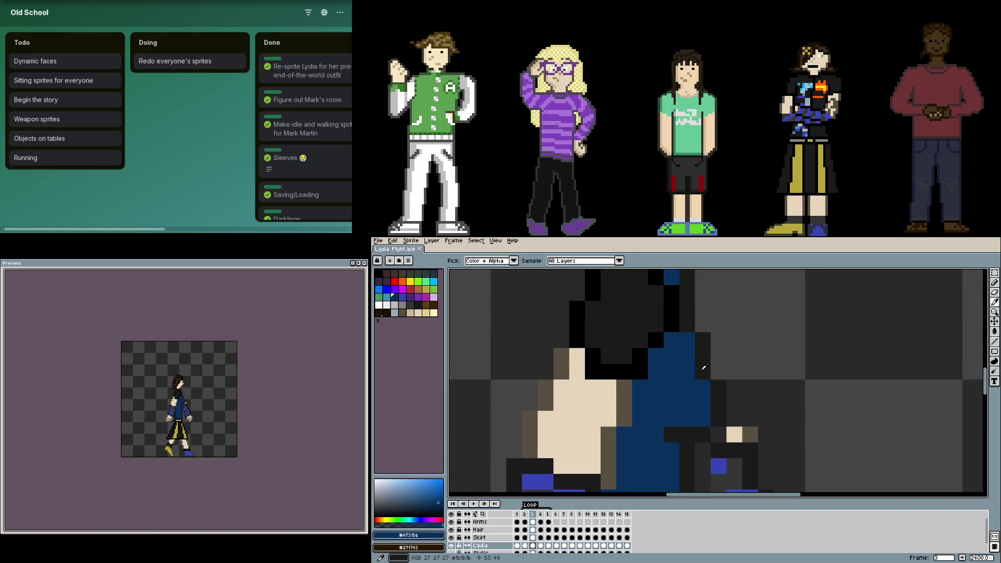
- Fill the dark torso interior on the Arms layer with blue in frame 4, undoing a stray outline repaint
left_click_drag(676, 397, 691, 440)
key("g")
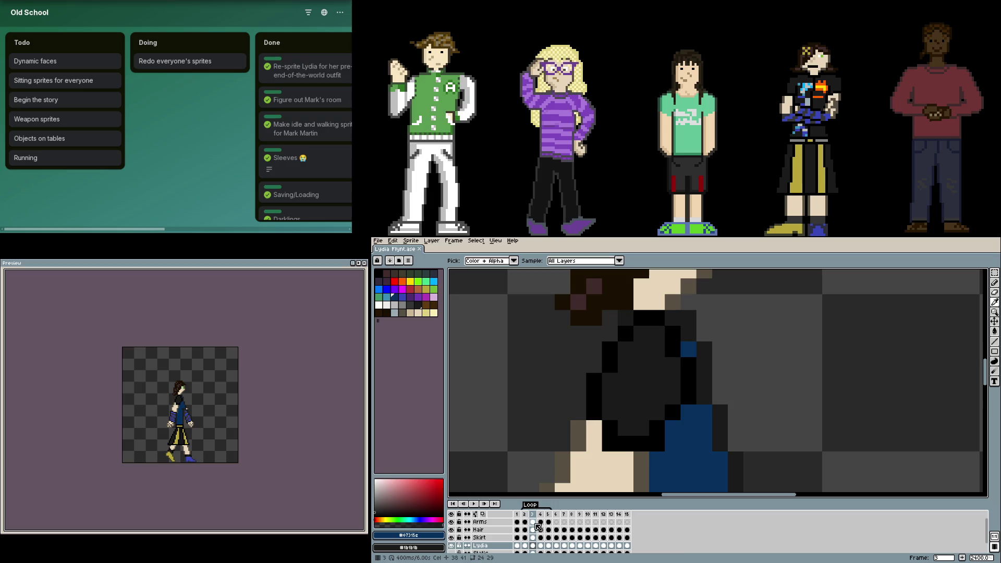
key("Up")
key("Up")
key("Up")
left_click(640, 406)
left_click_drag(610, 364, 671, 414)
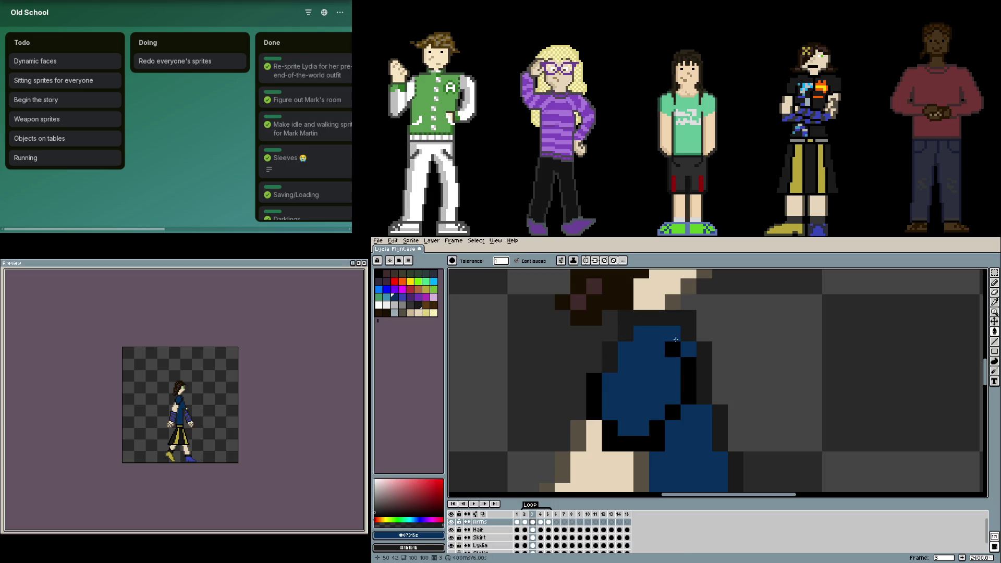
key("ctrl+z")
key("ctrl+z")
- Fill the dark torso regions with blue in frame 5, redoing it cleanly after undoing an arm recolour
key("Right")
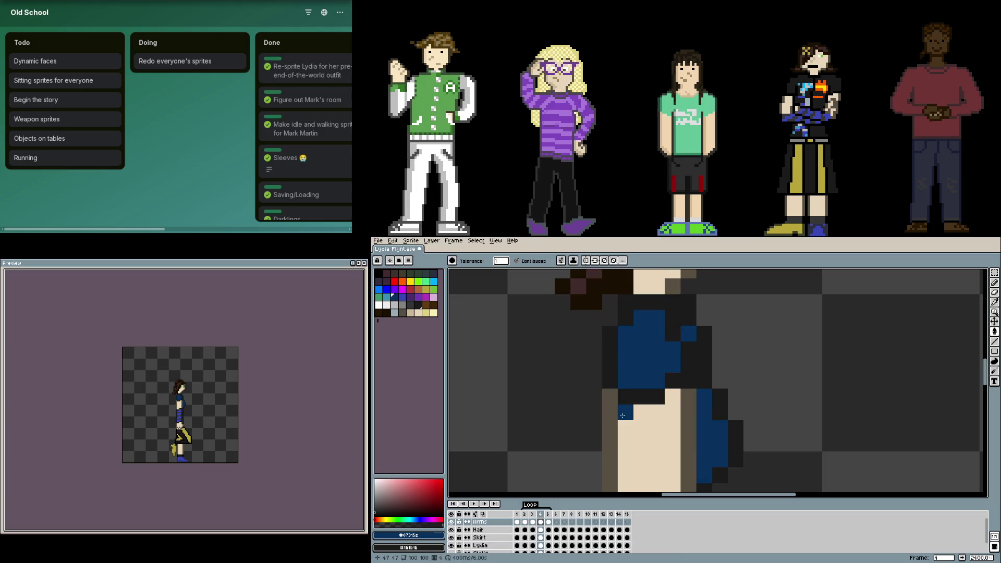
key("Right")
left_click(659, 374)
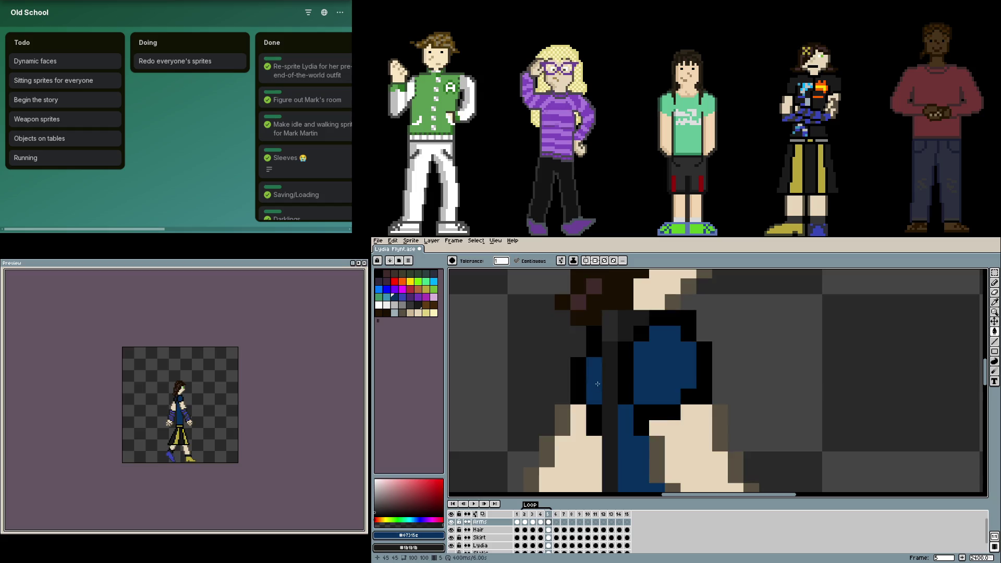
left_click_drag(595, 381, 580, 379)
key("ctrl+z")
key("ctrl+z")
key("ctrl+z")
key("ctrl+z")
key("ctrl+z")
left_click(626, 365)
left_click(665, 367)
left_click(626, 383)
left_click(665, 329)
left_click(704, 376)
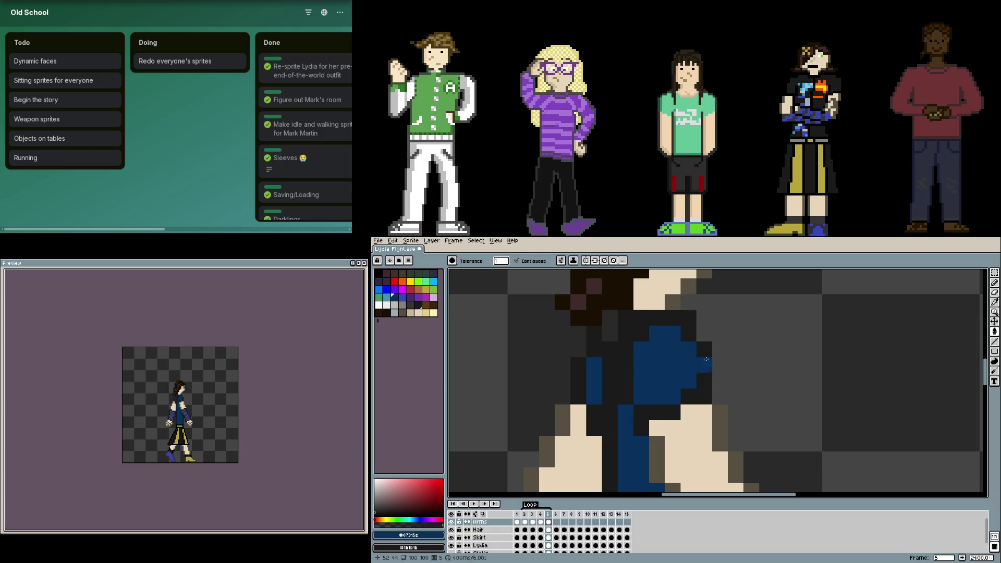
scroll(726, 417, "down", 3)
scroll(616, 344, "up", 1)
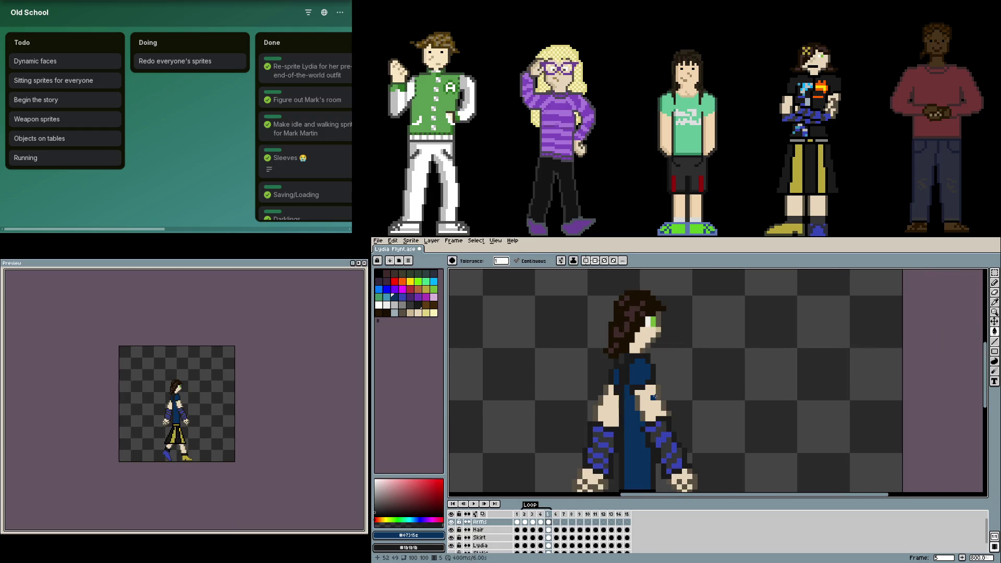
scroll(616, 344, "up", 1)
scroll(612, 385, "down", 2)
key("Right")
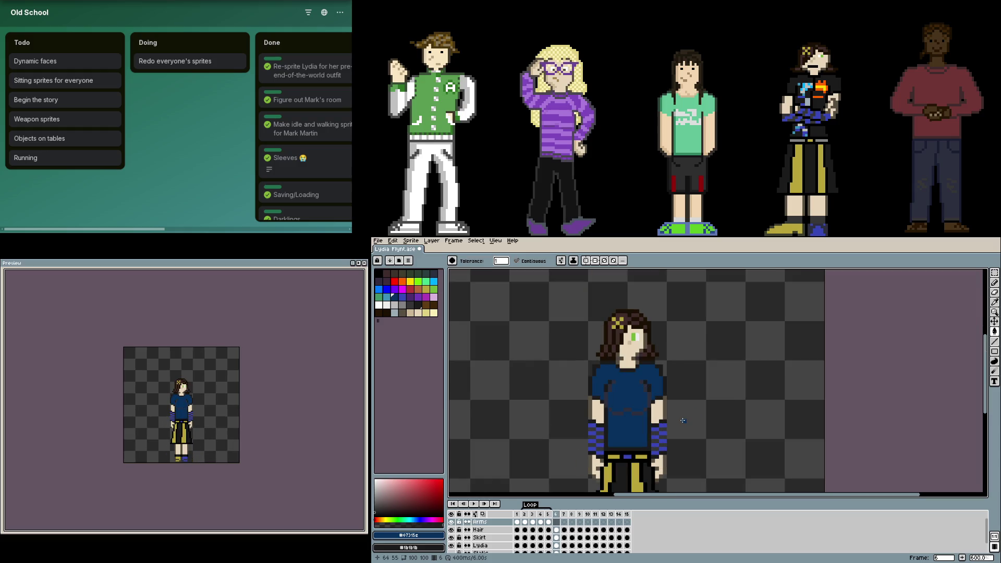
scroll(683, 420, "up", 2)
scroll(703, 415, "down", 2)
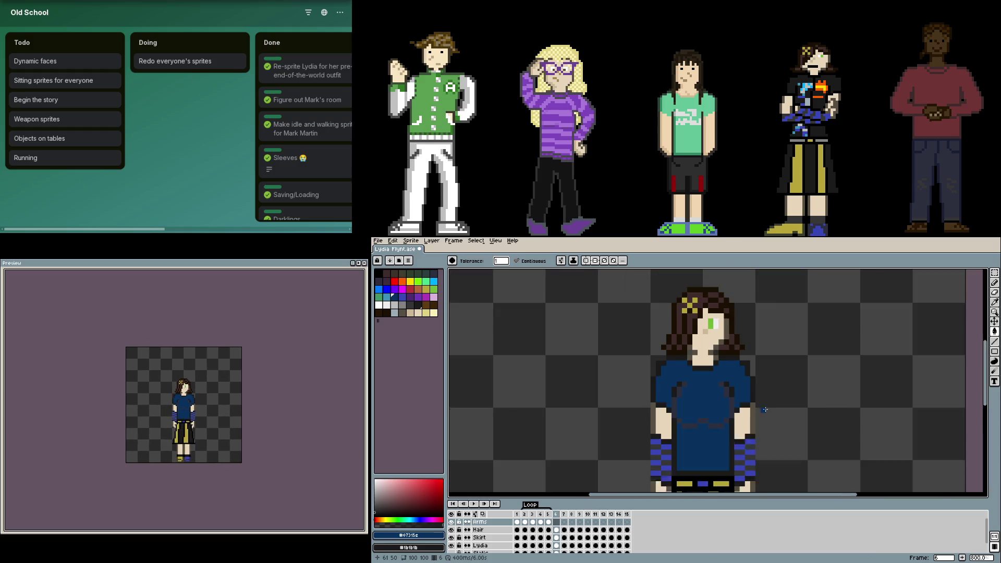
- Move frame 1 to the end of the animation and select the Lydia layer in frame 6, the front view
key("Right")
key("Right")
key("Right")
key("Right")
key("Right")
key("Right")
key("Right")
key("Right")
key("Right")
key("Right")
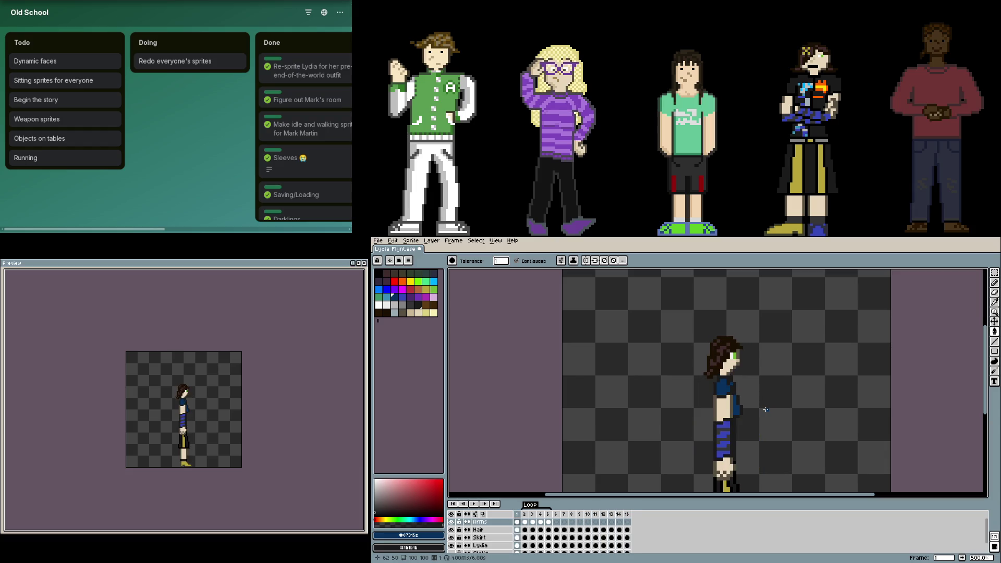
left_click_drag(765, 409, 697, 372)
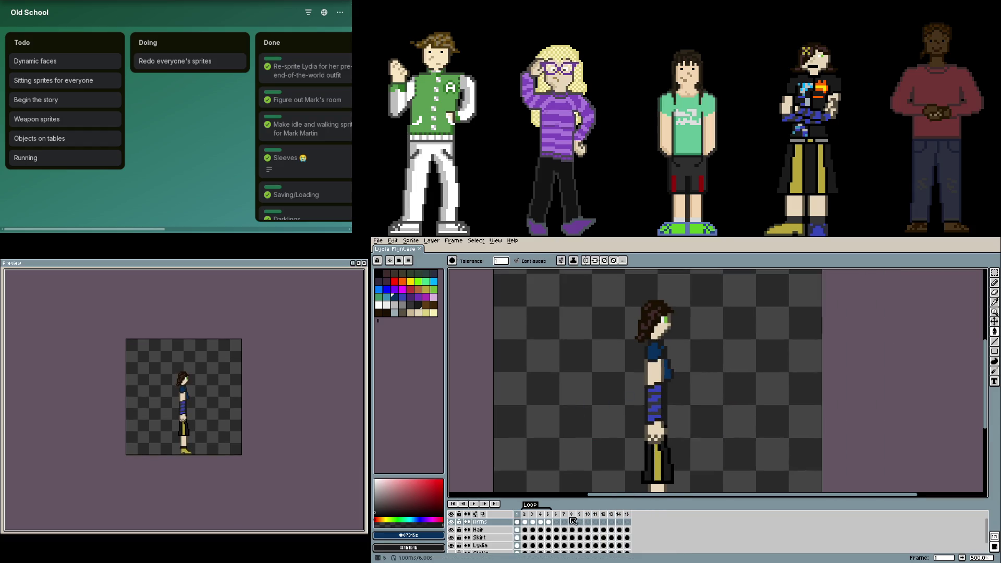
left_click_drag(525, 516, 633, 516)
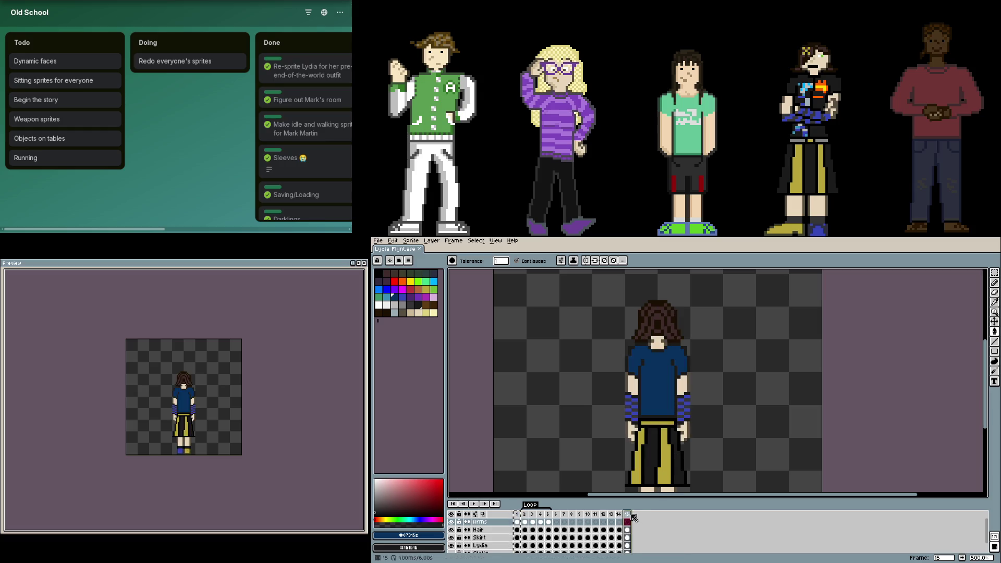
left_click(556, 522)
left_click(556, 545)
- Remove the white outline pixels around the arms with a rectangular marquee in the front view
key("b")
key("plus")
key("plus")
scroll(657, 472, "down", 2)
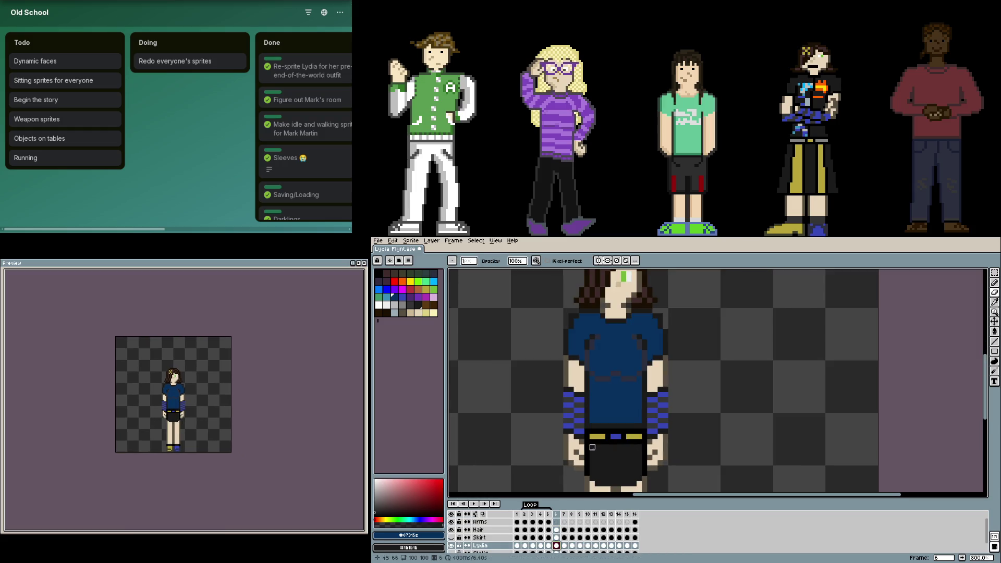
key("m")
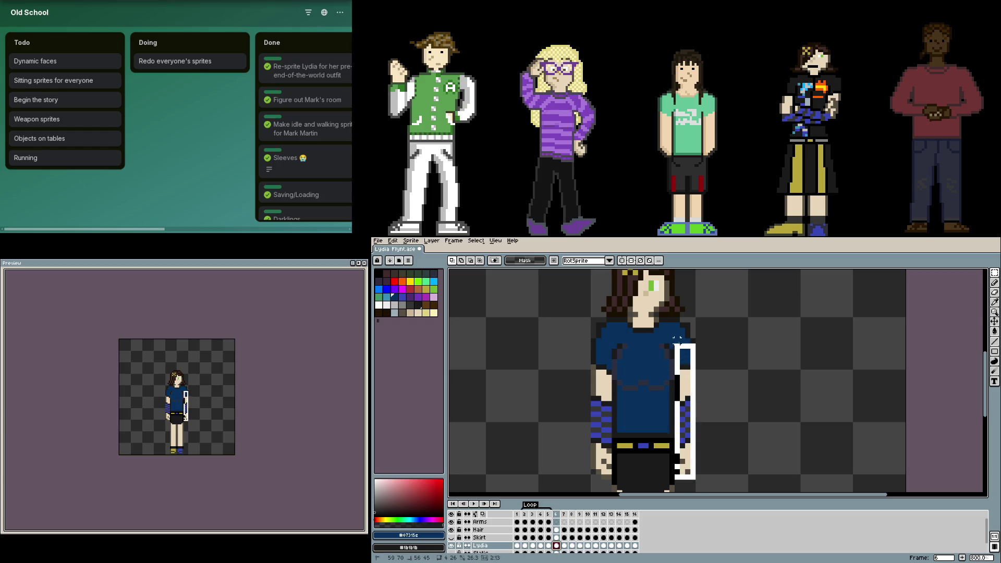
key("ctrl+z")
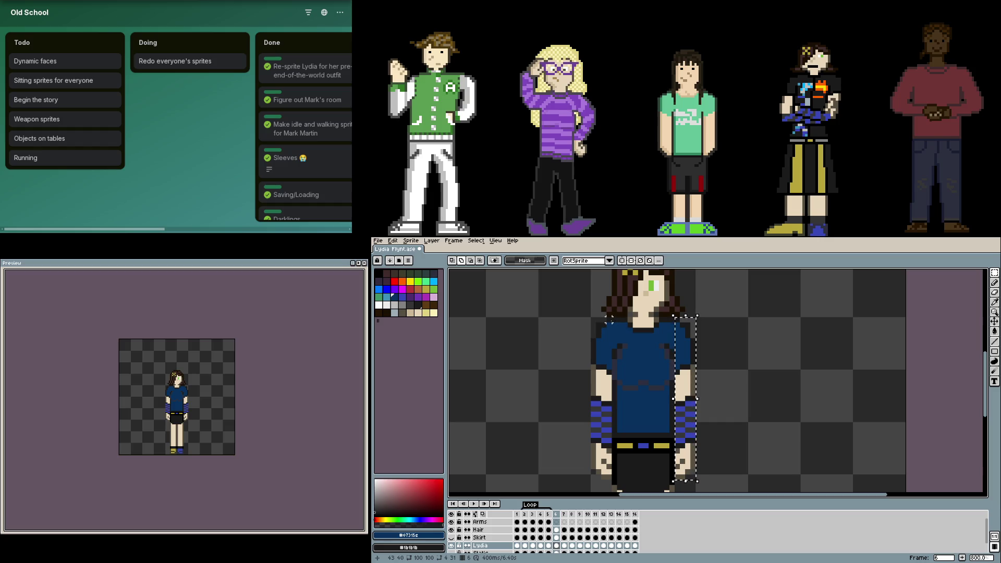
left_click_drag(610, 318, 588, 472)
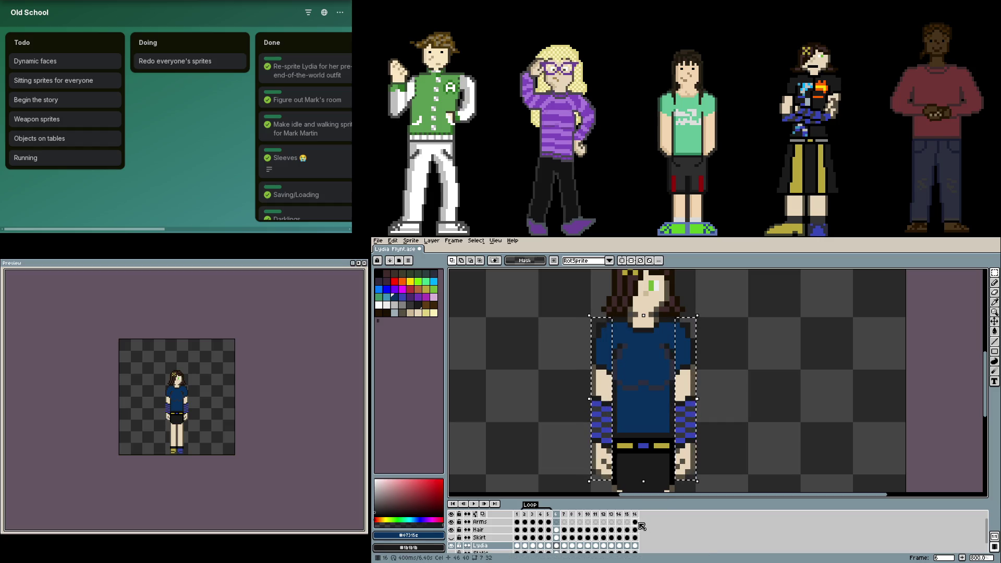
- Step through frames 7–15 checking the arms, then nudge the Arms cel in frame 15 into place
left_click(565, 545)
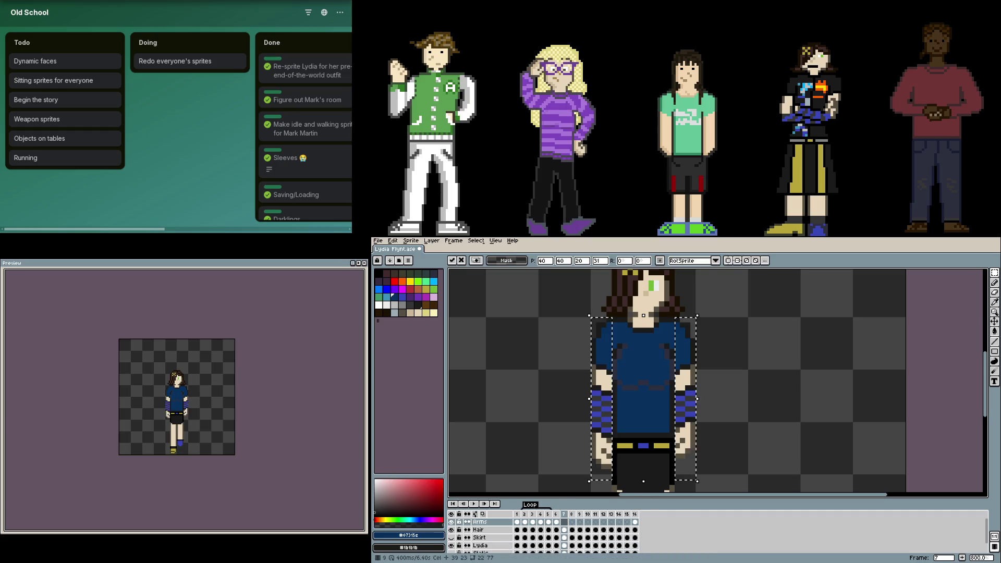
left_click(572, 545)
left_click(590, 548)
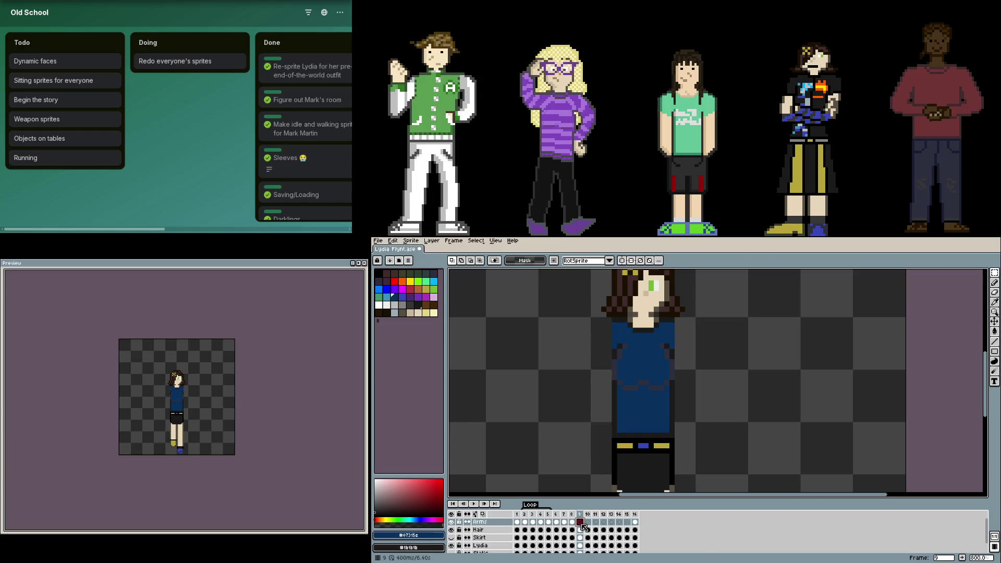
left_click(595, 545)
key("Right")
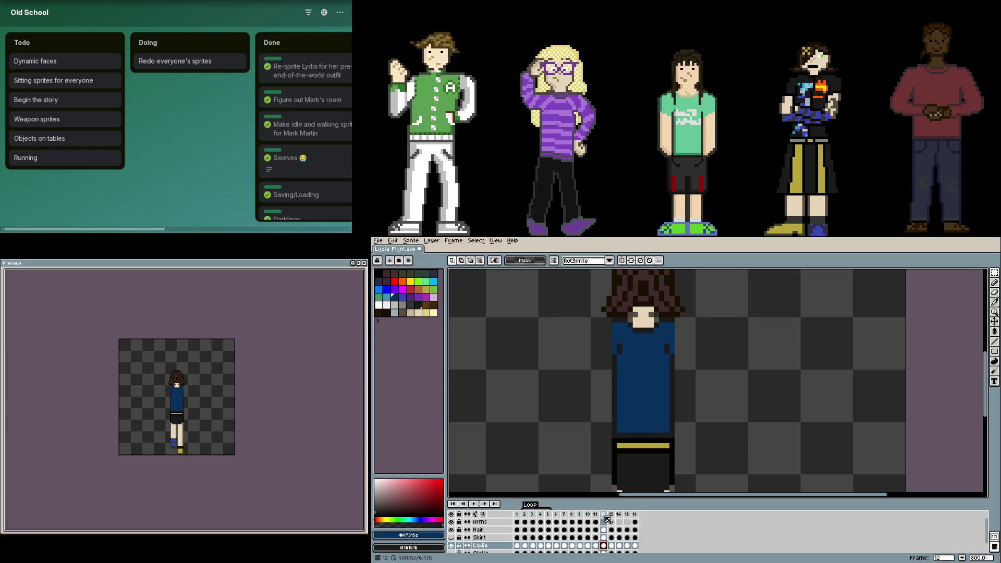
key("Right")
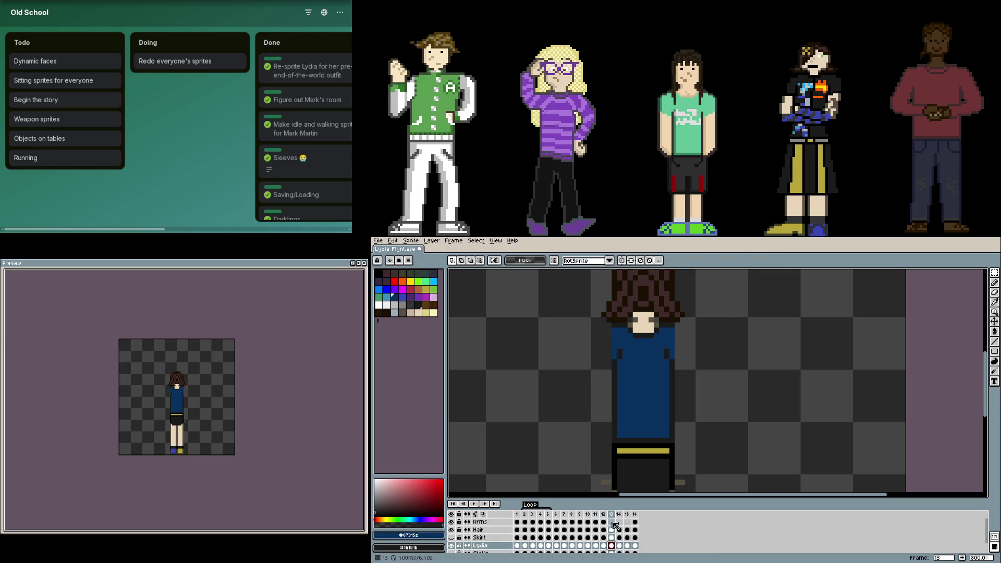
key("Right")
key("Right")
left_click(627, 527)
scroll(667, 432, "up", 2)
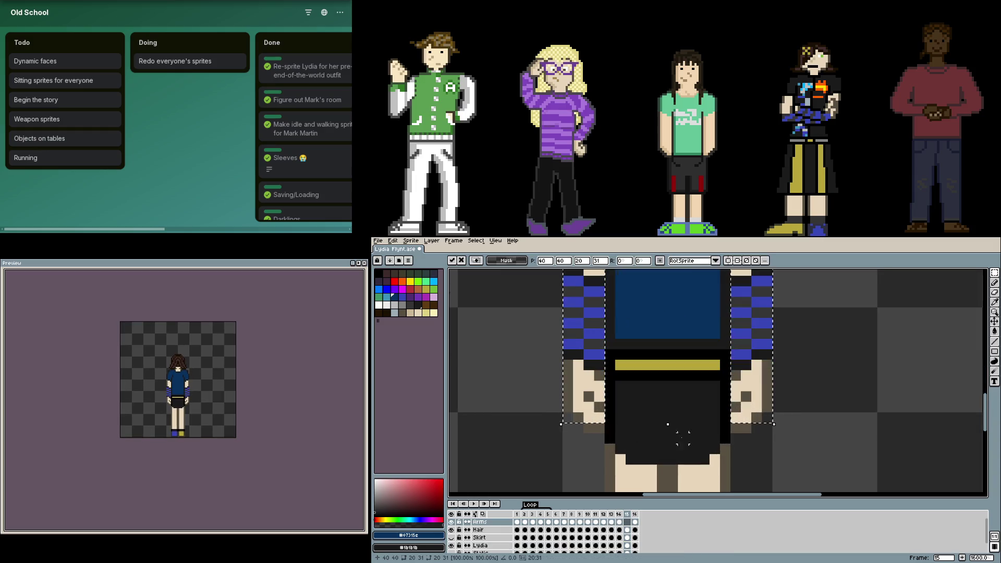
key("Return")
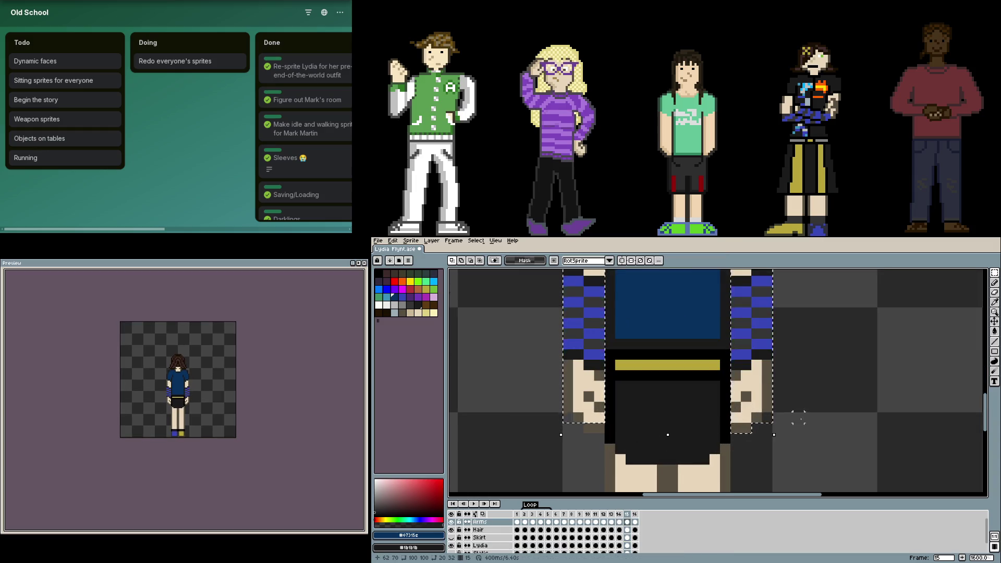
scroll(799, 418, "down", 2)
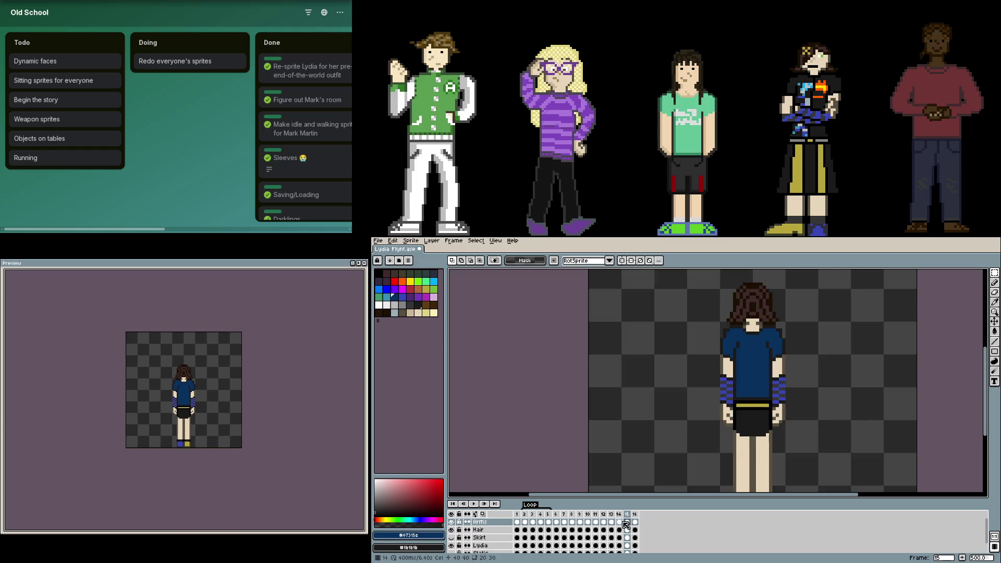
- Hide the Arms layer, play the animation to check poses, and select the grey pixels by the left hand in frame 8
left_click(588, 516)
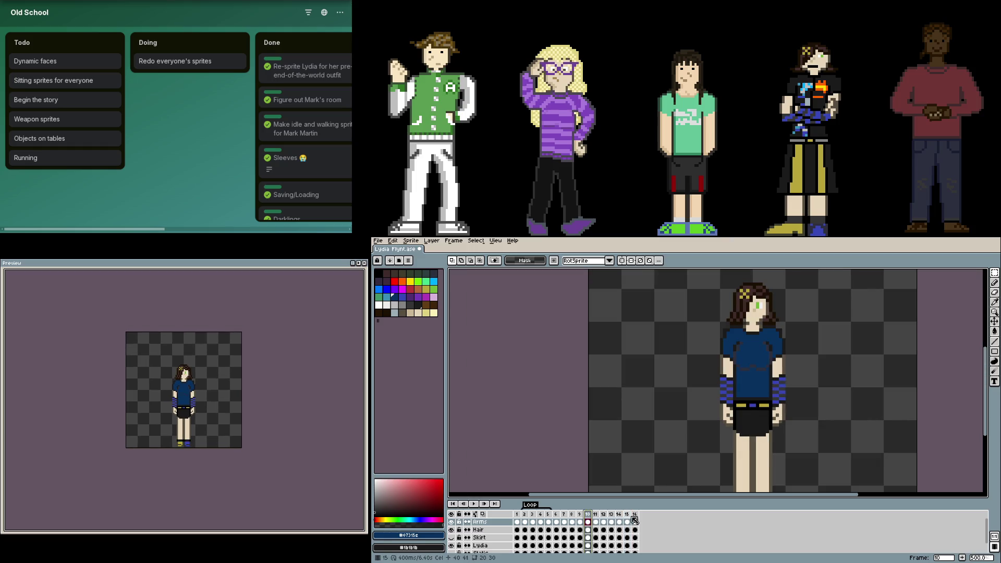
left_click_drag(704, 445, 641, 407)
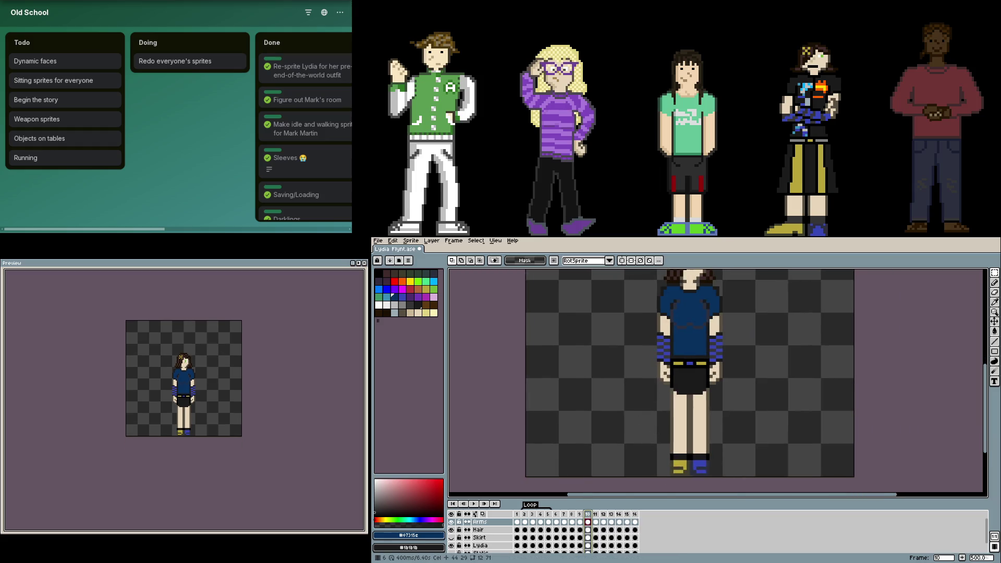
left_click(451, 521)
left_click(579, 545)
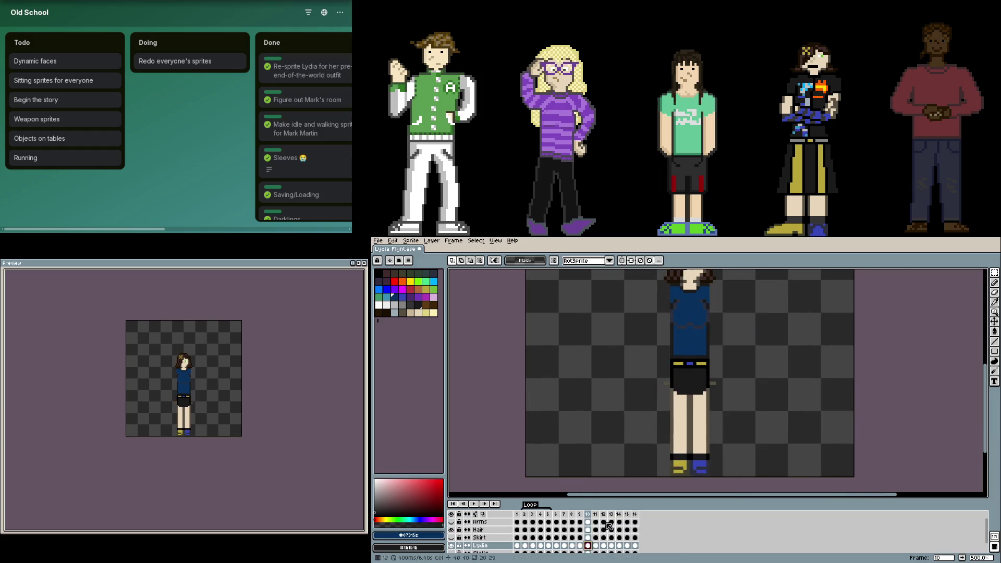
key("Return")
scroll(688, 379, "up", 1)
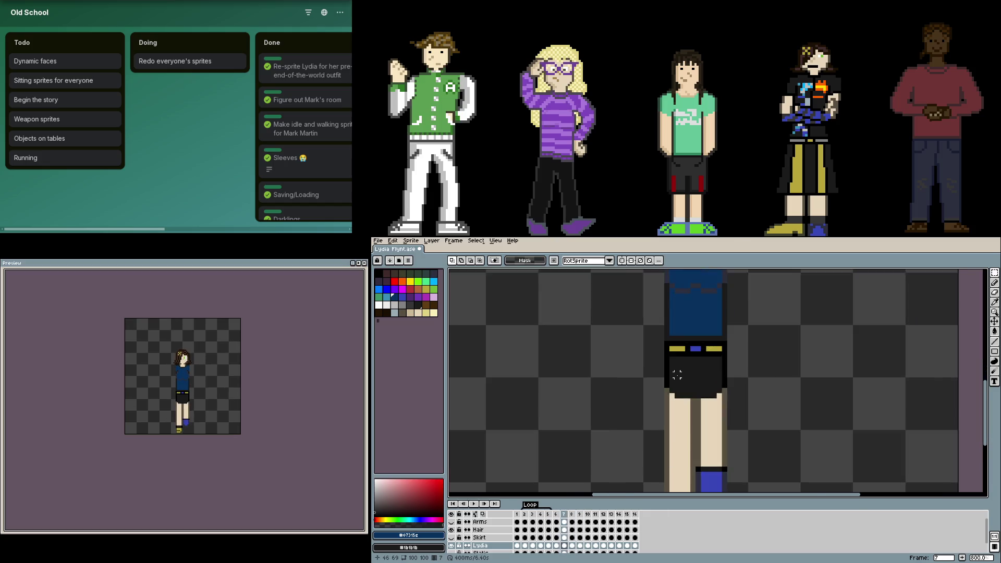
scroll(669, 360, "up", 2)
key("Left")
left_click_drag(619, 385, 654, 420)
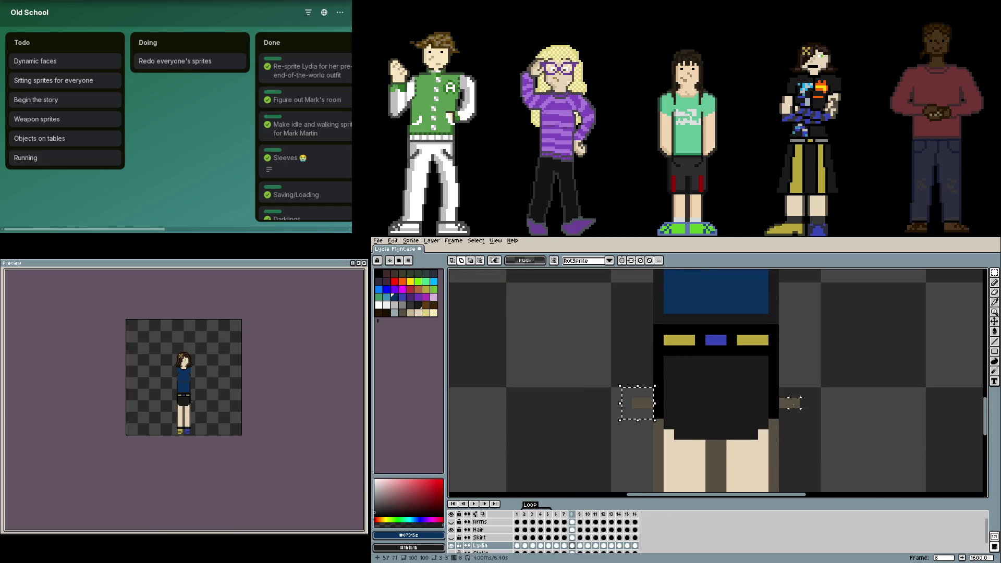
- Add the grey pixels right of the body to the selection and delete the stray pixels in frame 8
mouse_move(780, 419)
left_mouse_down()
mouse_move(823, 387)
mouse_move(801, 408)
mouse_move(810, 398)
mouse_move(826, 434)
left_mouse_up()
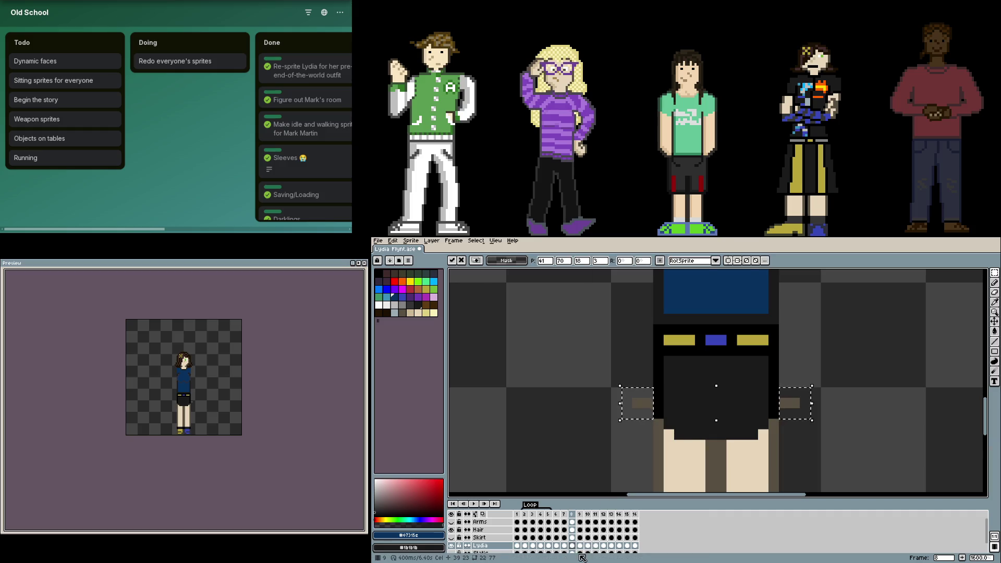
key("ctrl+d")
left_click(573, 521)
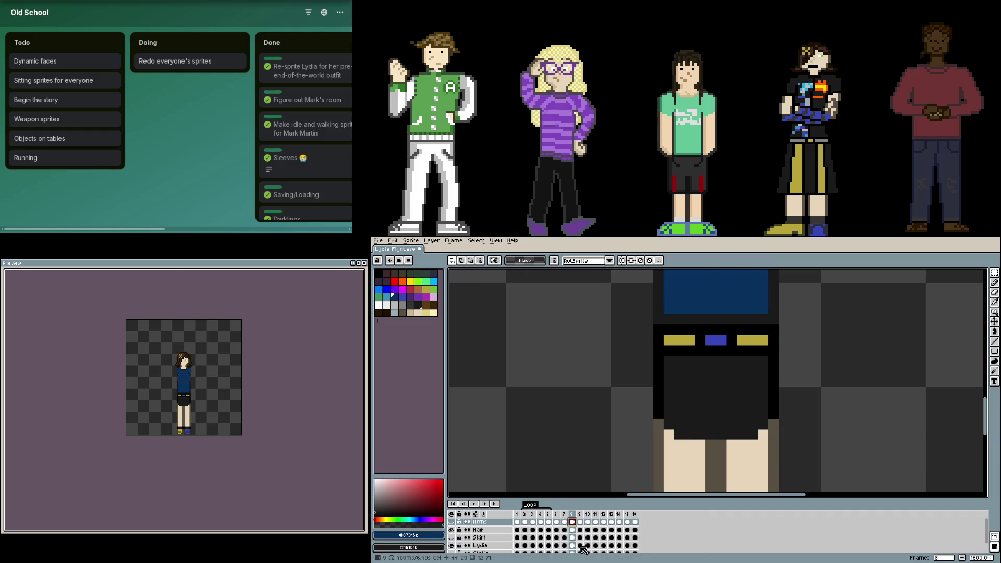
- Paste the cleared selection into frames 11 and 10, committing each paste
left_click(595, 546)
key("ctrl+v")
key("Return")
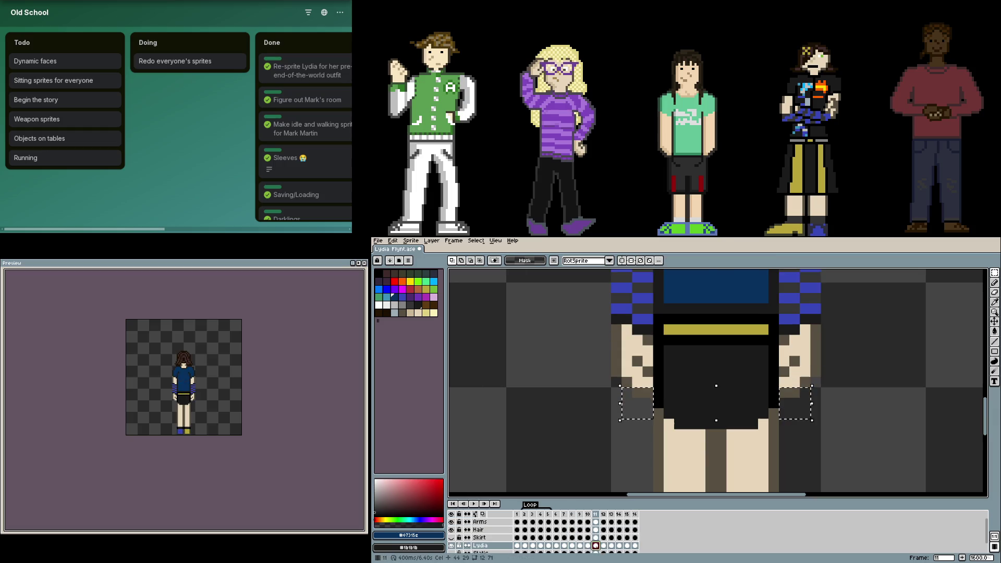
left_click(588, 546)
left_click(589, 517)
key("ctrl+v")
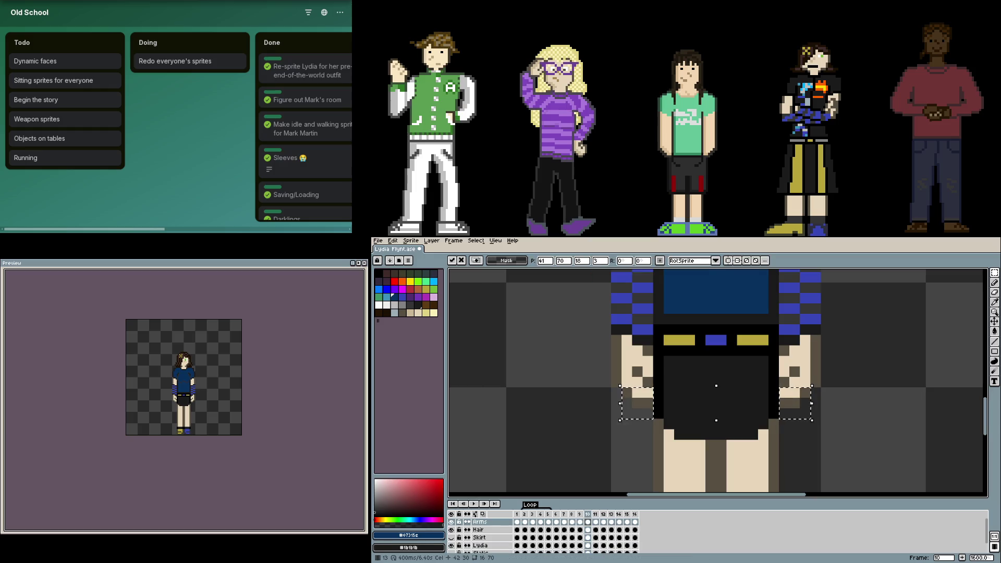
- Paste the cleared selection into frames 13 and 15 on the Arms layer and commit
left_click(619, 545)
left_click(611, 546)
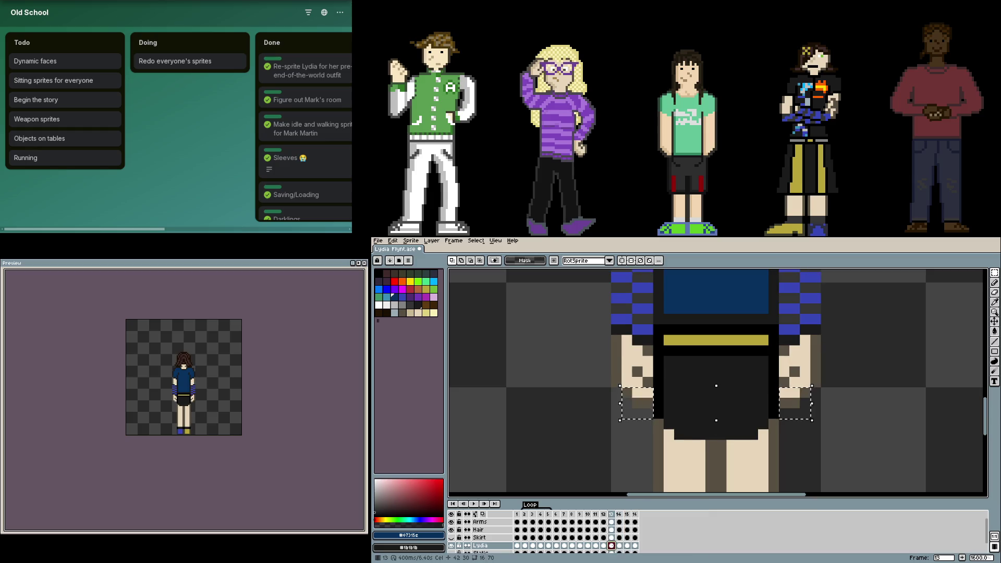
key("ctrl+v")
left_click(603, 546)
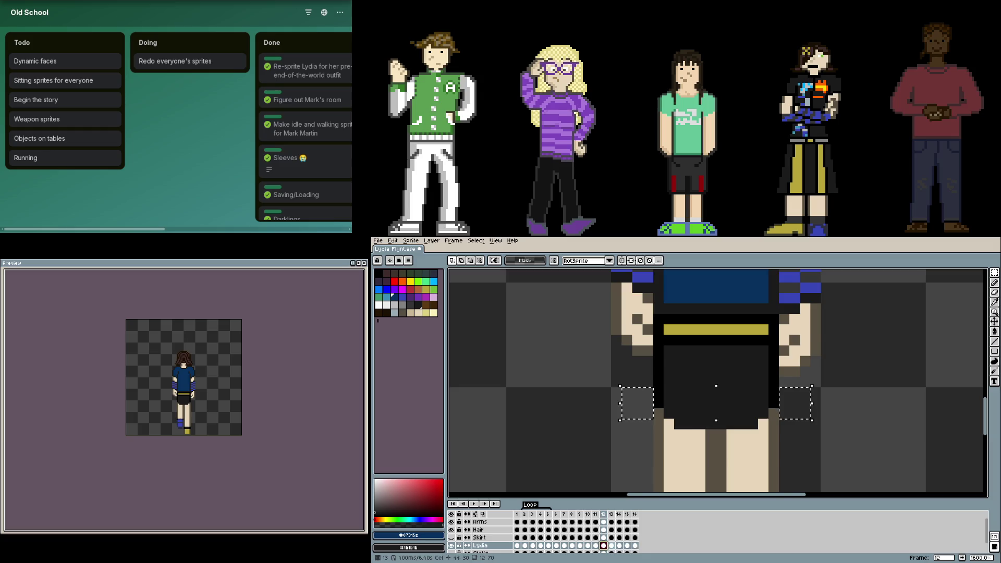
left_click(611, 546)
left_click(630, 547)
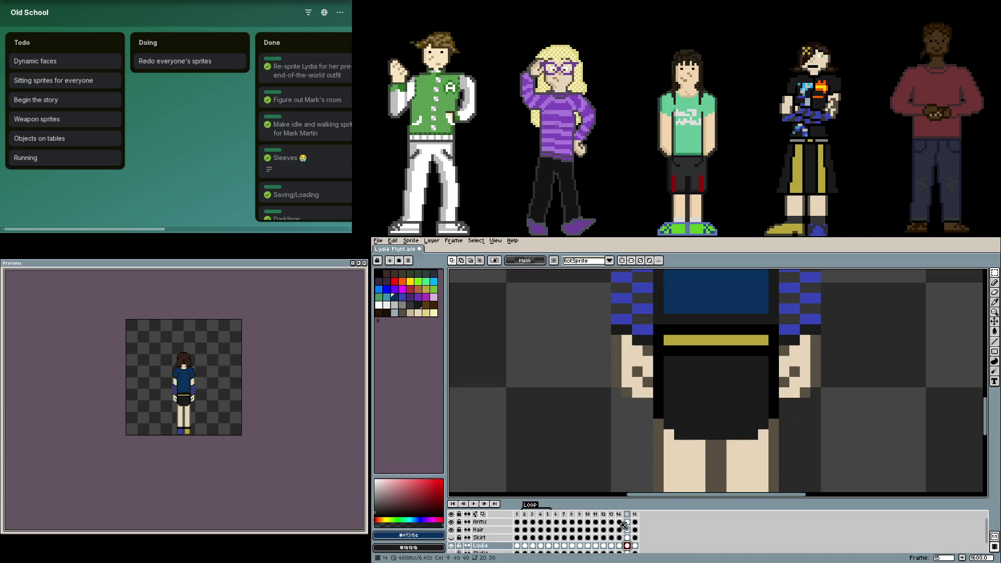
left_click(629, 522)
key("ctrl+v")
key("Return")
scroll(603, 435, "down", 2)
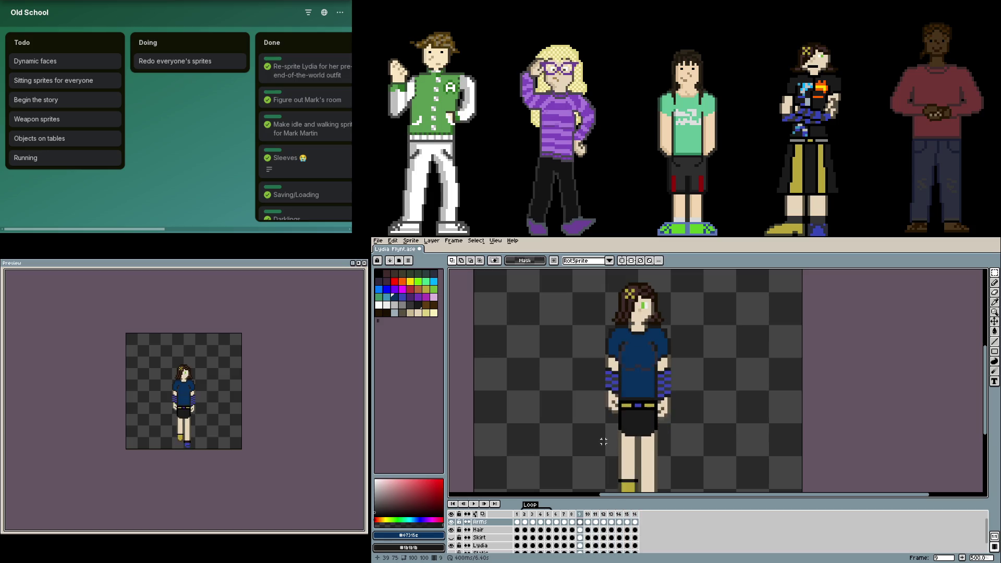
- Toggle the Hair and Skirt layers while playing the animation to check Lydia's standing pose
left_click(450, 530)
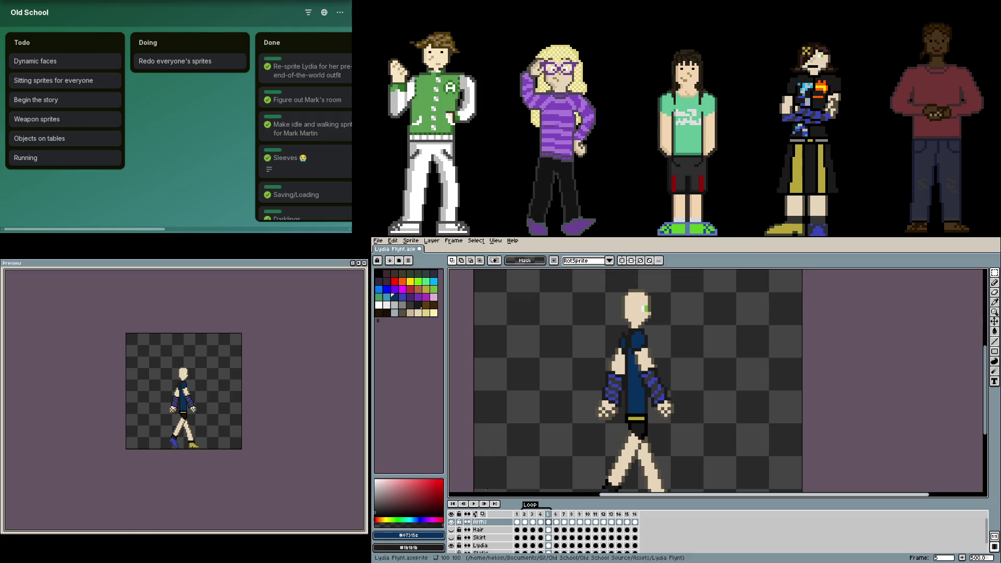
left_click(451, 538)
key("Return")
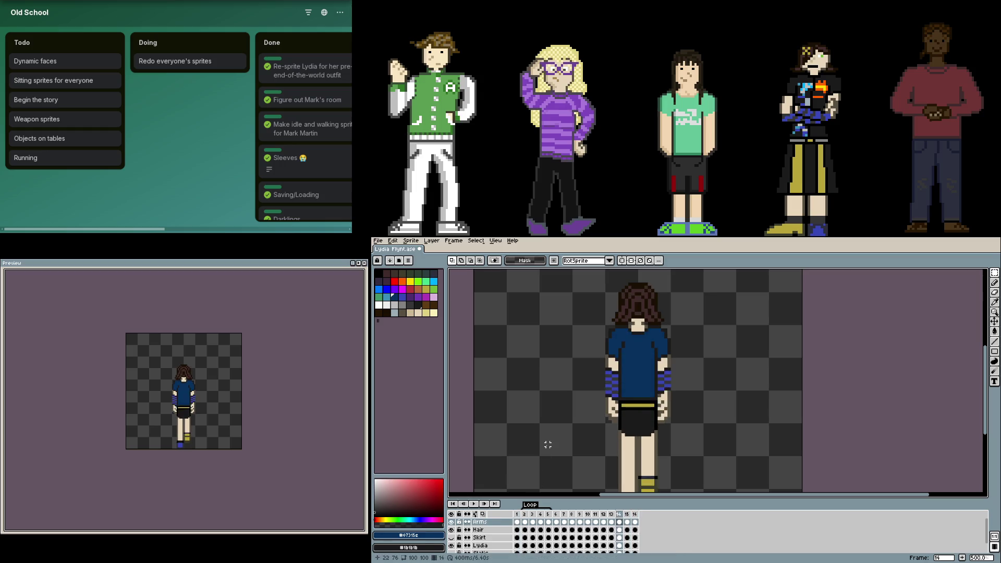
scroll(635, 456, "up", 1)
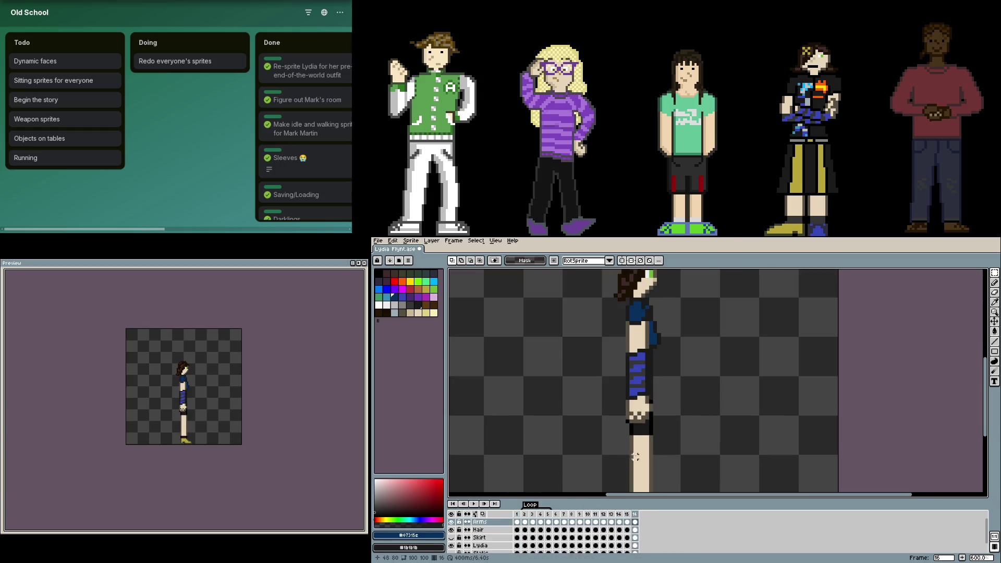
left_click(452, 538)
left_click(452, 538)
key("minus")
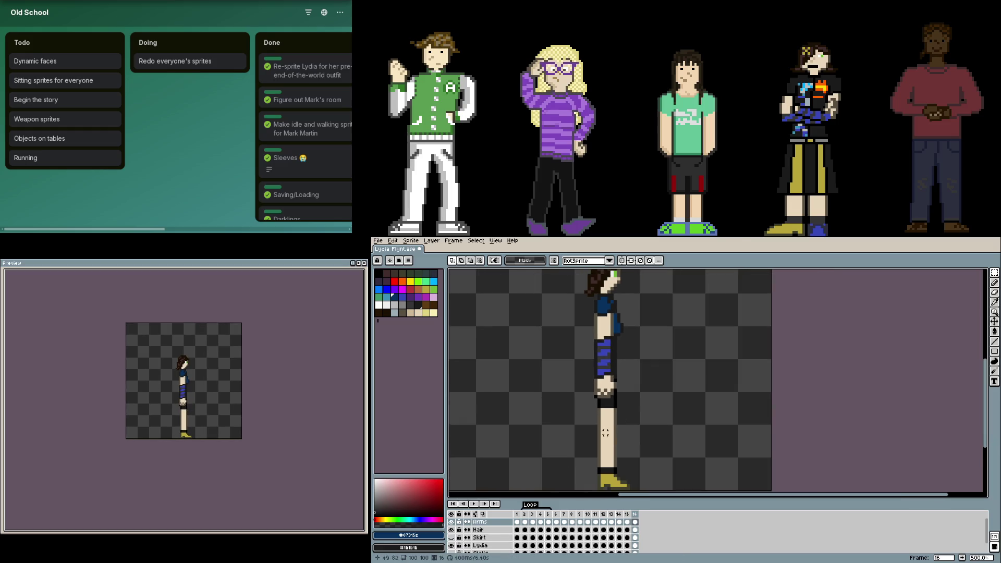
left_click(451, 531)
left_click(452, 531)
scroll(550, 426, "down", 2)
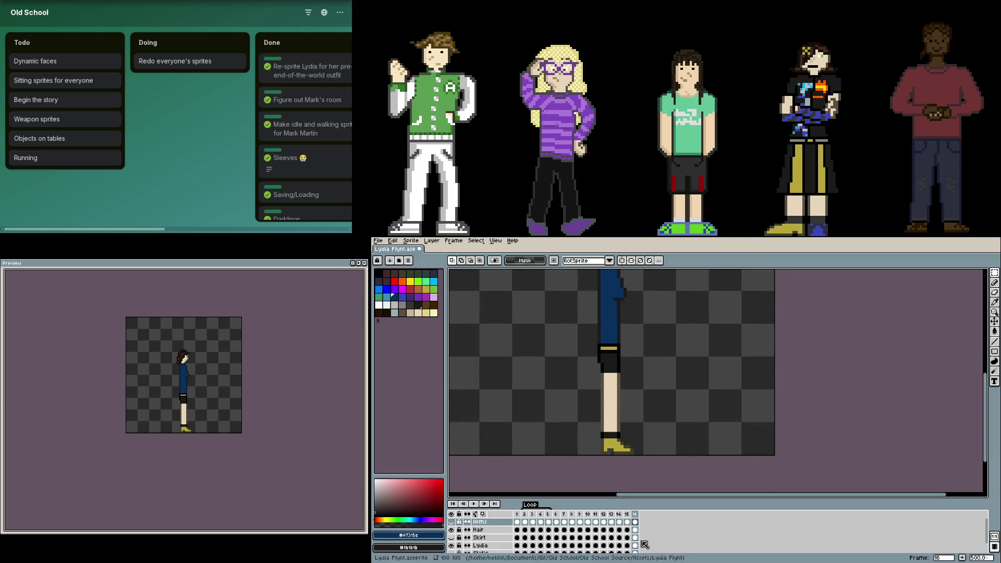
- Mark a rectangular marquee around Lydia's legs on the Lydia layer, then clear it
key("Down")
key("Down")
key("Down")
scroll(648, 413, "up", 2)
key("m")
scroll(683, 435, "down", 2)
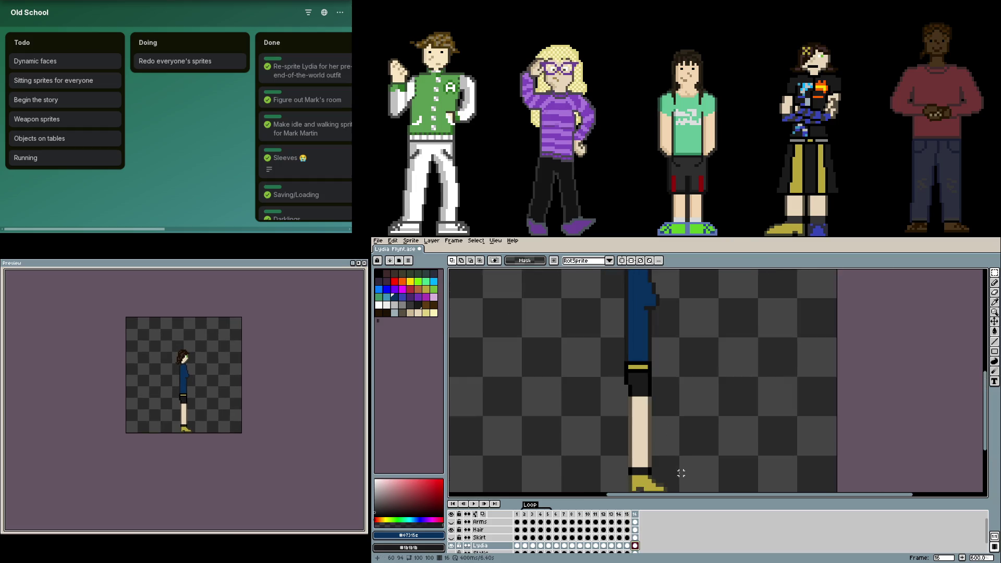
left_click_drag(707, 454, 629, 320)
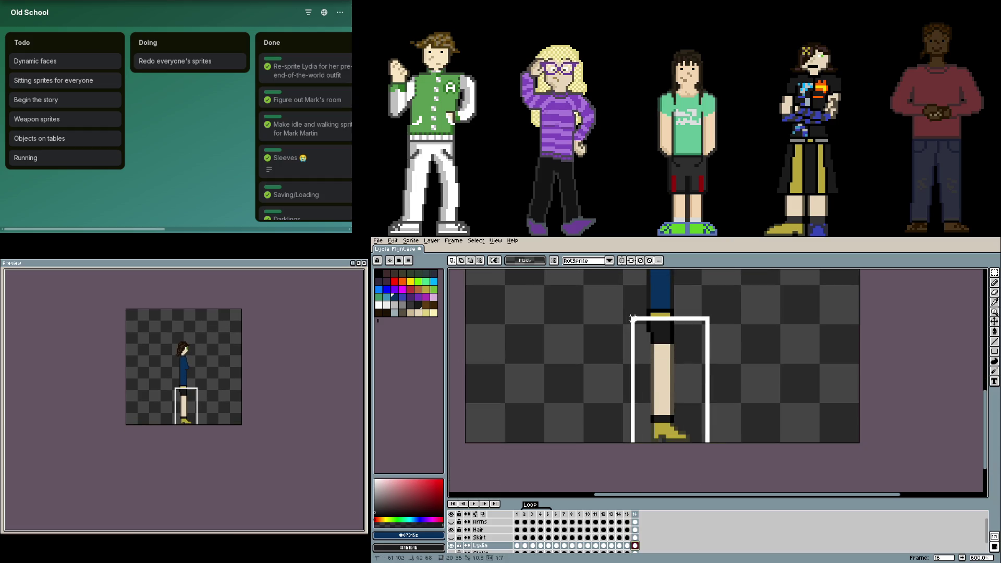
left_click(752, 349)
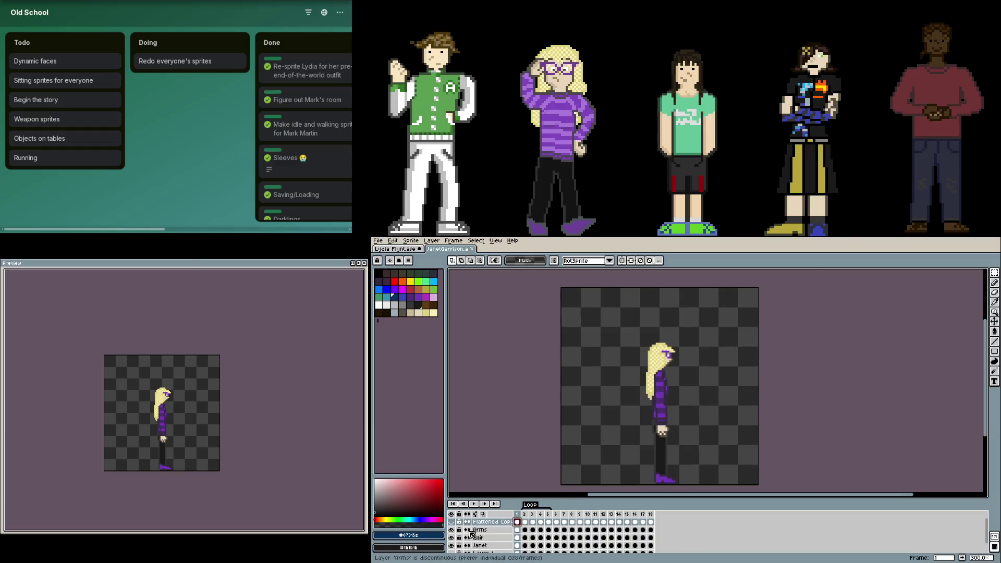
- Merge Janet's Arms, Hair and Janet layers into one Flattened layer and bring it over to Lydia's sprite
left_click(519, 547)
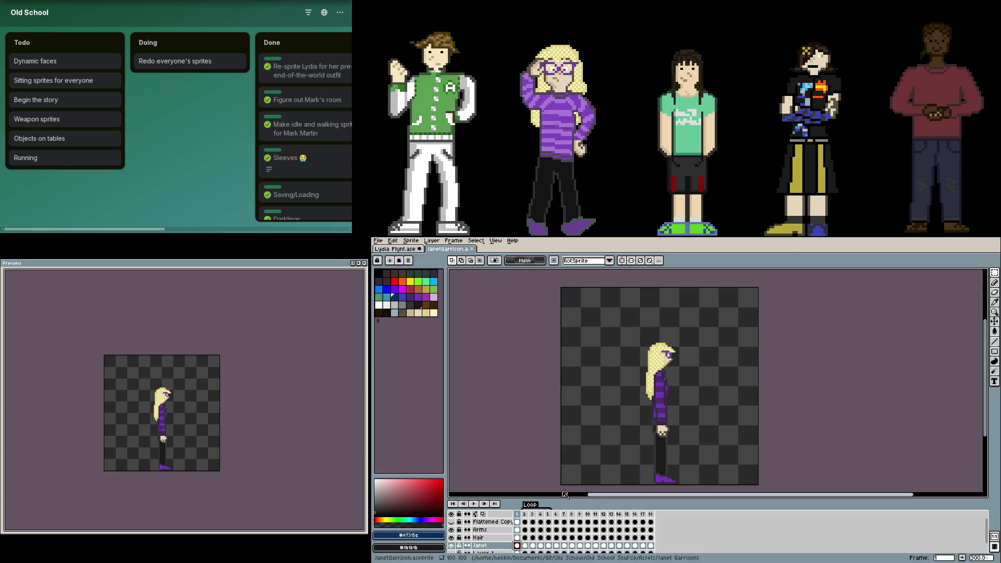
left_click(497, 531)
key("ctrl+shift+e")
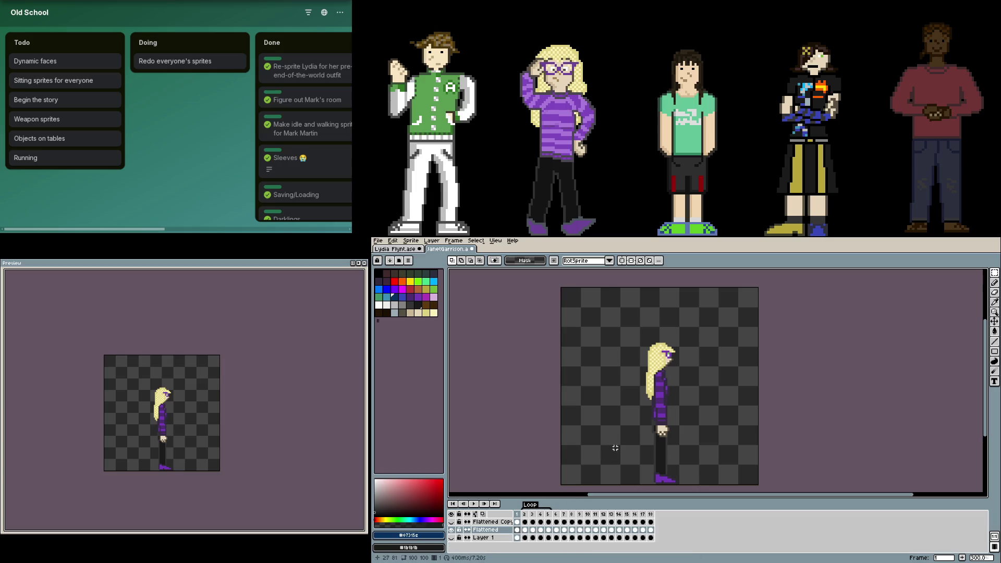
left_click(518, 530)
key("ctrl+z")
key("ctrl+Tab")
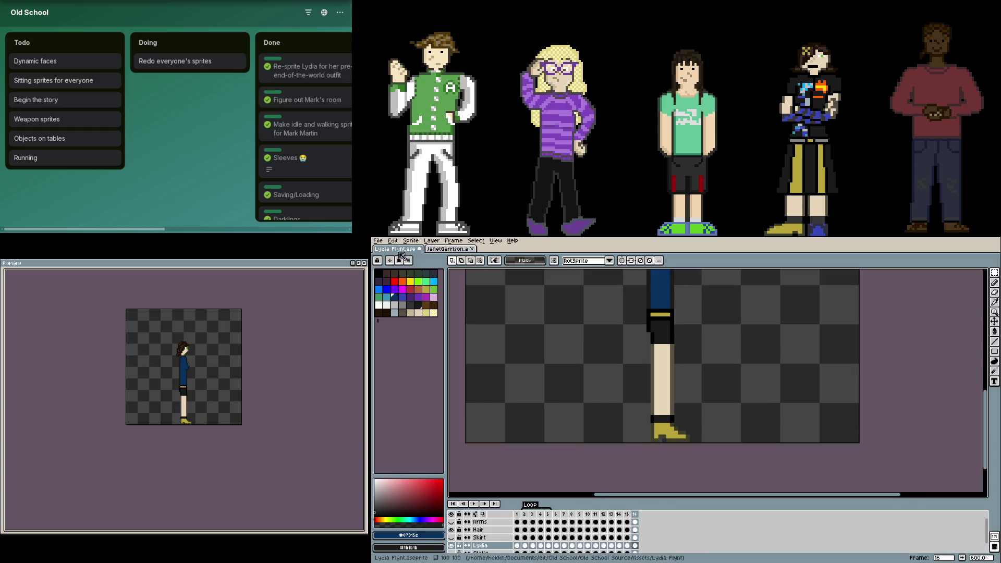
scroll(606, 372, "down", 2)
- Position the pasted Janet copy beside Lydia's figure and commit it
left_click_drag(619, 361, 677, 363)
scroll(782, 368, "up", 2)
scroll(920, 383, "up", 1)
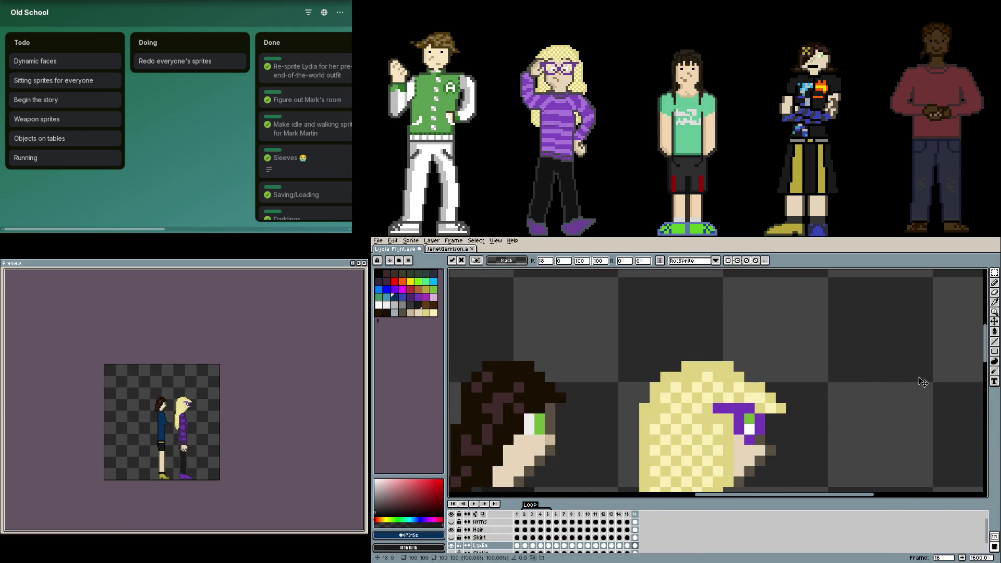
scroll(853, 362, "down", 1)
scroll(839, 360, "down", 1)
scroll(845, 380, "down", 1)
scroll(830, 387, "down", 1)
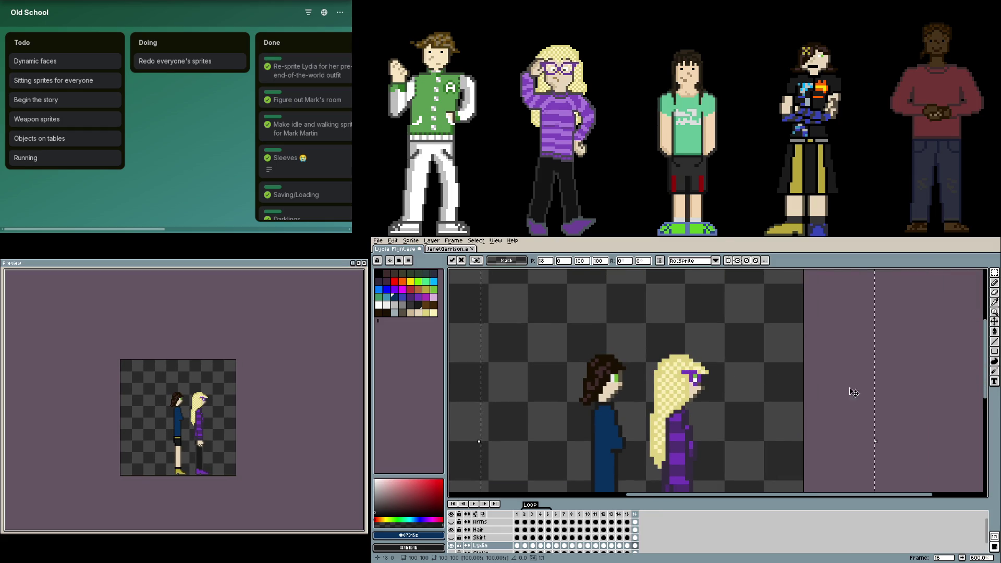
key("Return")
key("b")
scroll(660, 379, "up", 1)
- Compare the two figures' eye levels with thin rectangular bands across both faces, then clear the selection
key("m")
left_click_drag(742, 397, 577, 407)
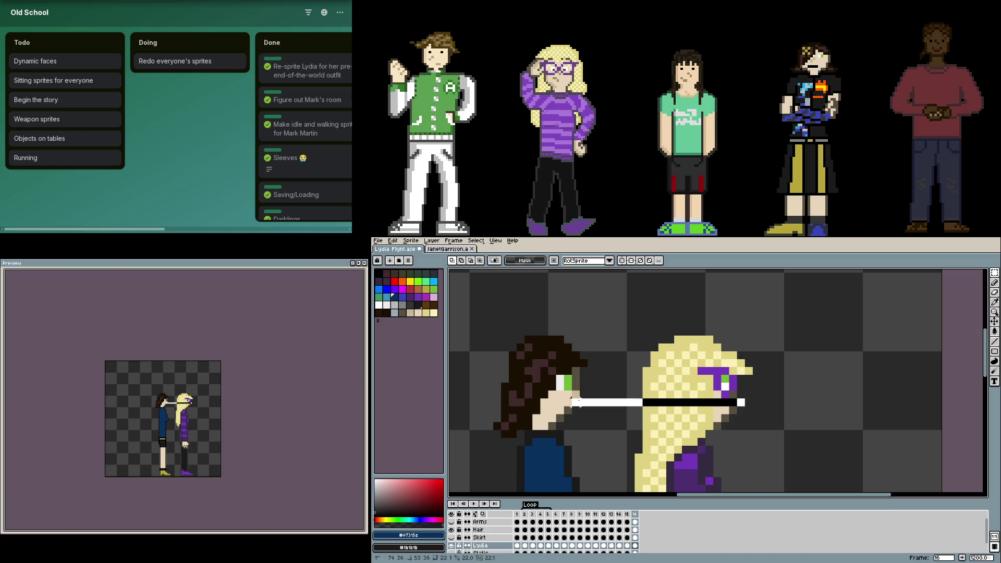
left_click_drag(577, 402, 572, 405)
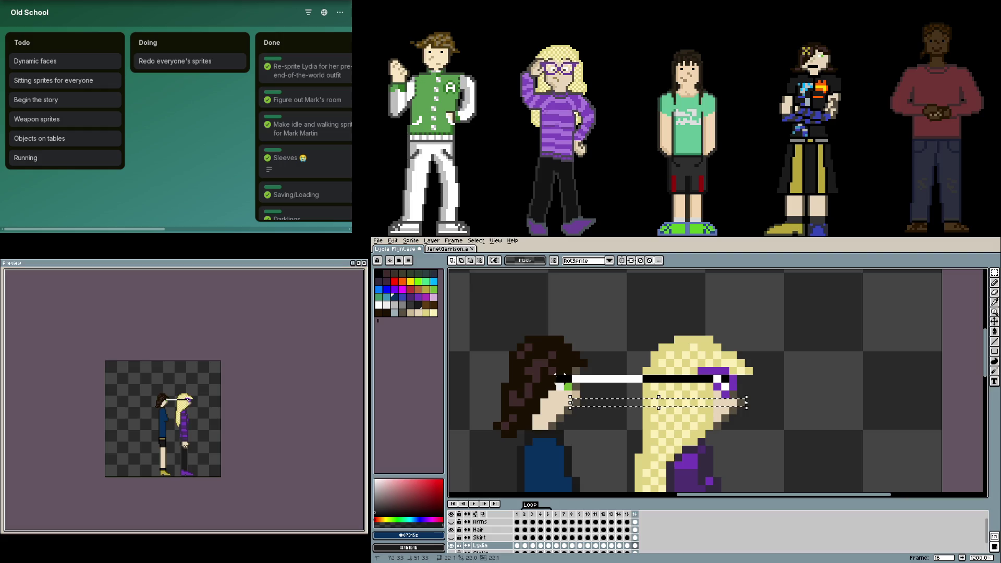
left_click_drag(721, 373, 554, 385)
left_click(722, 343)
scroll(754, 372, "down", 6)
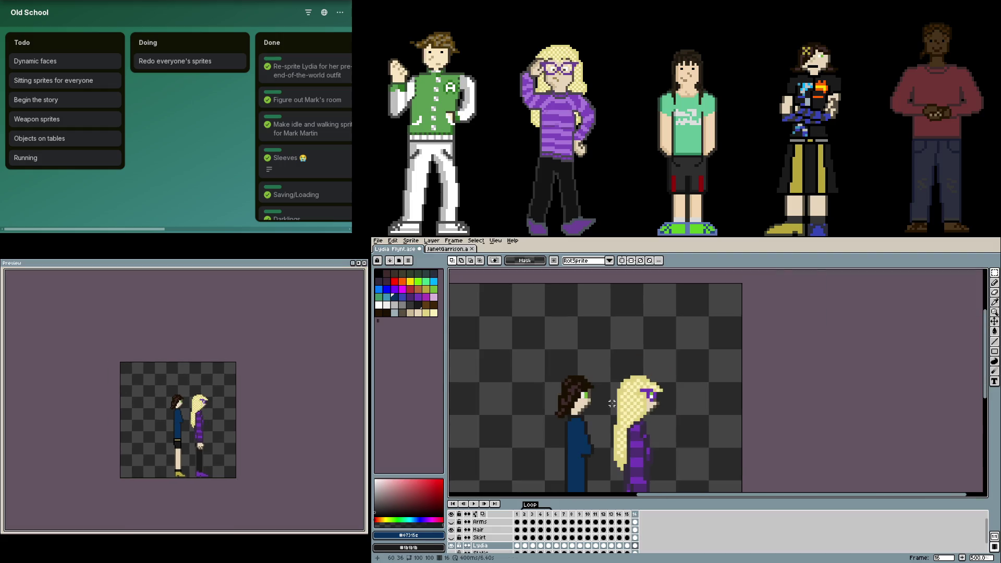
scroll(704, 371, "up", 1)
scroll(665, 371, "down", 1)
scroll(665, 370, "up", 2)
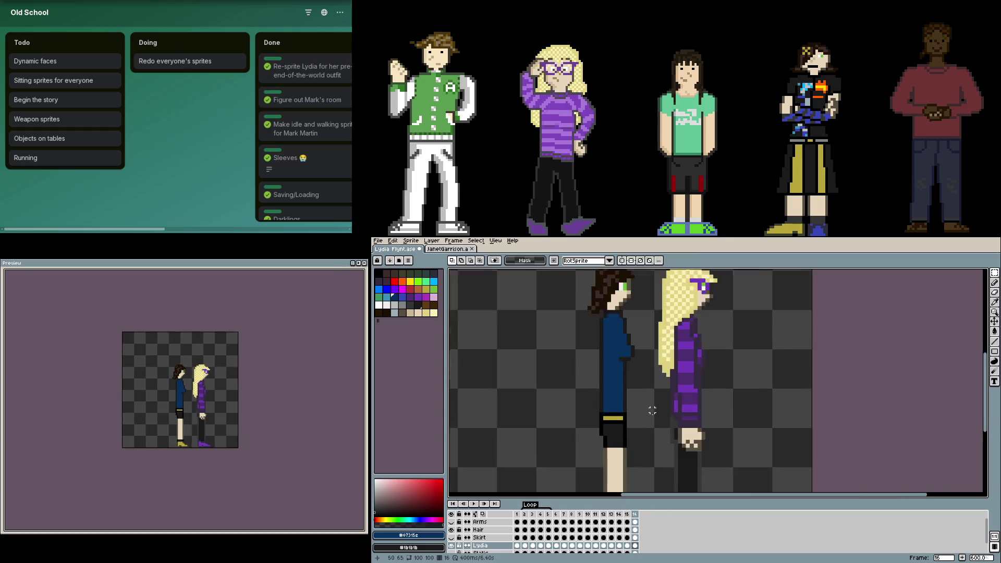
scroll(682, 427, "up", 3)
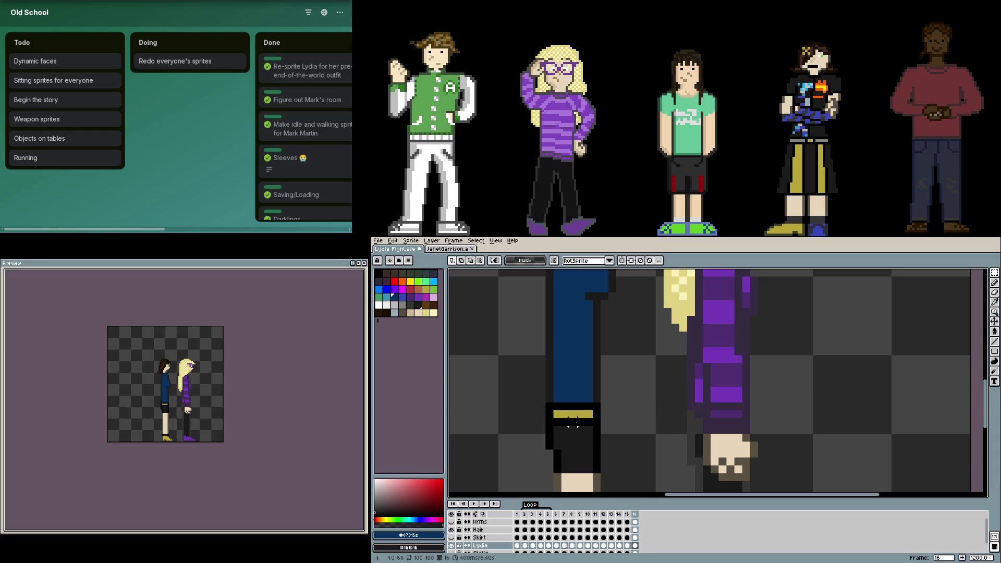
- Check leg heights with a guide line, cut Janet's copy out of Lydia's sprite and return to Janet's document
mouse_move(698, 422)
left_mouse_down()
mouse_move(558, 423)
mouse_move(644, 398)
left_mouse_up()
key("Escape")
scroll(643, 397, "down", 2)
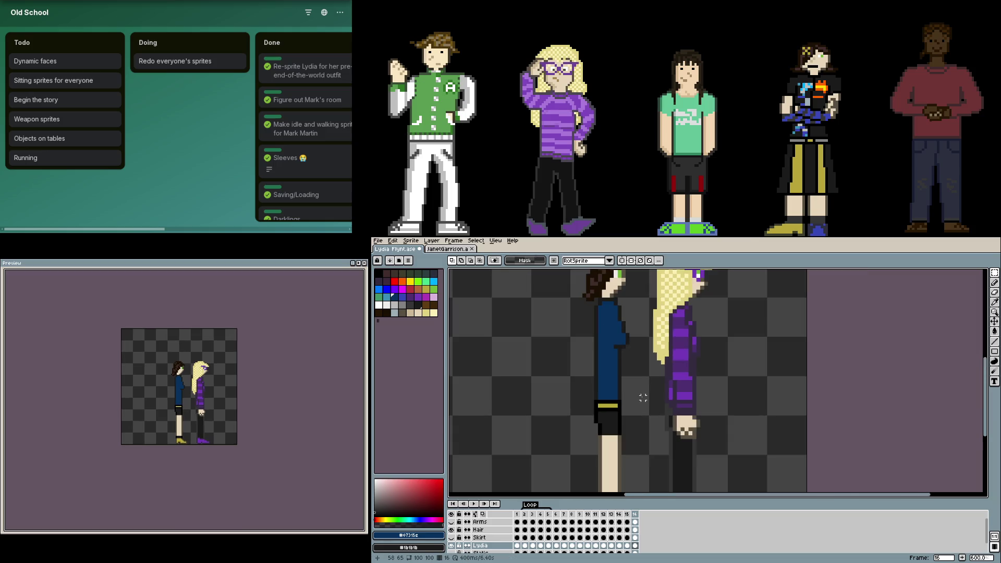
scroll(643, 397, "down", 1)
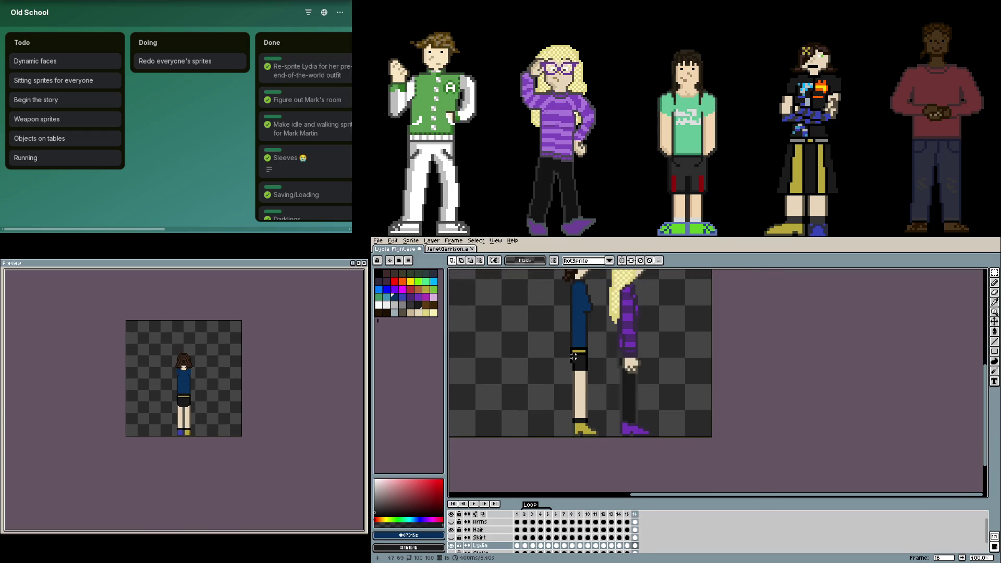
left_click_drag(605, 310, 615, 364)
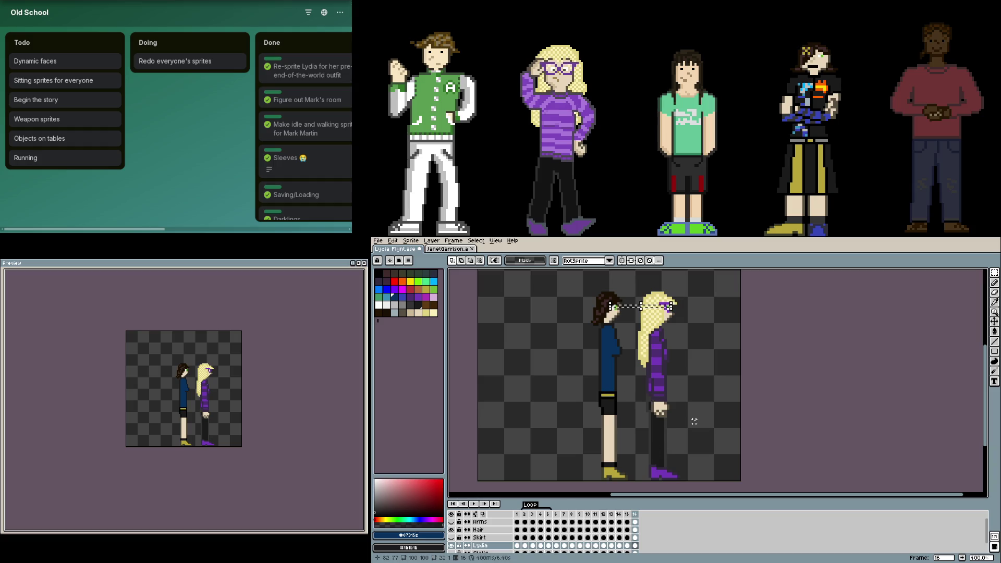
key("ctrl+x")
left_click(447, 249)
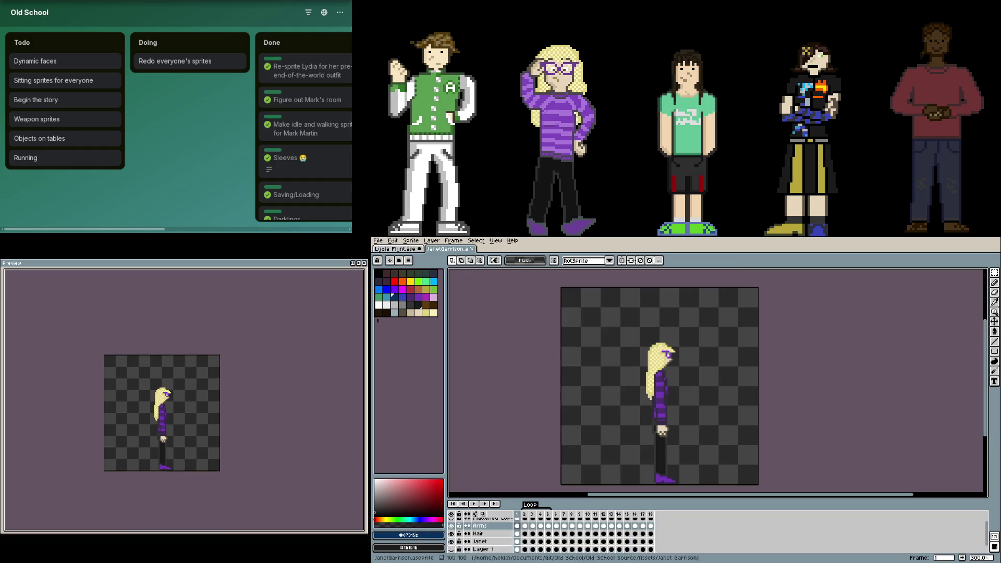
- Copy Janet's bent legs from her frame-16 sitting pose and paste them into Lydia's sprite
left_click(626, 518)
left_click(637, 517)
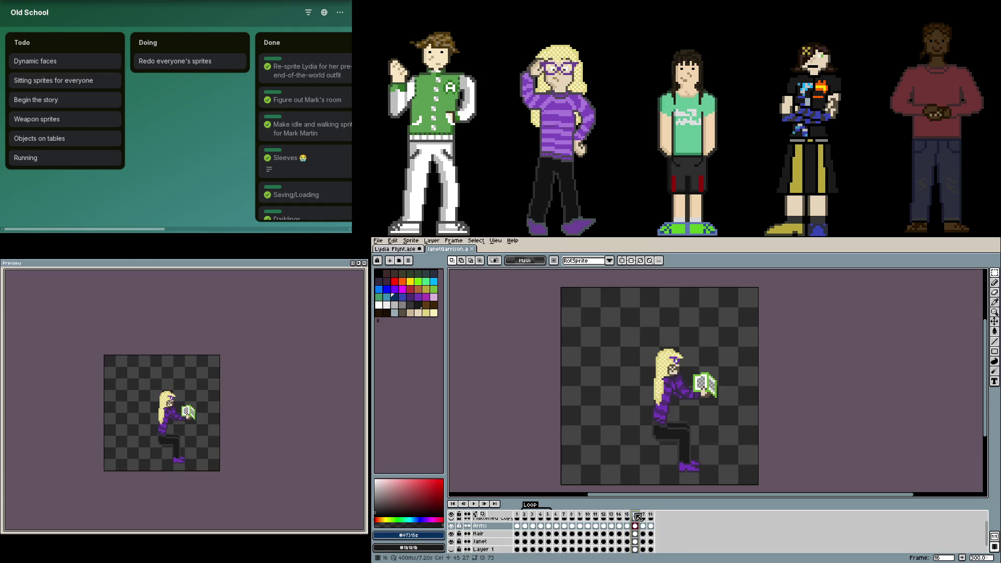
scroll(695, 426, "up", 2)
left_click_drag(694, 462, 559, 347)
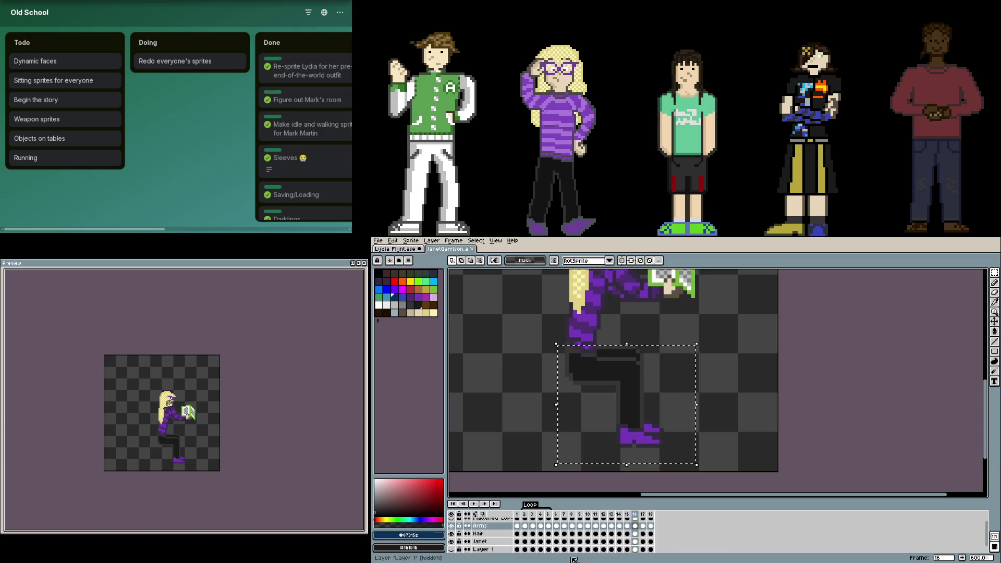
left_click(635, 386, "ctrl")
key("ctrl+c")
key("ctrl+Tab")
key("ctrl+v")
- Position the pasted legs beside Lydia's leg, re-cut and nudge them into final place
left_click_drag(655, 421, 668, 424)
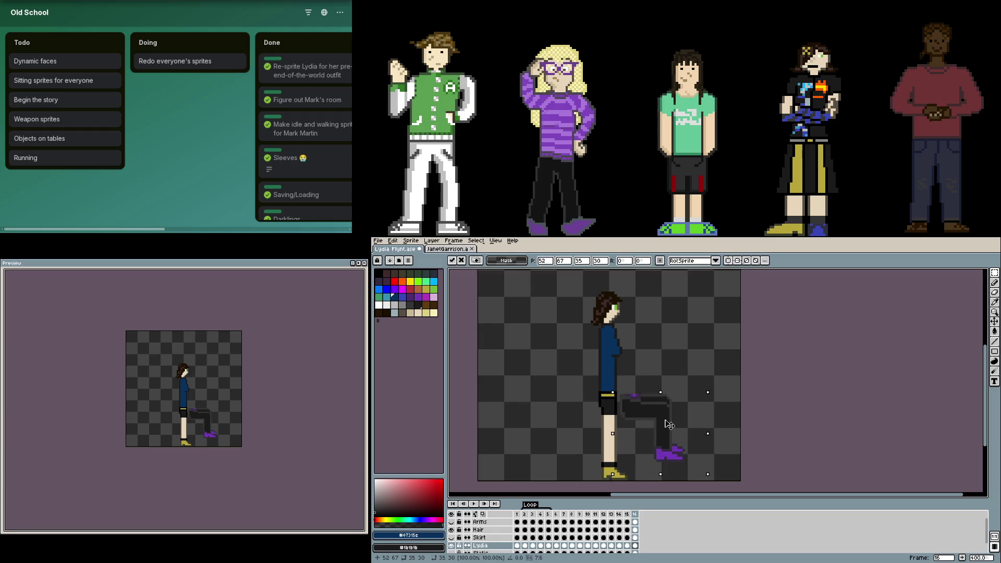
key("Return")
scroll(669, 426, "up", 4)
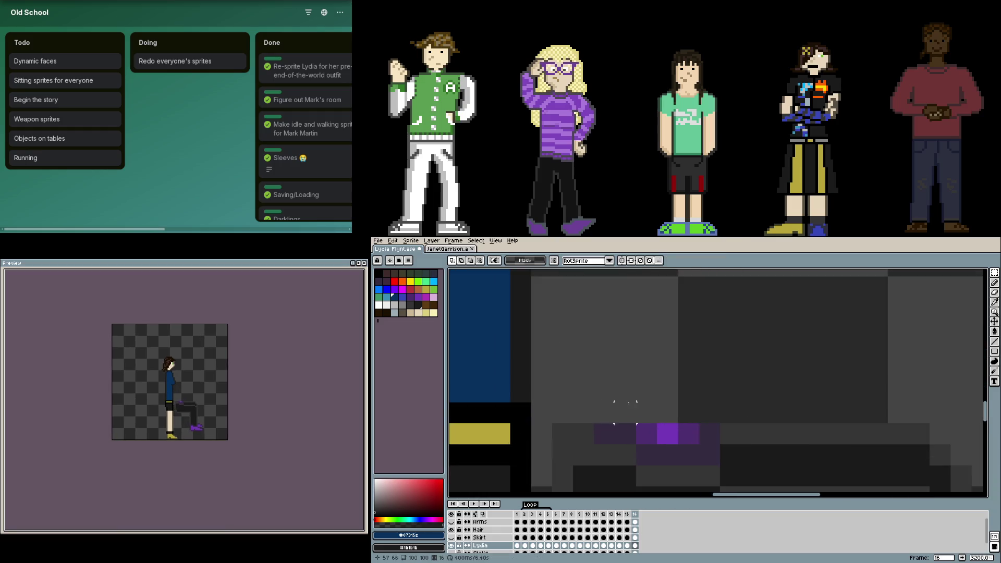
scroll(669, 427, "down", 1)
scroll(626, 406, "down", 2)
key("ctrl+x")
key("ctrl+v")
left_click_drag(681, 454, 699, 459)
key("Return")
scroll(665, 438, "up", 2)
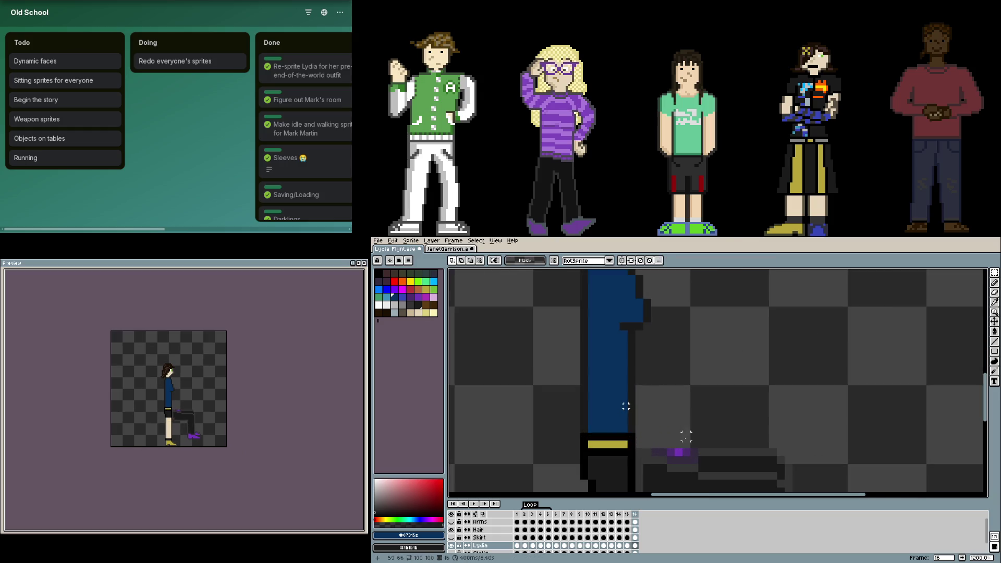
- Repaint the purple leg pixels with dark grey sampled from the legs using the Pencil
key("b")
scroll(640, 429, "up", 1)
left_click(640, 429, "alt")
left_click_drag(665, 430, 700, 429)
left_click(704, 454, "alt")
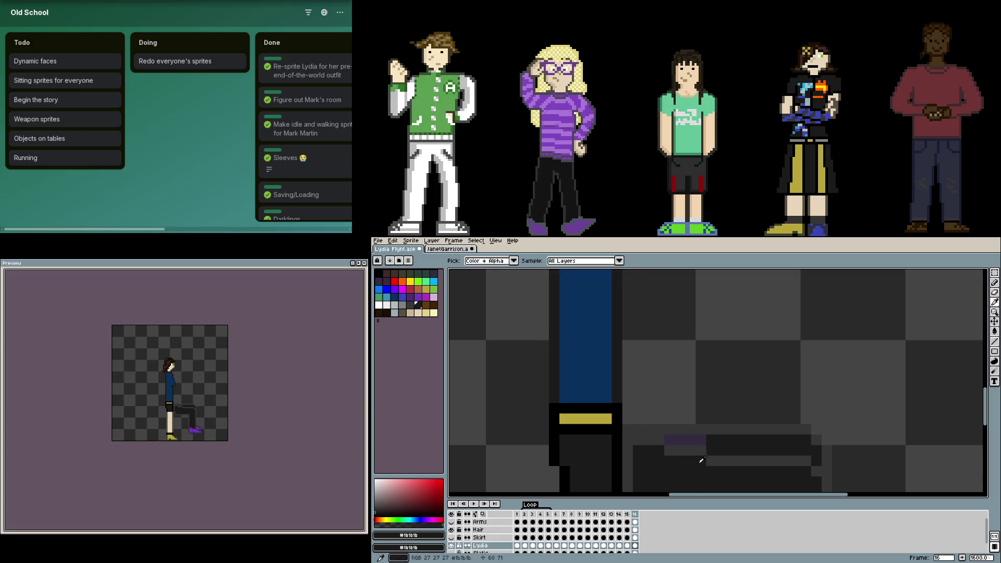
scroll(700, 461, "down", 1)
scroll(692, 422, "down", 1)
left_click_drag(680, 402, 652, 403)
scroll(695, 436, "down", 1)
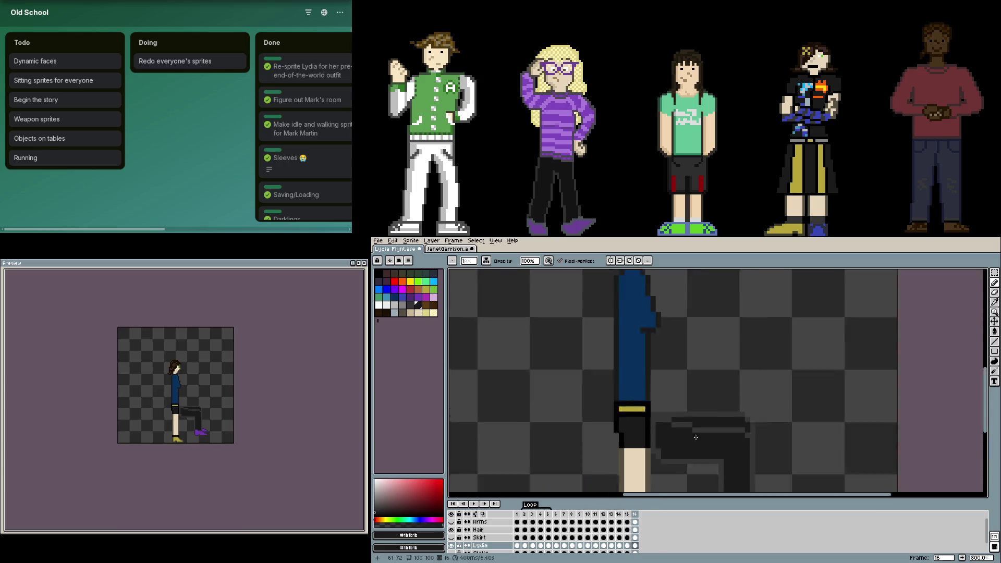
scroll(694, 436, "down", 1)
scroll(681, 414, "up", 3)
scroll(672, 419, "down", 2)
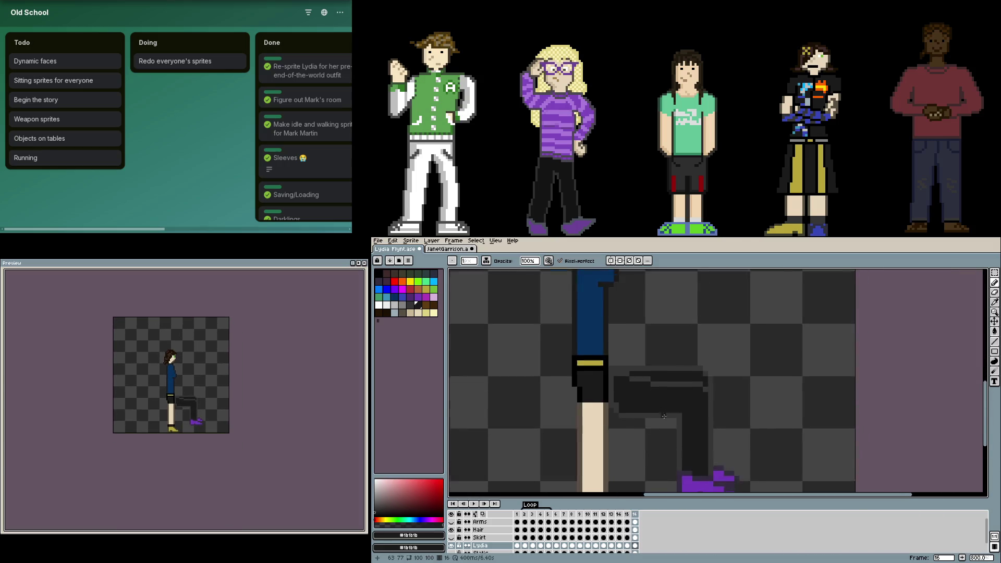
scroll(664, 416, "up", 2)
- Paint-bucket the thigh dark and blacken the grey shading strips to outline the leg
key("g")
left_click(589, 351)
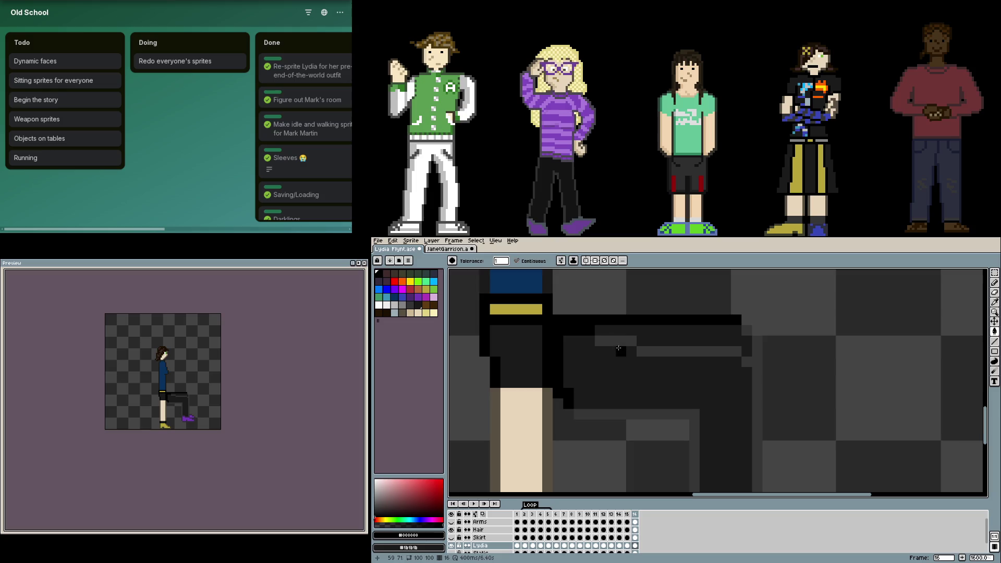
left_click(615, 337)
left_click(688, 439)
left_click(672, 351)
left_click(748, 332)
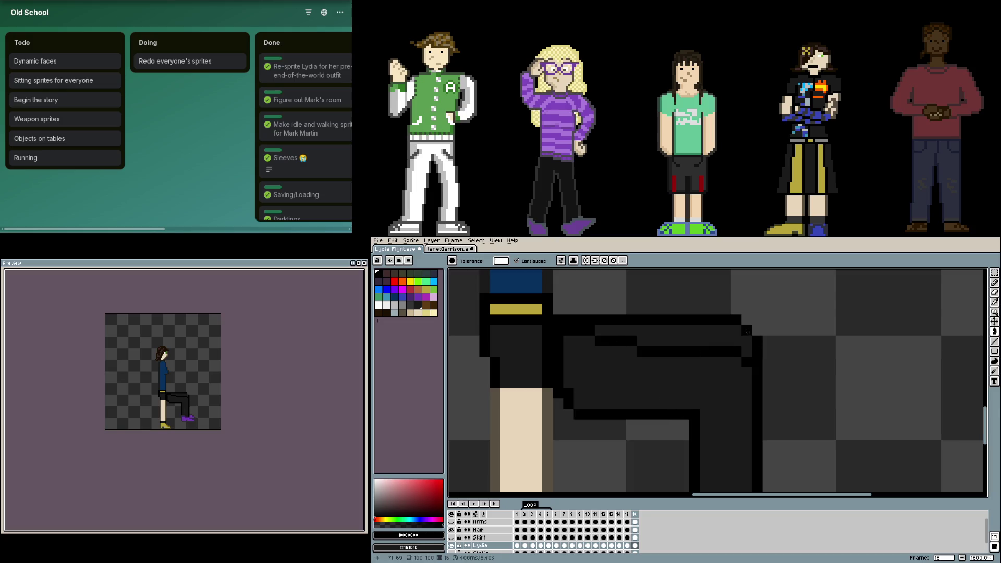
scroll(755, 433, "down", 3)
scroll(652, 426, "up", 3)
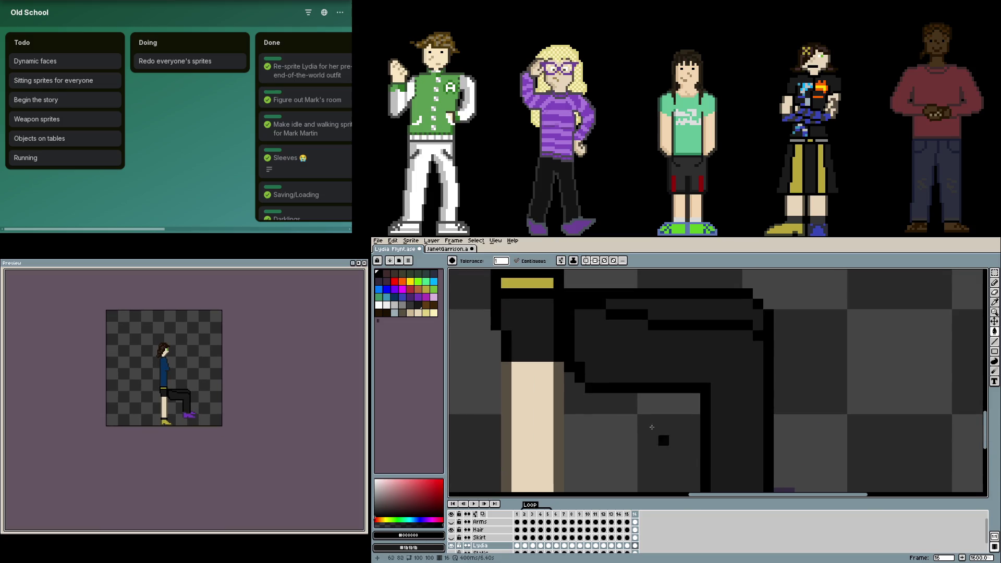
- Try a black line up the leg and undo it, then sample Lydia's skin colour for the thigh
left_click(557, 398, "alt")
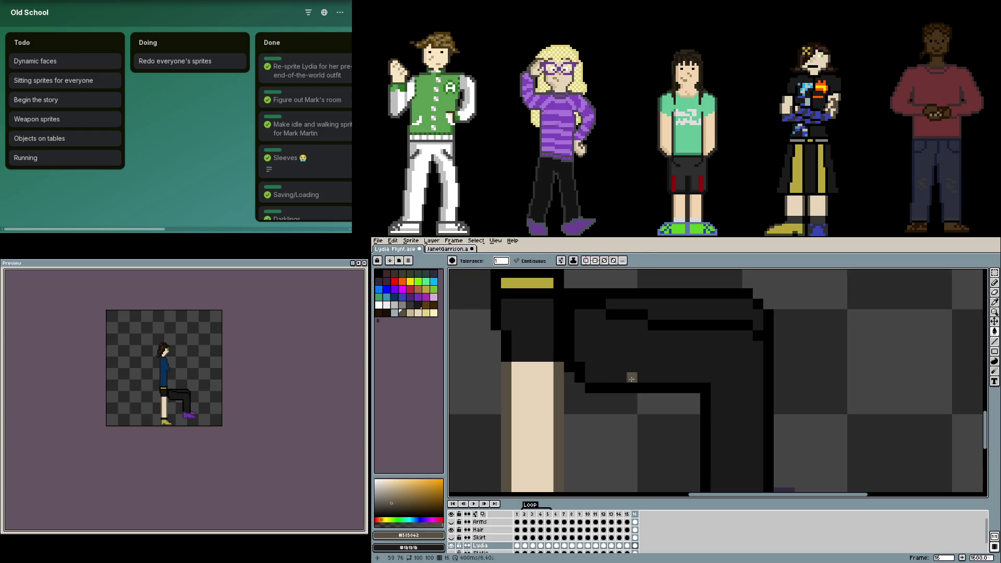
left_click(513, 342, "alt")
left_click_drag(633, 372, 644, 303)
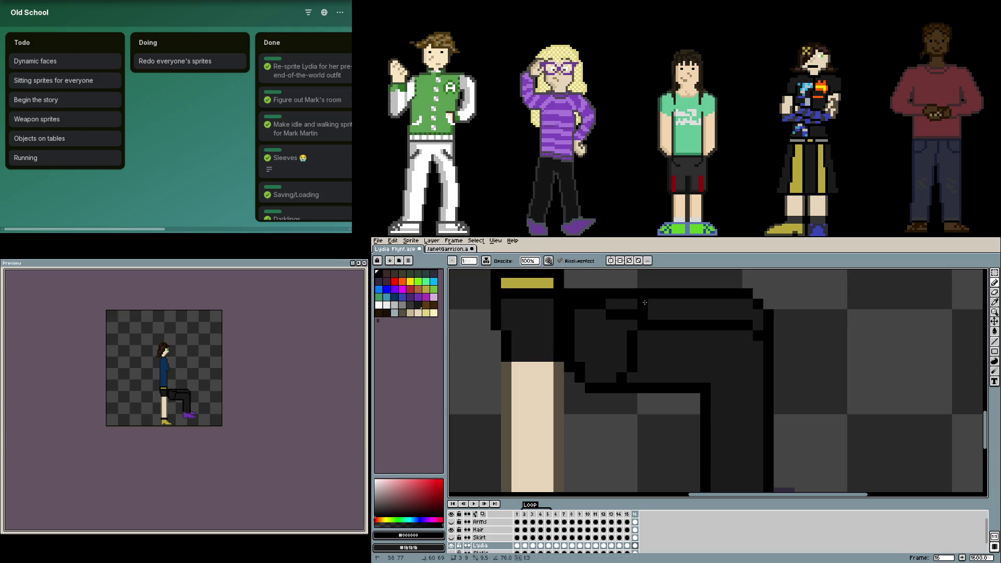
key("ctrl+z")
left_click(540, 385, "alt")
- Fill the remaining leg regions with skin colour and start recolouring the leg outline dark brown
left_click(637, 373)
left_click(688, 313)
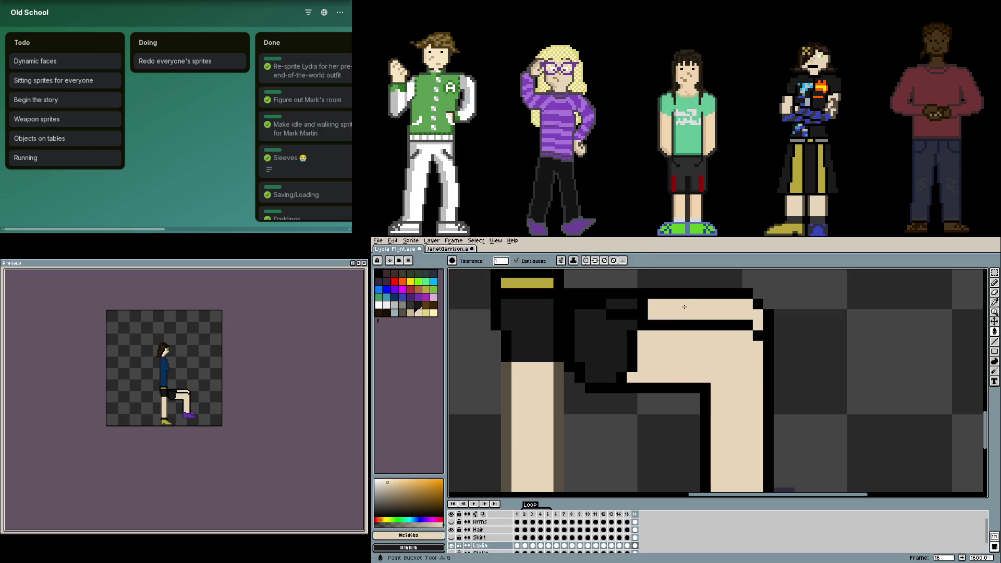
left_click(551, 382, "alt")
key("b")
left_click(654, 326)
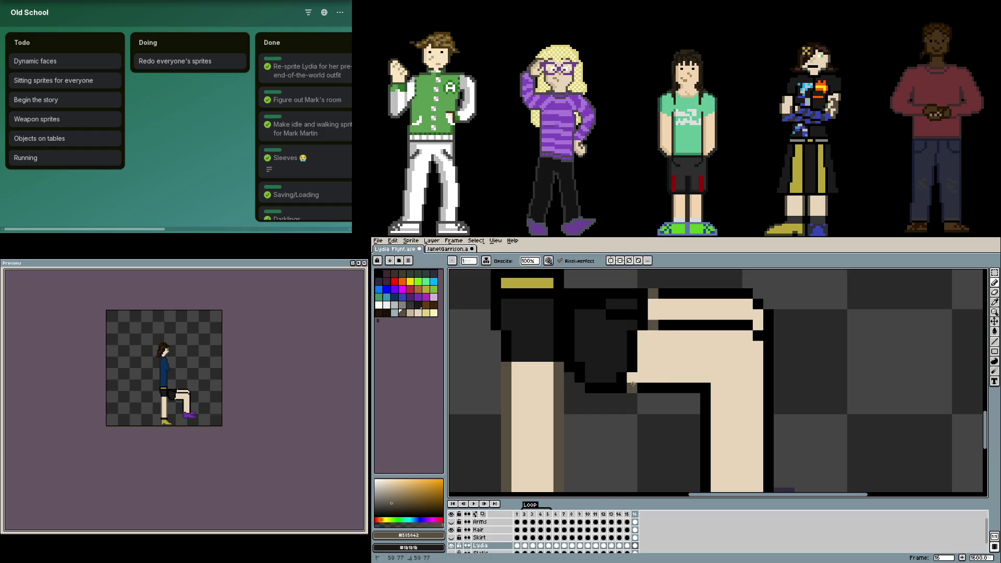
- Recolour the black outline strokes on the skirt and leg to dark brown with the Paint Bucket
key("g")
left_click(632, 383)
left_click(684, 326)
left_click(726, 293)
left_click(763, 305)
left_click(769, 331)
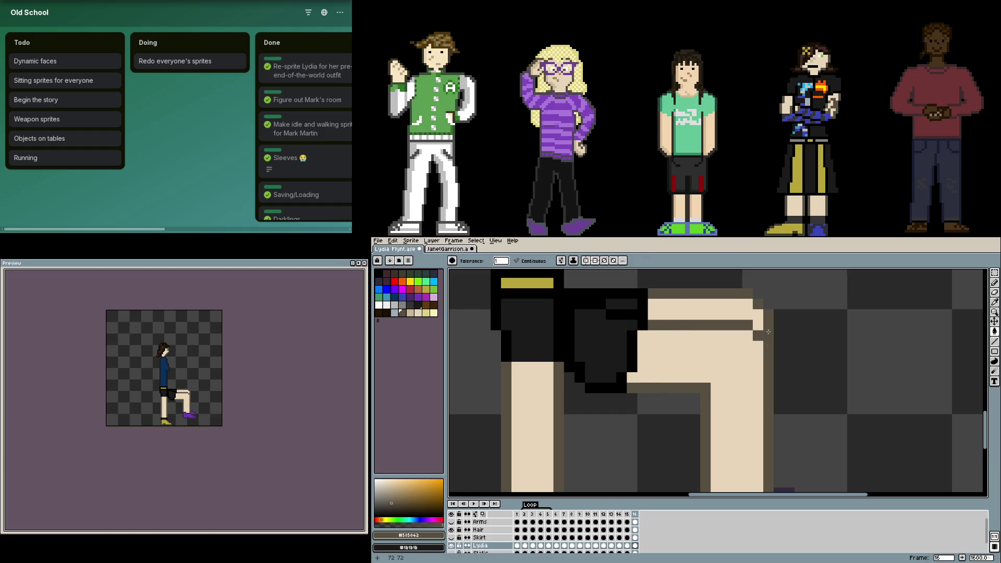
scroll(730, 362, "down", 4)
key("b")
scroll(687, 385, "up", 1)
scroll(665, 395, "up", 1)
scroll(646, 406, "down", 1)
left_click_drag(647, 405, 655, 425)
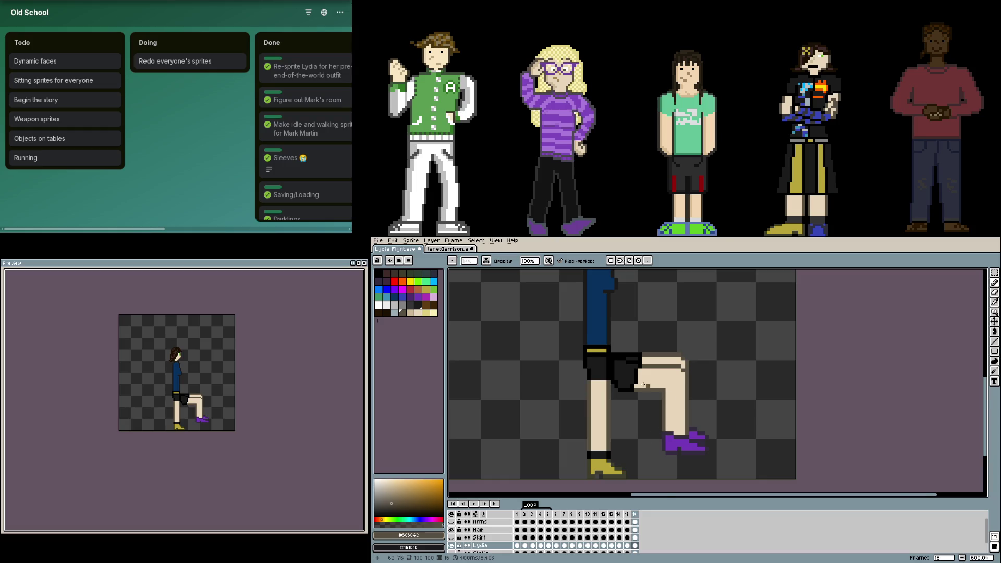
scroll(615, 380, "up", 2)
scroll(615, 381, "down", 2)
- Sample the sock band's black and marquee-select the yellow shoe on the standing foot
left_click_drag(618, 424, 618, 381)
scroll(618, 380, "up", 2)
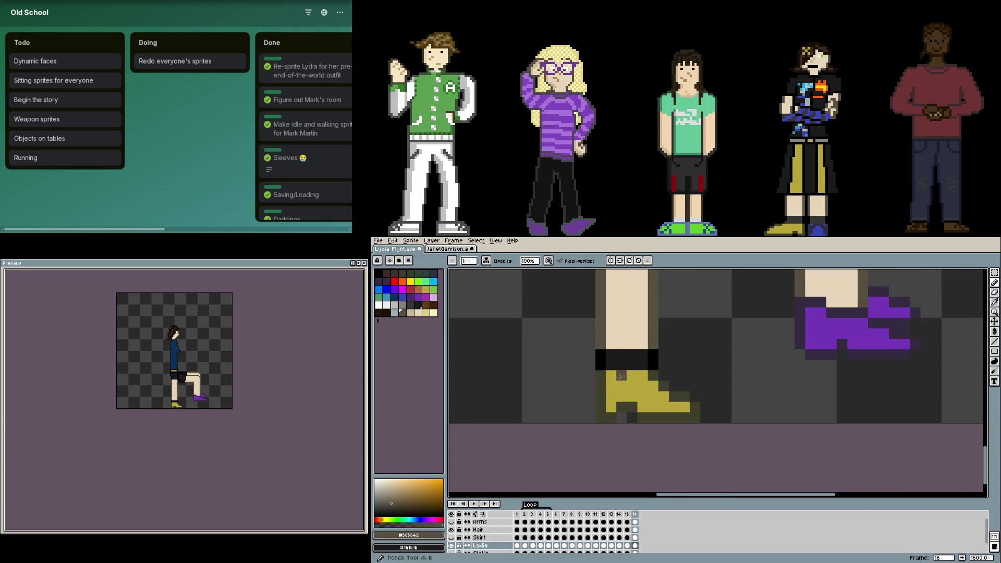
left_click(621, 354, "alt")
left_click_drag(789, 345, 739, 359)
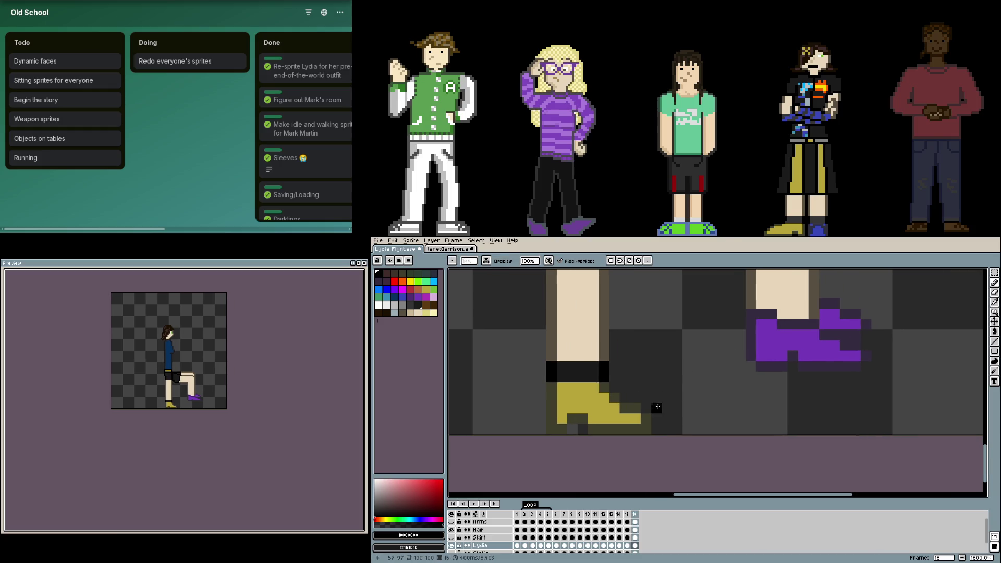
key("m")
left_click_drag(651, 433, 548, 353)
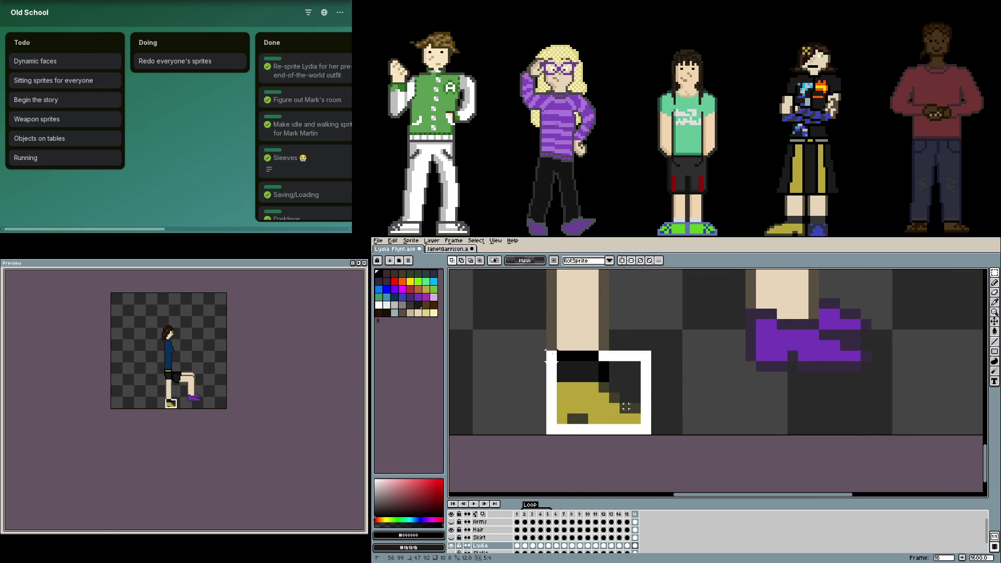
- Copy and paste the yellow shoe and drop the duplicate beside the purple shoe
key("ctrl+c")
key("ctrl+v")
mouse_move(597, 411)
left_mouse_down()
mouse_move(804, 346)
mouse_move(683, 372)
left_mouse_up()
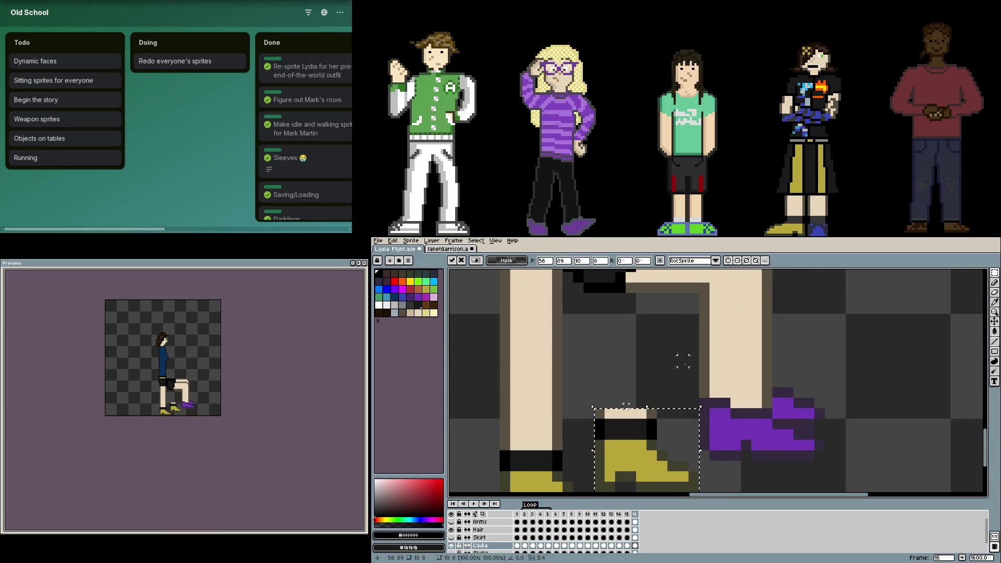
key("b")
scroll(682, 372, "down", 1)
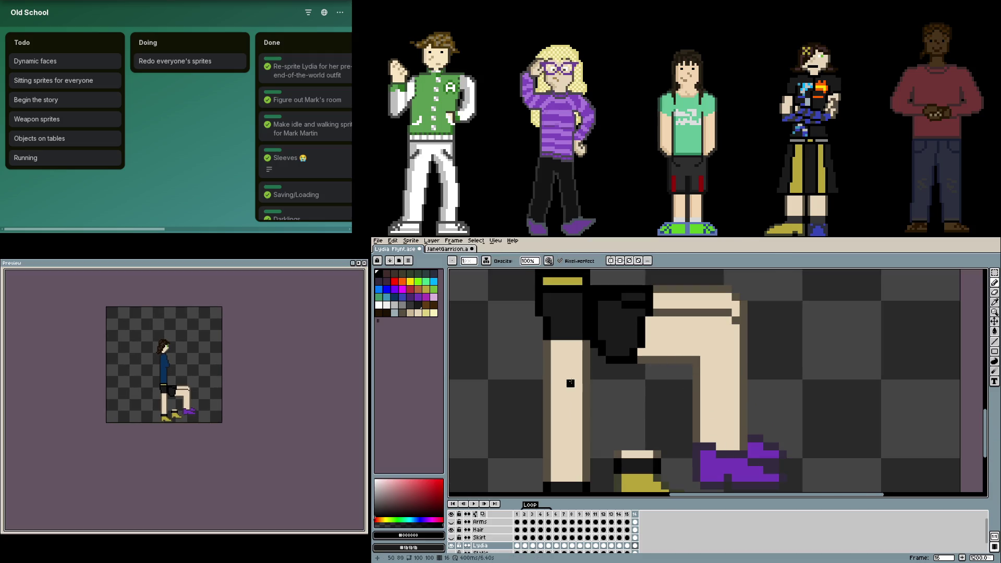
scroll(579, 380, "up", 1)
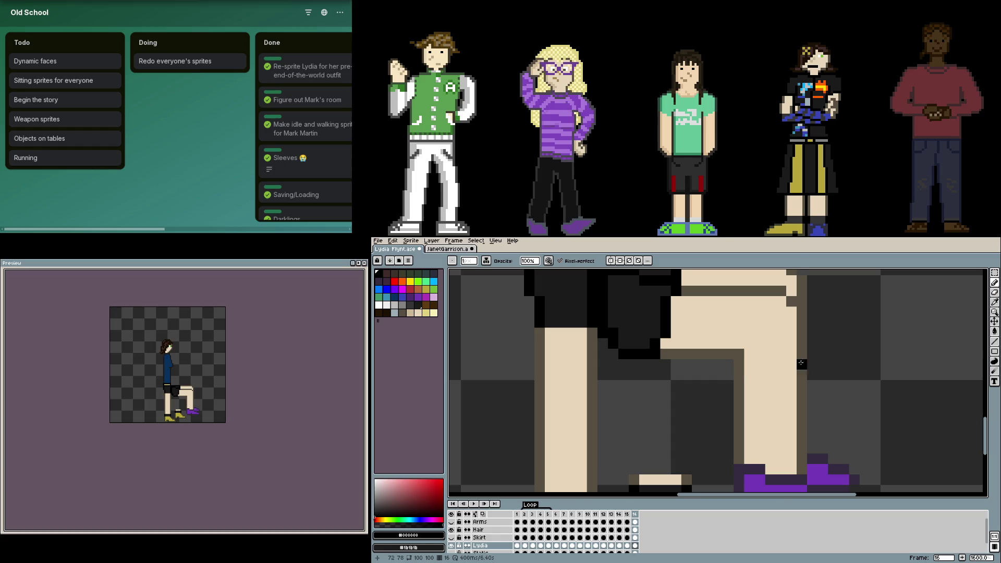
- Compare against the reference sprite file and return to the edited sprite's legs
left_click_drag(791, 364, 702, 405)
left_click(448, 249)
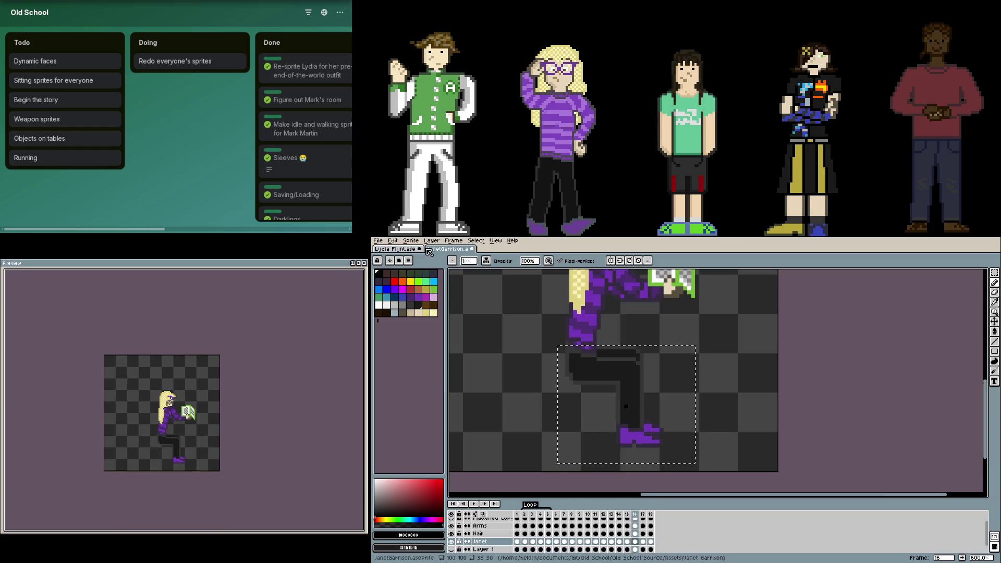
scroll(633, 321, "up", 2)
key("m")
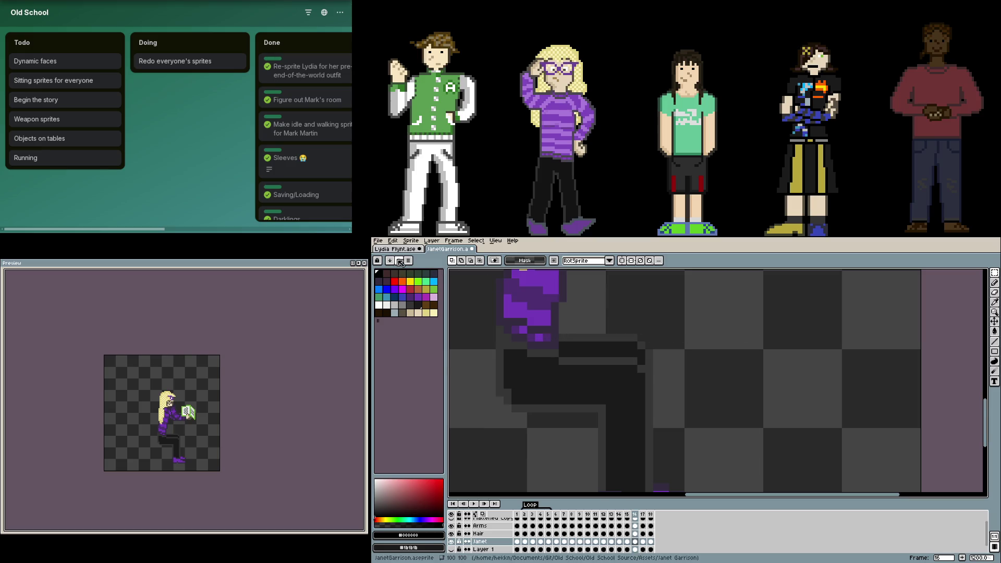
left_click(395, 249)
left_click_drag(626, 368, 749, 368)
left_click_drag(686, 406, 679, 395)
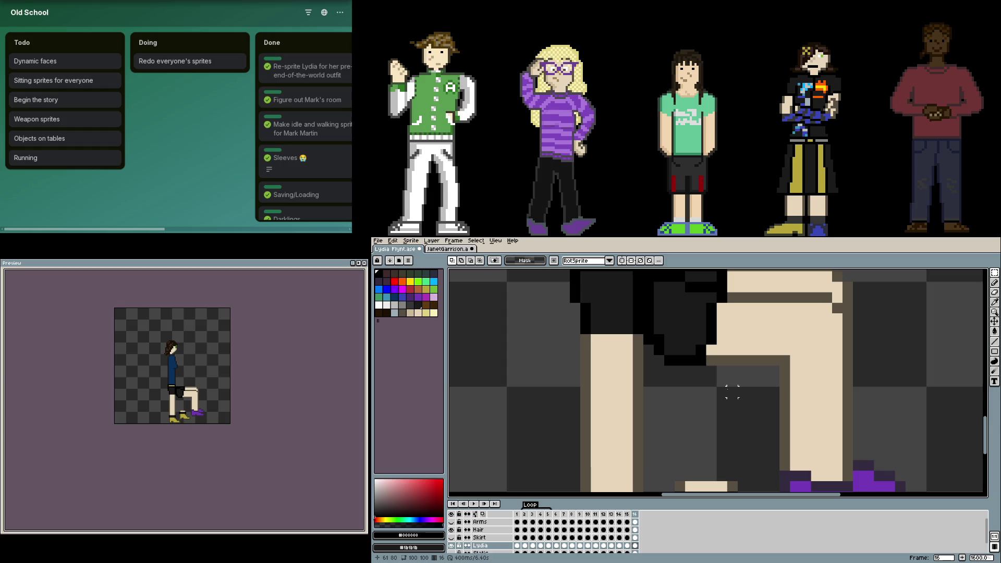
scroll(714, 384, "right", 3)
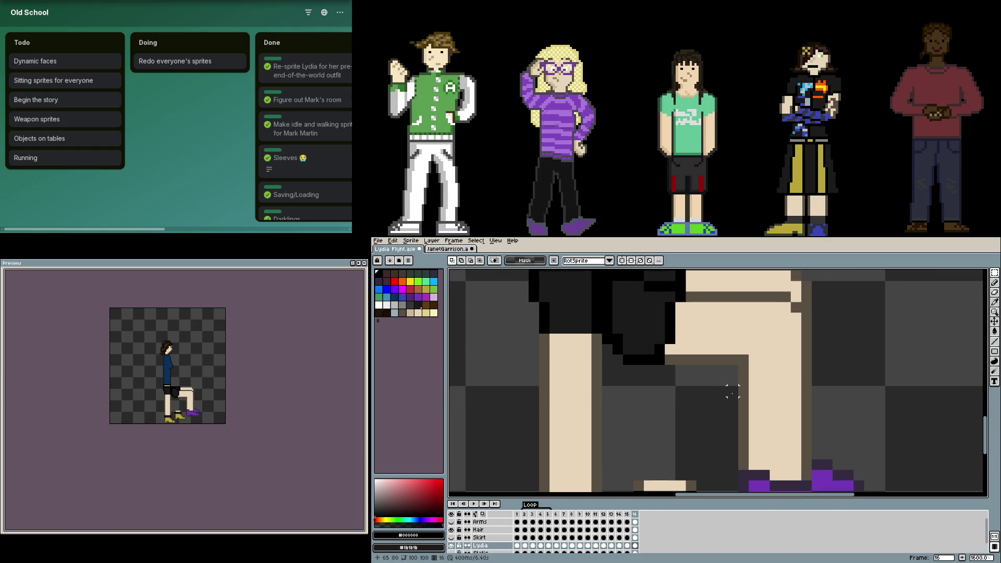
scroll(752, 360, "down", 1)
scroll(778, 391, "down", 1)
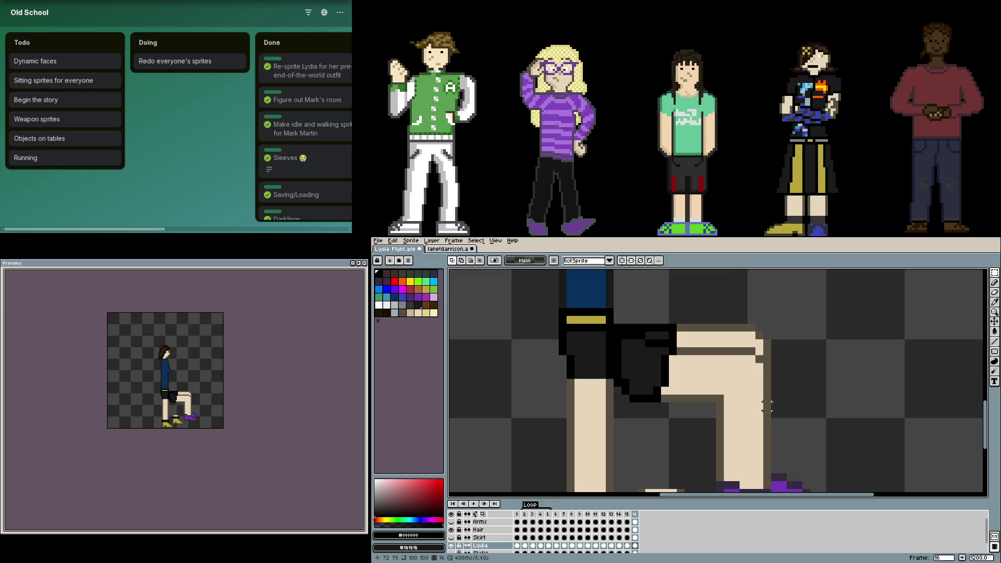
scroll(766, 340, "down", 1)
scroll(743, 328, "down", 1)
- Select the purple shoe, clear it, then select the yellow shoe copy ready to move
left_click_drag(740, 274, 786, 427)
left_click(830, 428)
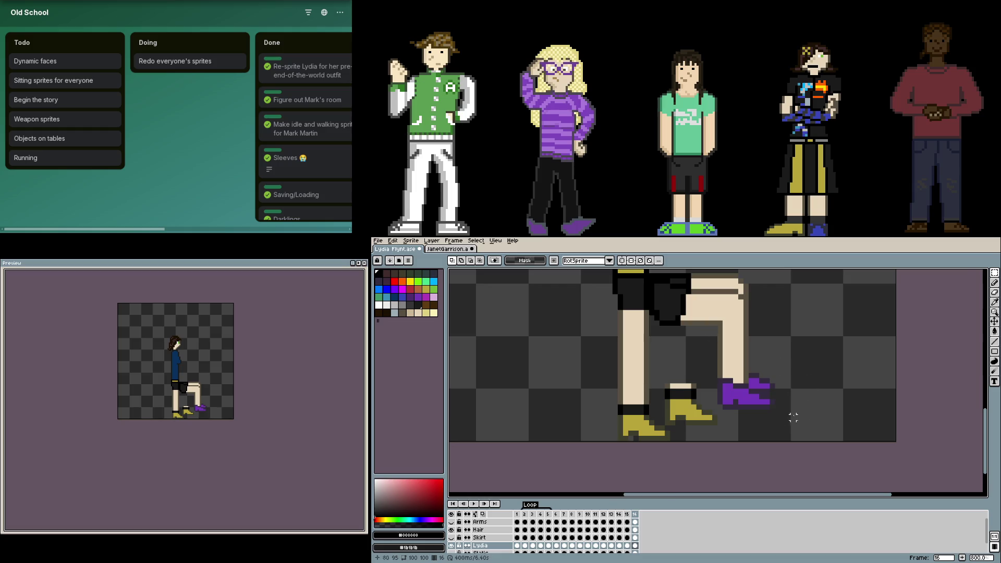
scroll(799, 419, "up", 3)
left_click_drag(575, 383, 683, 463)
left_click(642, 434)
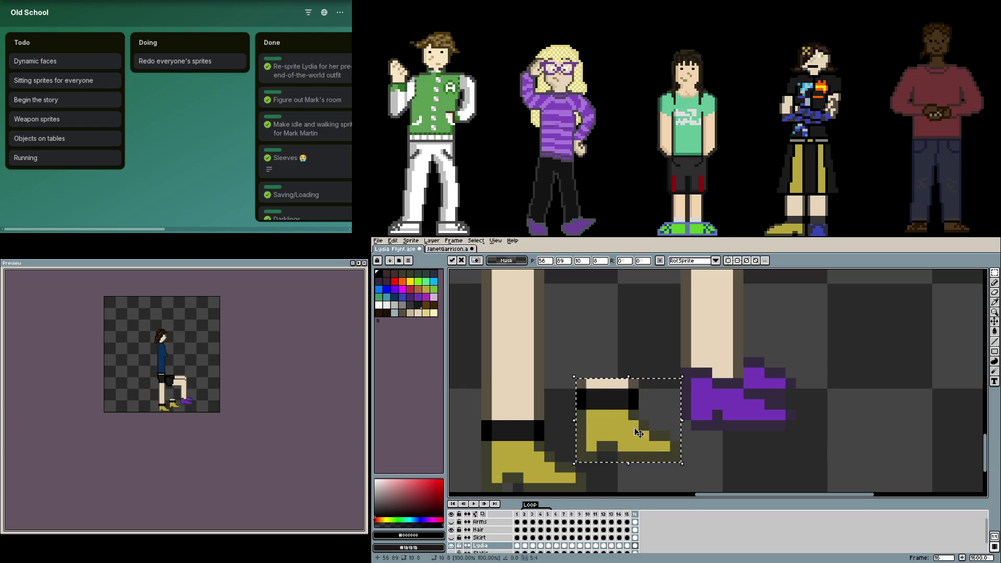
- Move the yellow shoe onto the purple shoe and erase the leftover purple pixels beside it
left_click_drag(641, 434, 732, 399)
key("b")
scroll(688, 425, "up", 2)
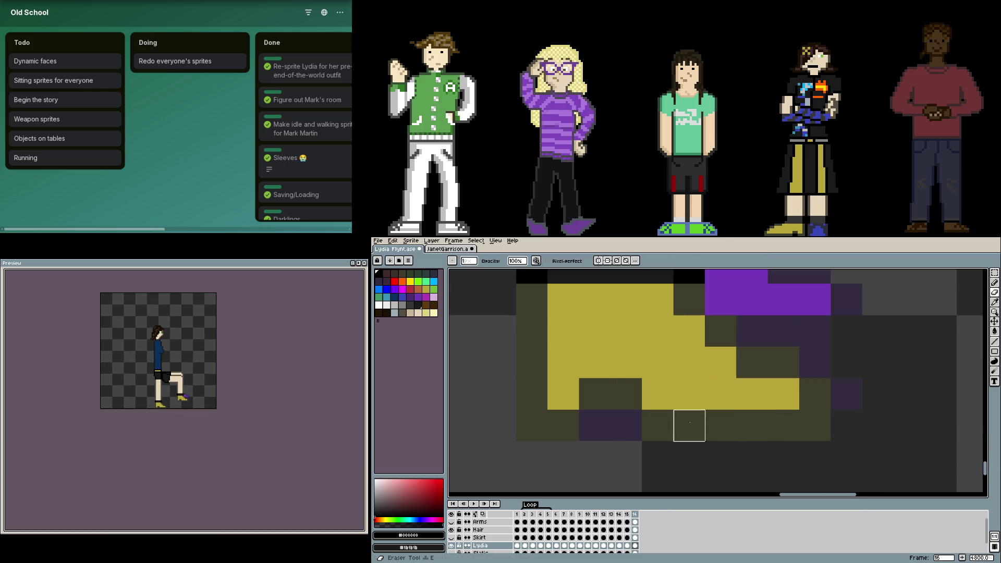
scroll(688, 394, "down", 2)
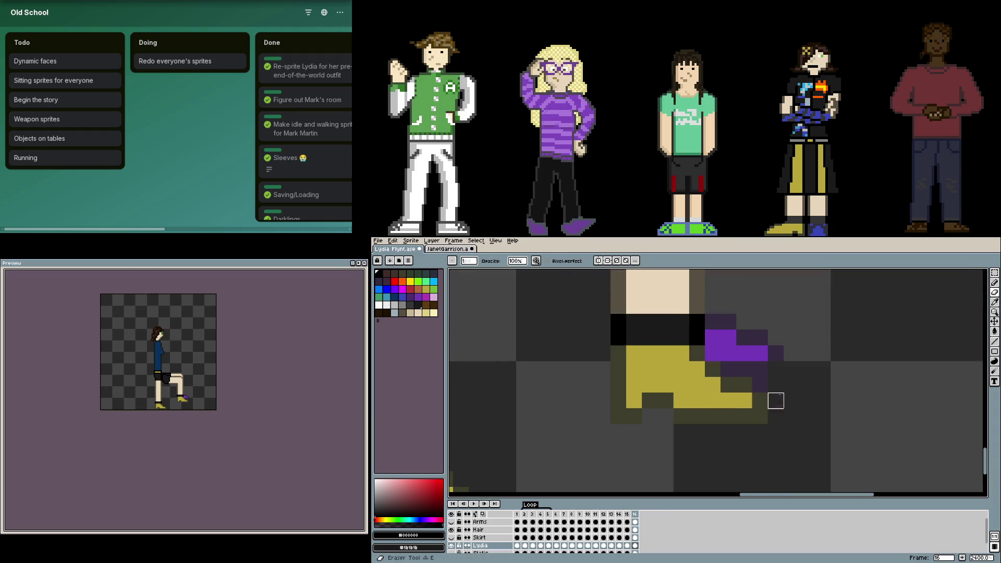
mouse_move(729, 368)
left_mouse_down()
mouse_move(710, 337)
mouse_move(727, 352)
mouse_move(760, 337)
left_mouse_up()
scroll(760, 338, "down", 3)
scroll(664, 273, "up", 2)
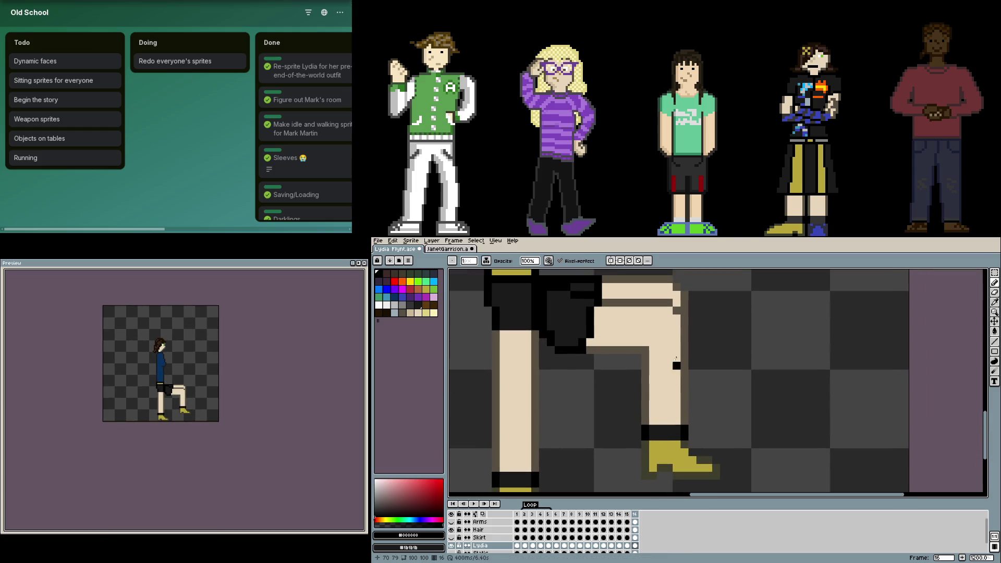
scroll(657, 280, "up", 1)
scroll(658, 313, "down", 1)
scroll(660, 375, "up", 1)
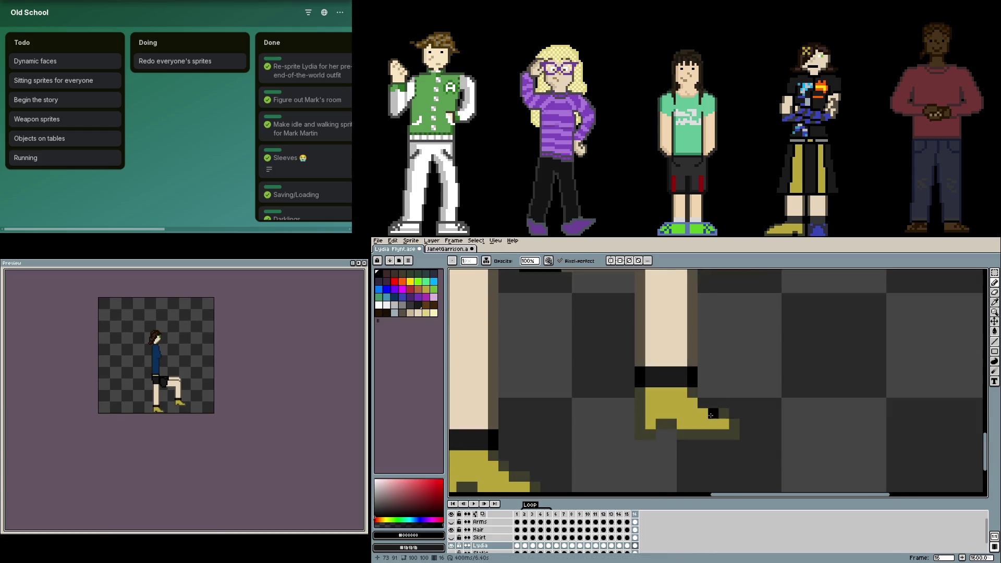
- Patch the shoe outline with dark olive pixels, then step back to the front-view frame
left_click(706, 409, "alt")
scroll(707, 408, "up", 2)
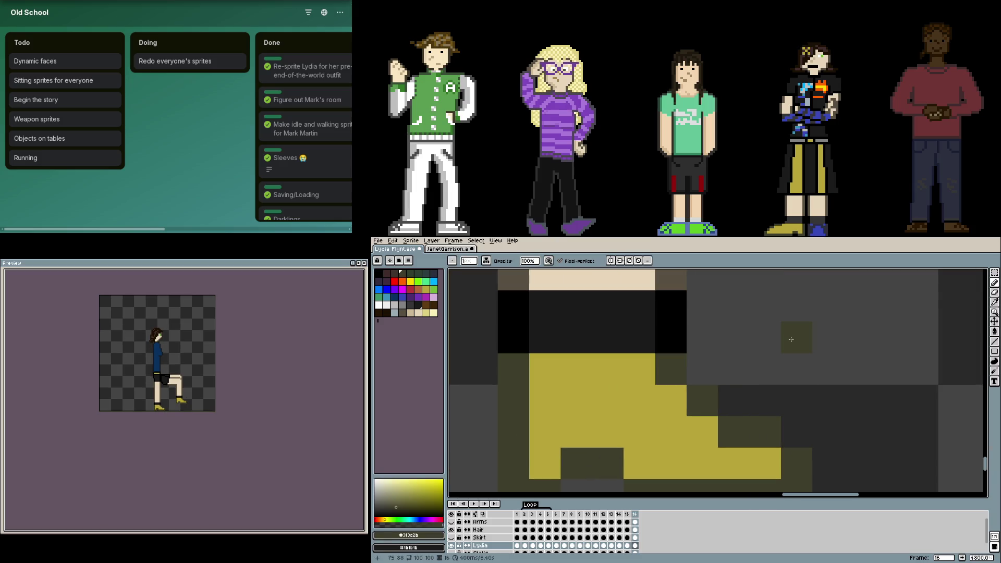
scroll(774, 334, "down", 1)
scroll(736, 322, "down", 1)
scroll(705, 344, "down", 1)
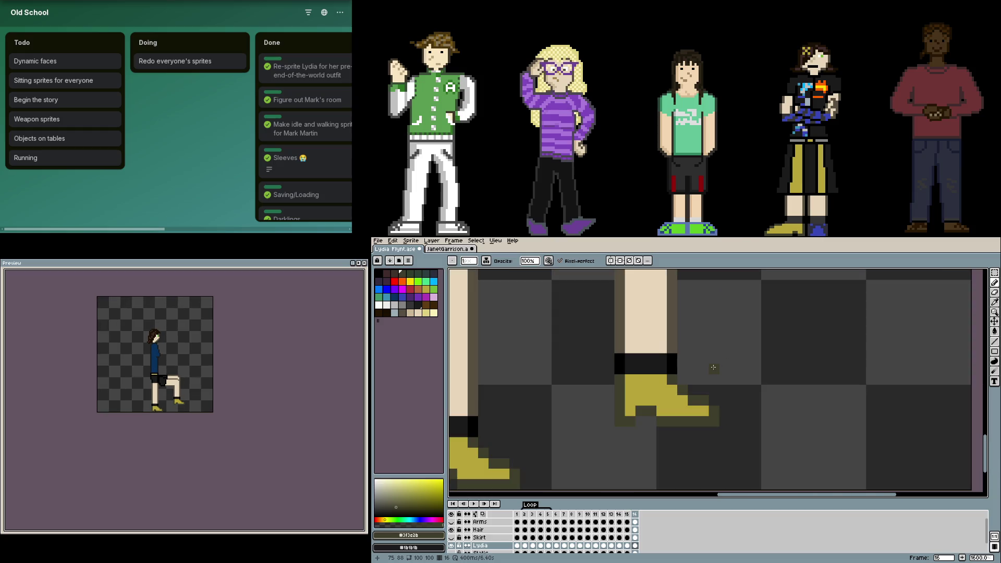
scroll(714, 367, "up", 1)
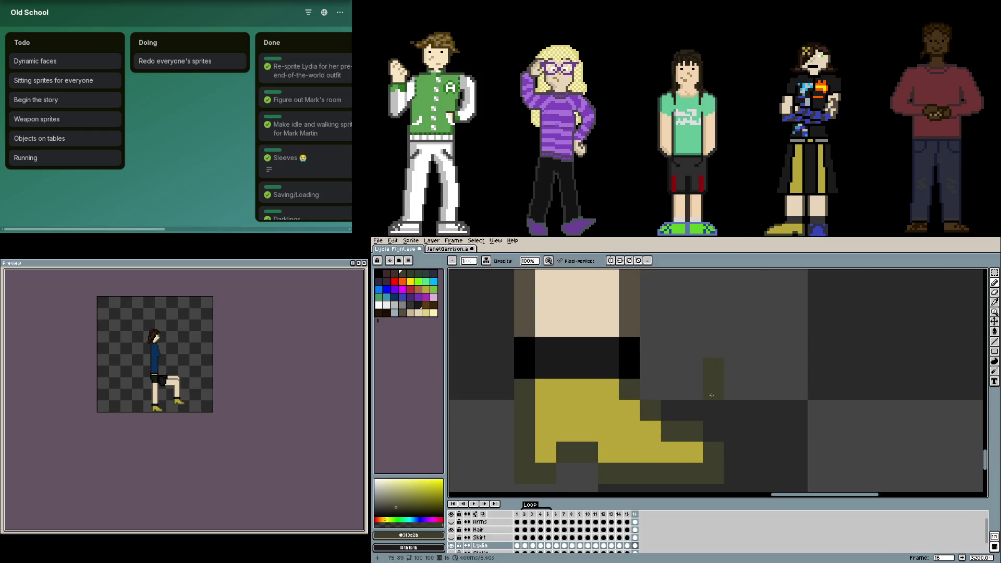
left_click_drag(689, 353, 651, 326)
left_click(714, 411)
left_click(671, 411)
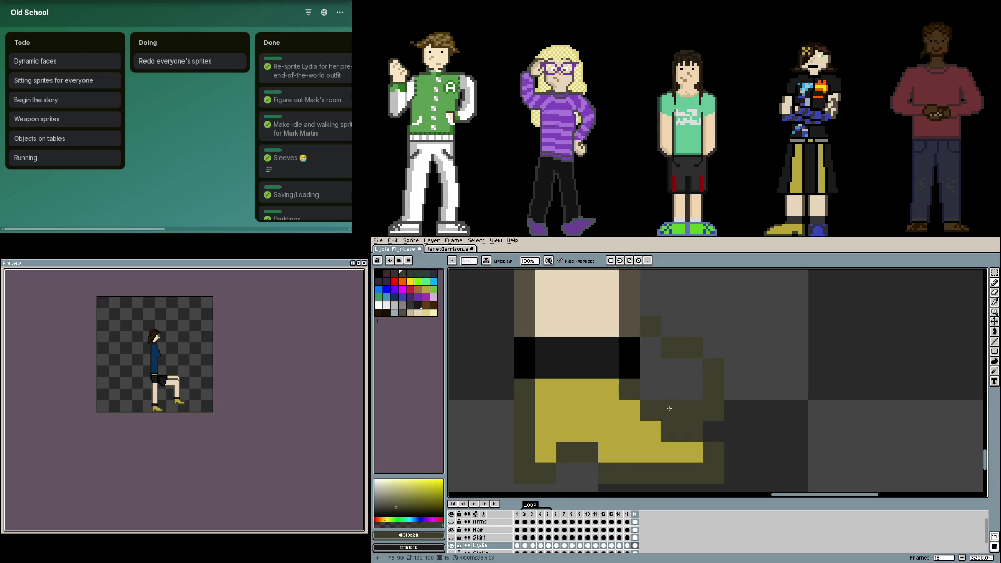
scroll(697, 405, "down", 1)
scroll(701, 467, "up", 2)
key("Left")
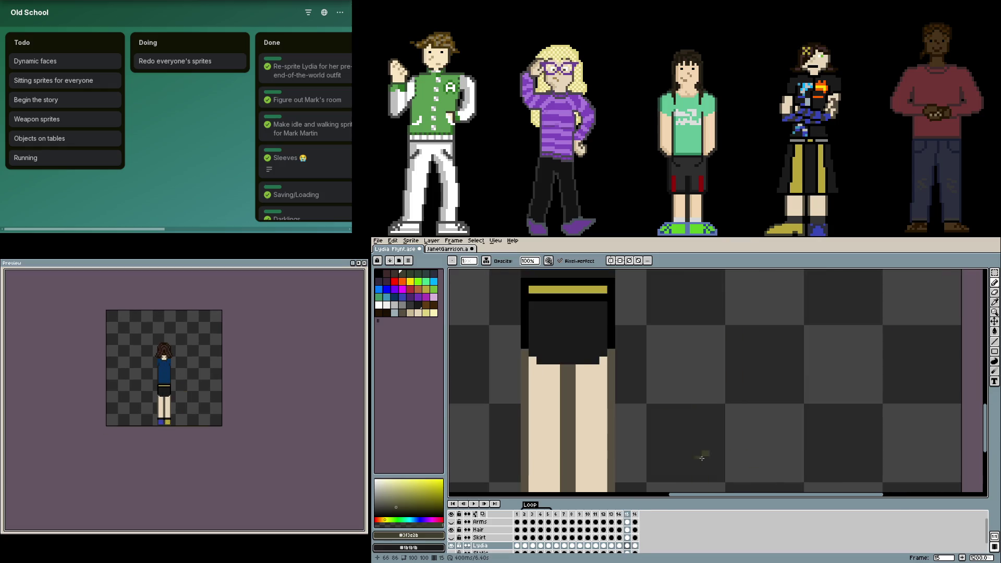
scroll(695, 456, "down", 3)
- Sample dark navy #2b2f3f from the front frame and paint navy pixels beside the shoe
left_click(564, 403, "alt")
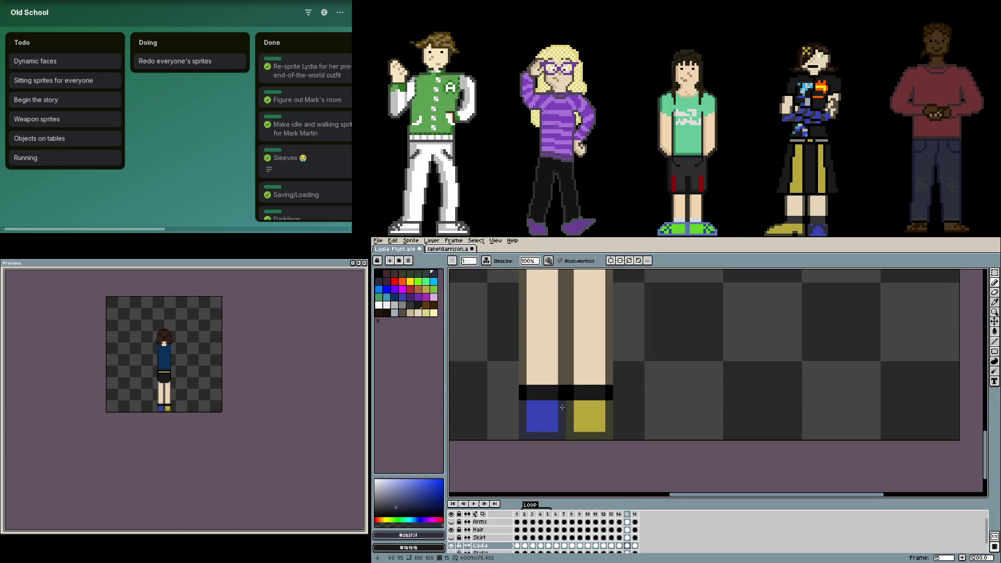
key("Right")
scroll(719, 337, "up", 2)
scroll(704, 376, "down", 1)
left_click(683, 399)
left_click_drag(683, 399, 704, 362)
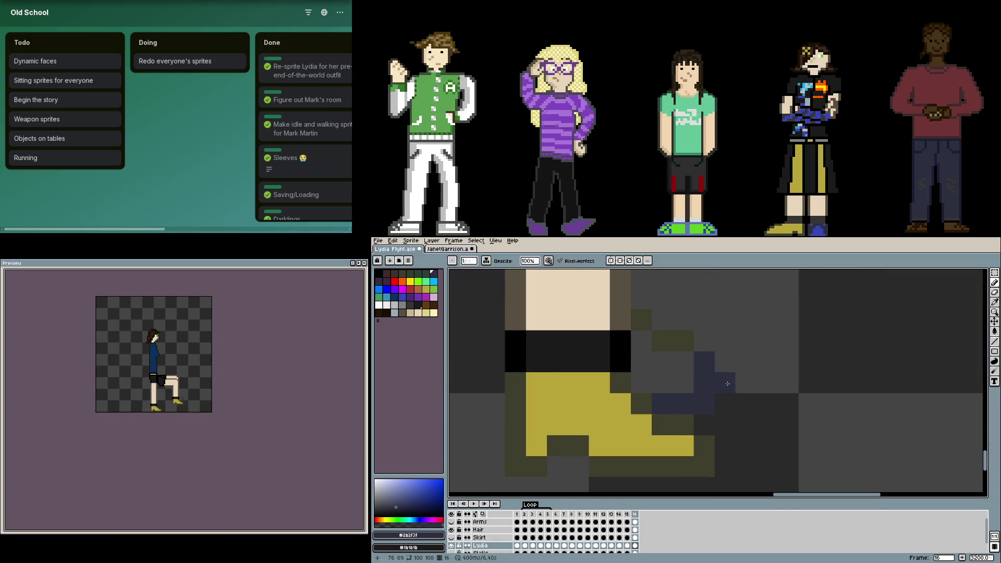
- Undo the stray pixels, repaint the navy edge stepping up behind the shoe, and close the Preview window
key("ctrl+z")
key("ctrl+z")
key("ctrl+z")
key("ctrl+z")
mouse_move(683, 383)
left_mouse_down()
mouse_move(699, 384)
mouse_move(683, 341)
mouse_move(662, 341)
mouse_move(641, 320)
left_mouse_up()
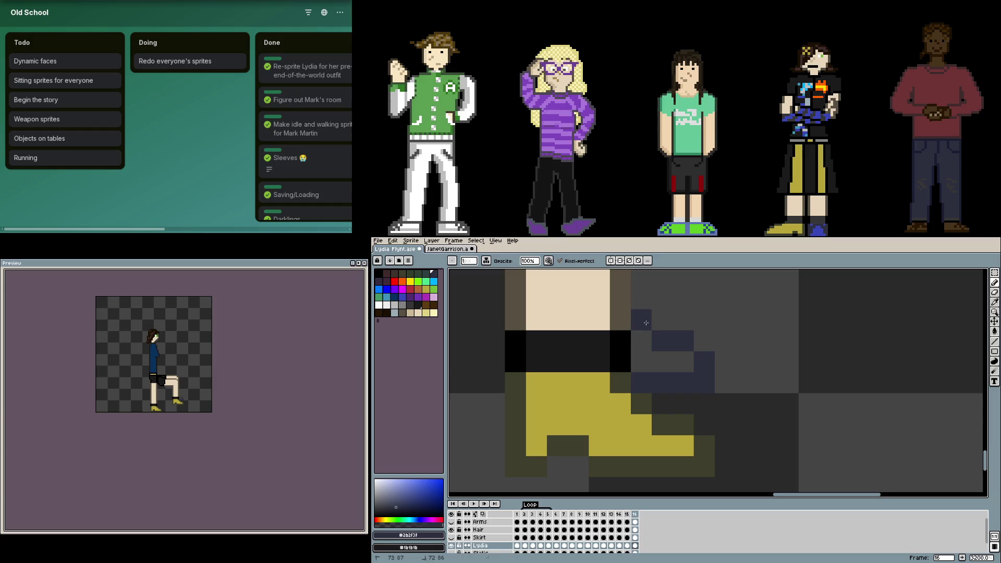
scroll(715, 376, "down", 1)
scroll(727, 403, "up", 1)
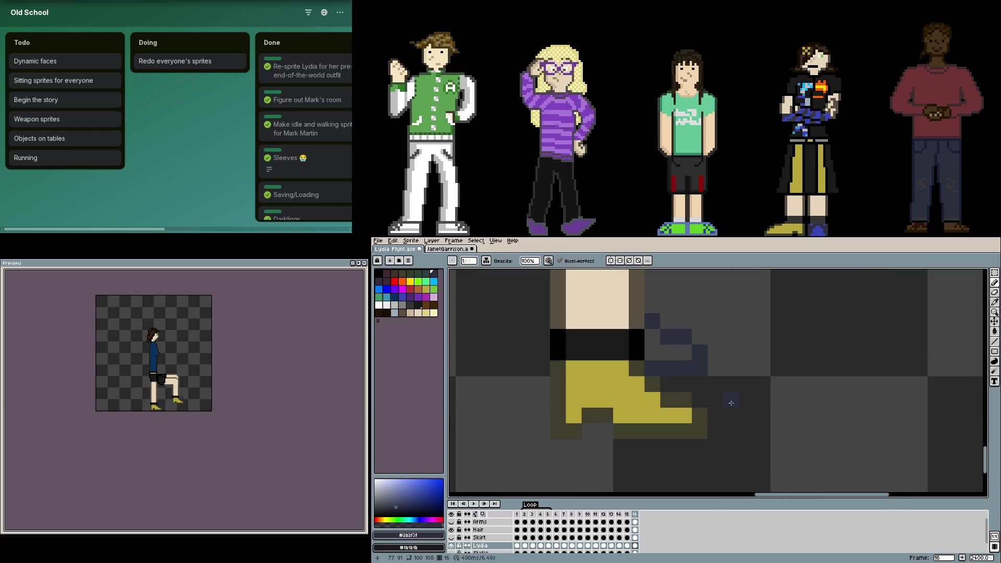
key("F7")
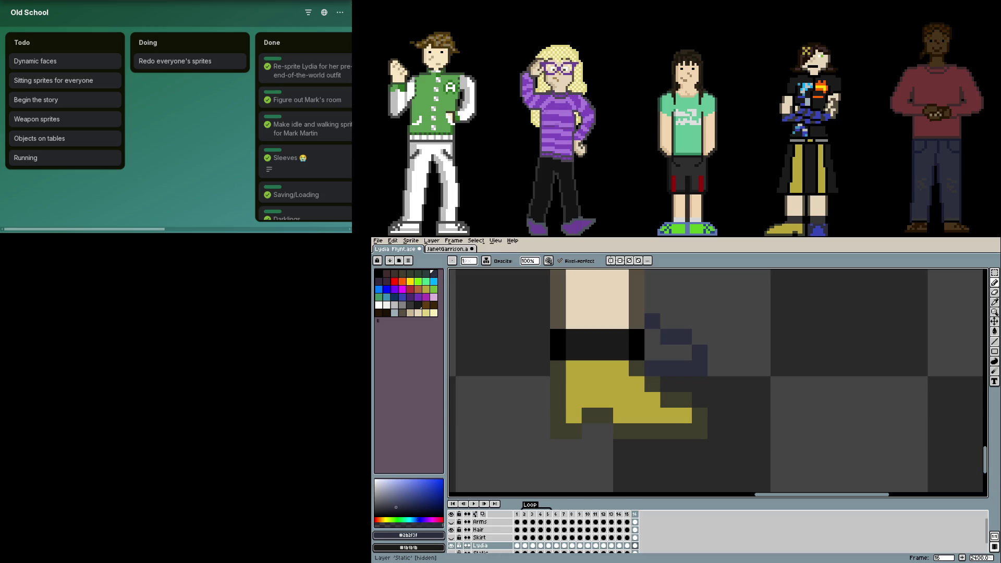
- Flip between neighbouring frames in the preview to compare poses and sample the foot's blue
key("F7")
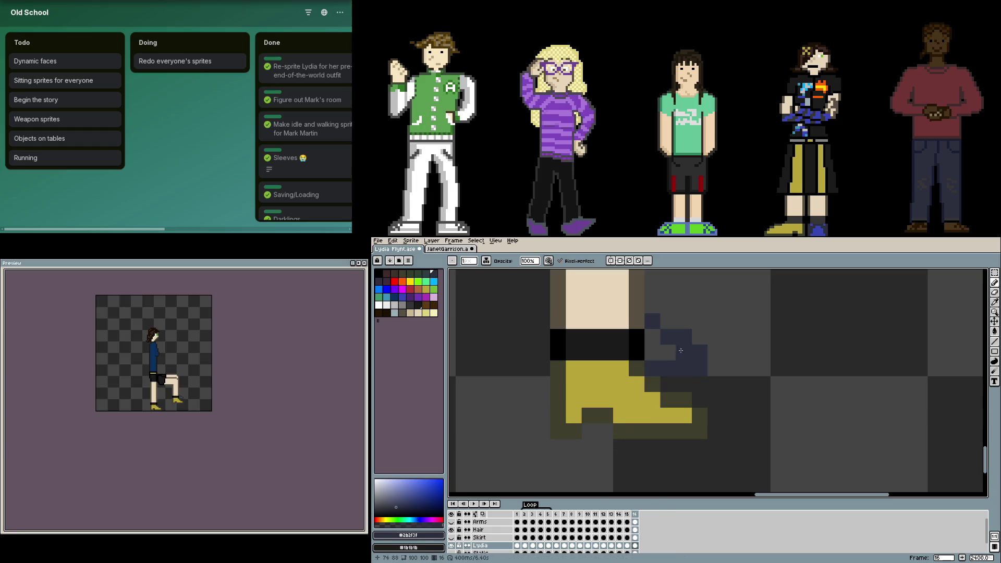
key("Left")
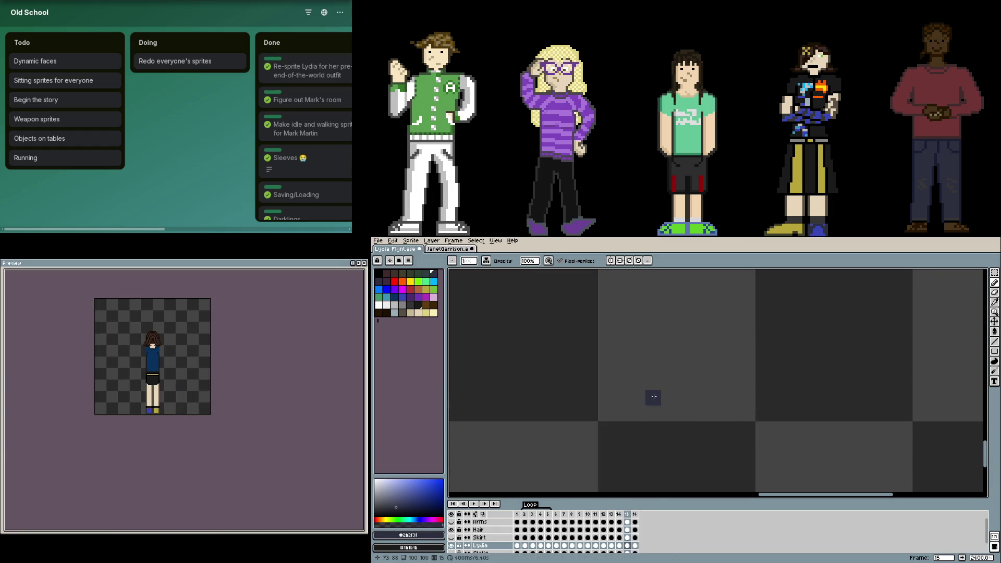
key("Left")
key("Left")
key("Left")
key("Left")
key("Left")
key("Right")
key("Right")
key("Right")
key("Right")
key("Right")
key("Right")
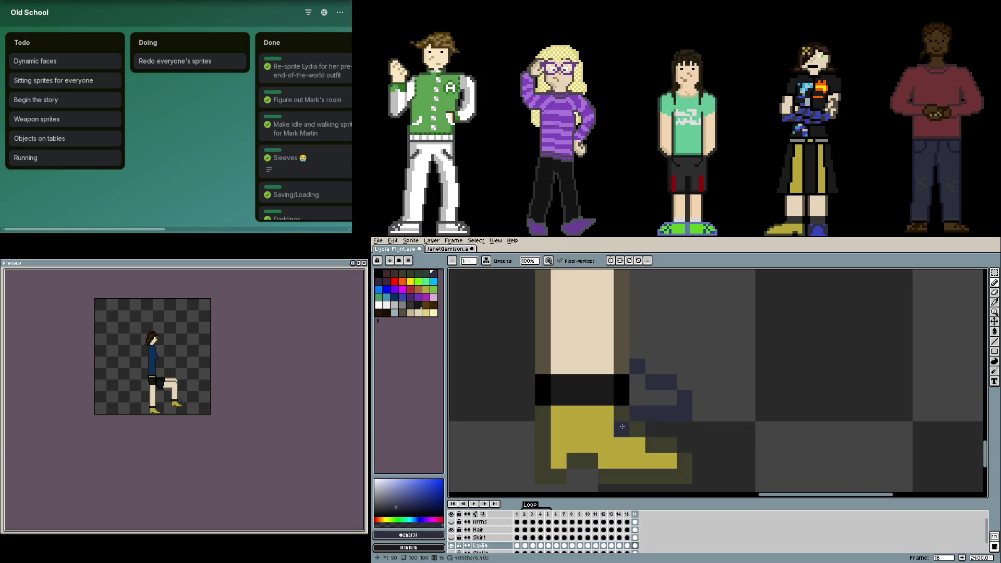
scroll(621, 426, "down", 4)
key("Left")
scroll(641, 432, "down", 1)
left_click(642, 432, "alt")
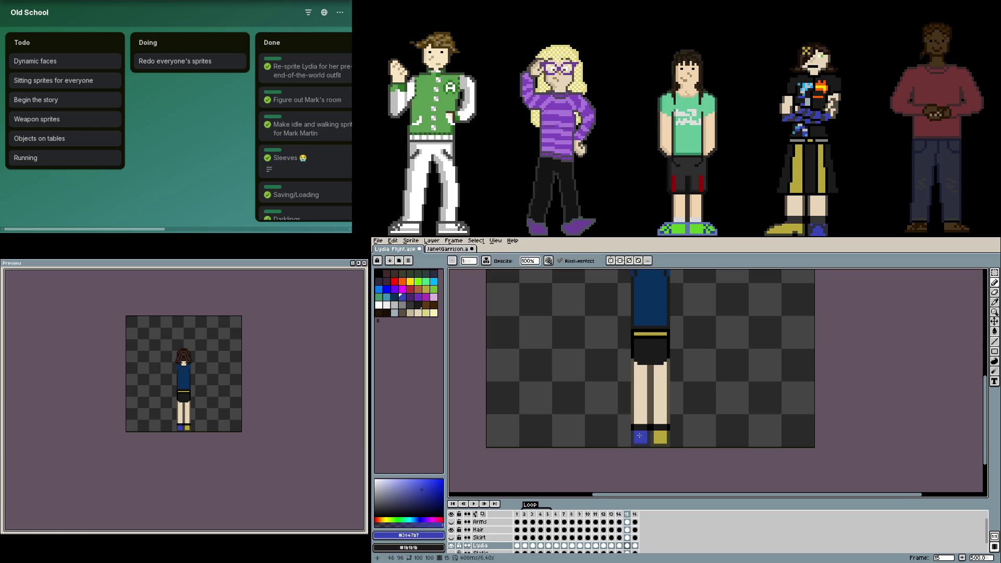
key("Right")
scroll(704, 391, "up", 1)
scroll(763, 403, "up", 1)
scroll(768, 404, "down", 2)
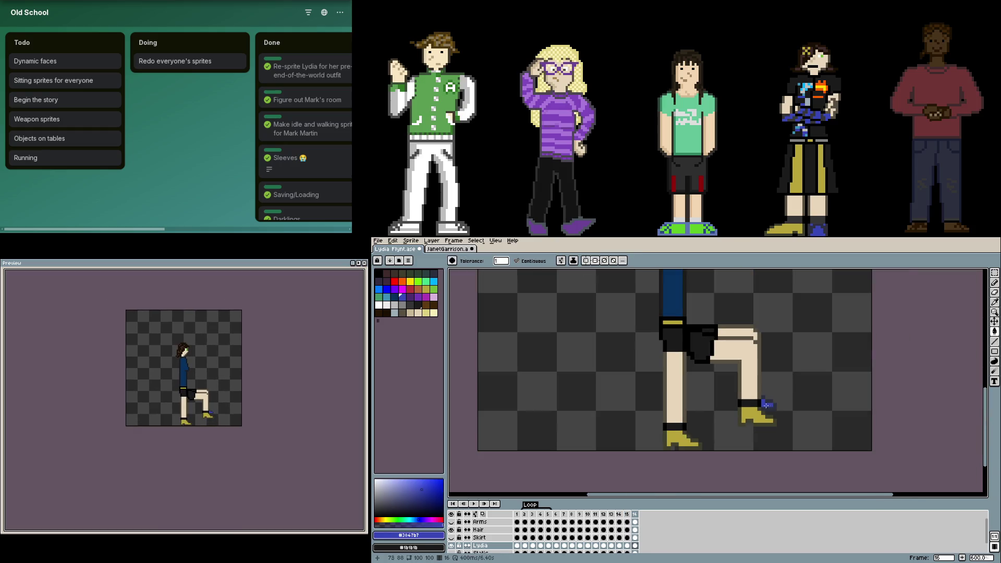
scroll(664, 394, "up", 1)
scroll(716, 380, "up", 1)
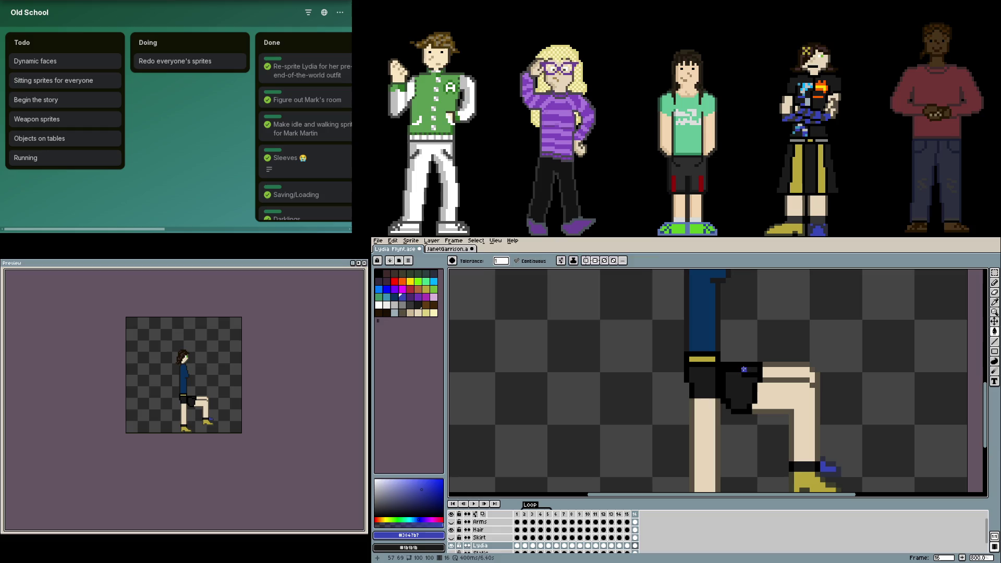
- Marquee-select the bent leg and nudge it one pixel left under the skirt
key("m")
left_click_drag(719, 361, 858, 485)
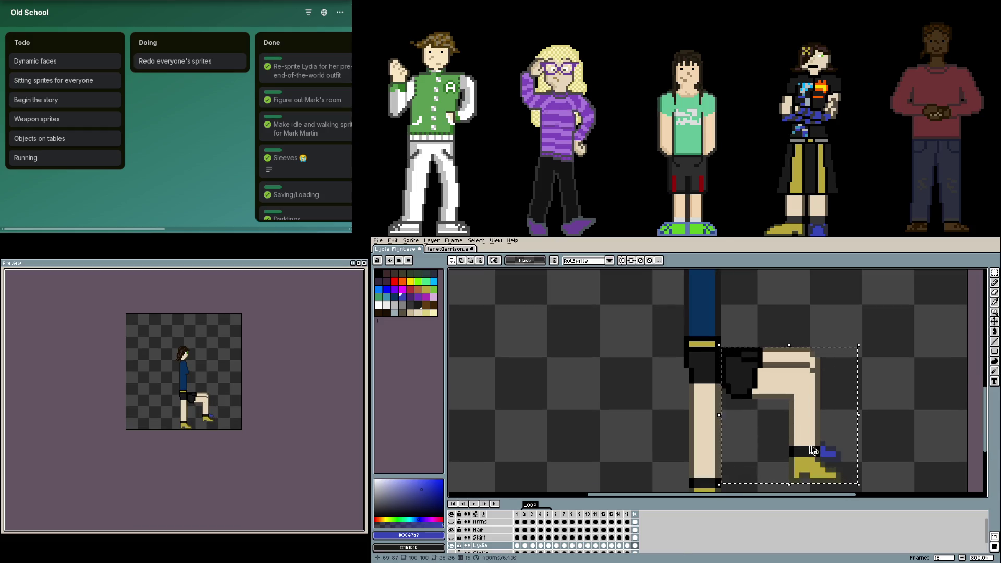
key("Left")
key("Left")
key("Left")
key("Left")
key("Left")
key("Left")
key("Left")
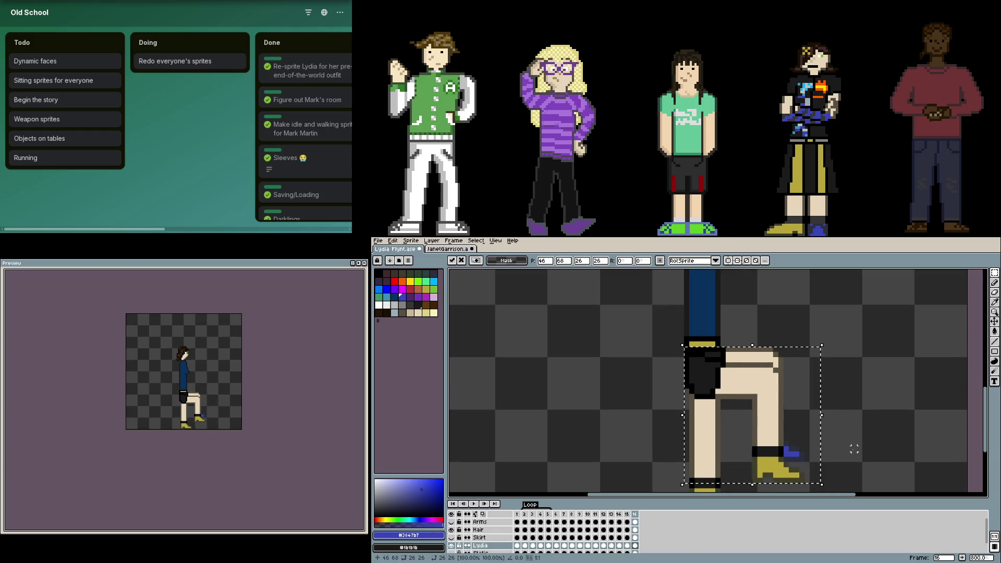
key("b")
scroll(751, 411, "up", 3)
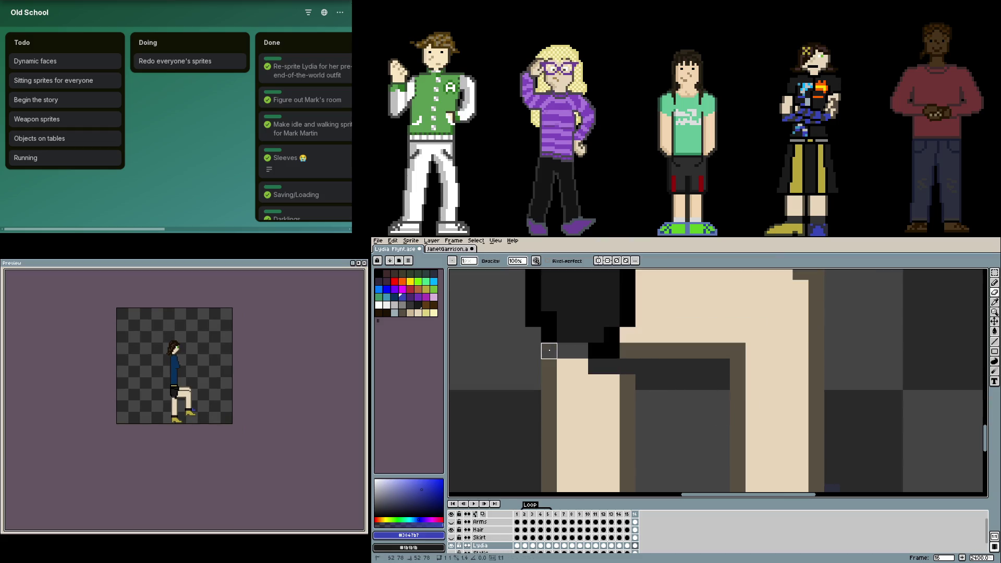
scroll(592, 409, "down", 5)
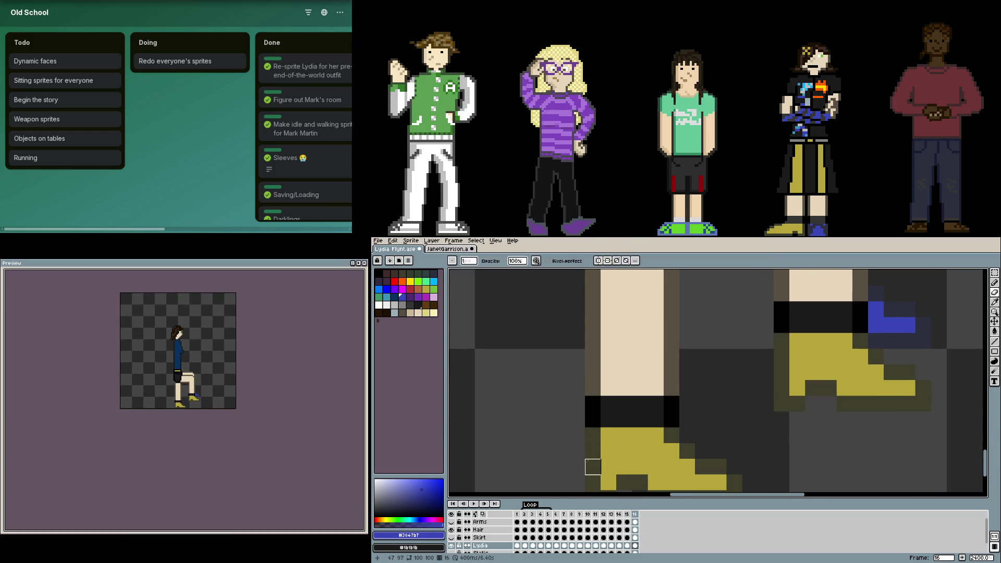
scroll(592, 467, "down", 2)
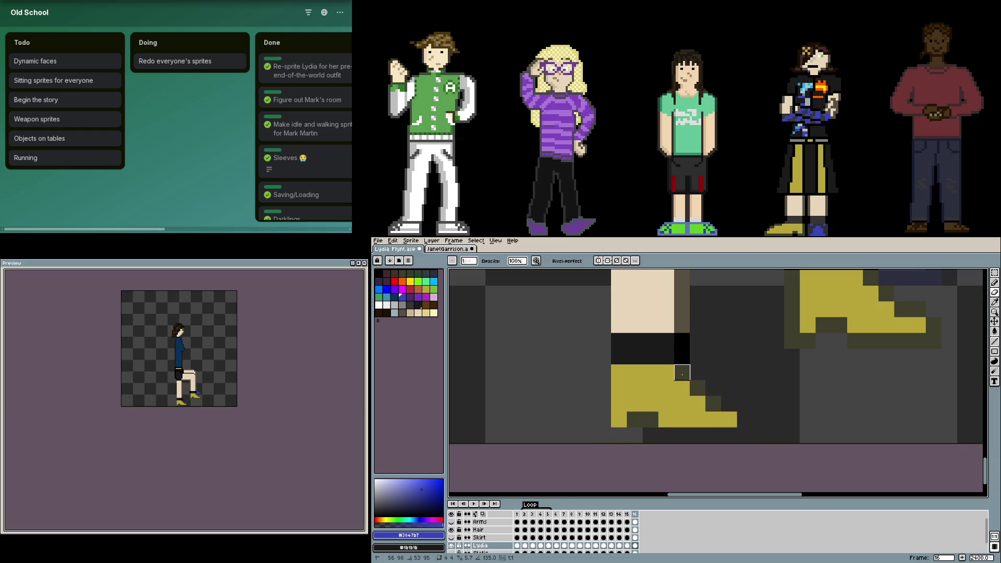
- Erase the straight leg's yellow shoe and leftover cream pixels, darkening the left leg's top row
left_click_drag(683, 372, 603, 356)
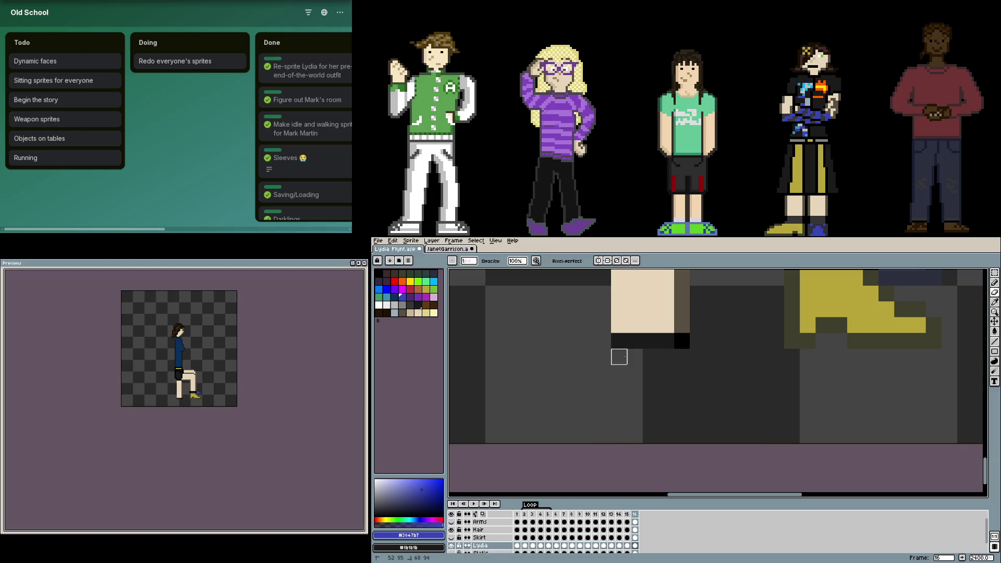
scroll(650, 355, "up", 2)
scroll(691, 378, "up", 2)
left_click_drag(658, 301, 612, 300)
scroll(680, 322, "down", 3)
mouse_move(664, 414)
left_mouse_down()
mouse_move(599, 412)
mouse_move(594, 293)
mouse_move(643, 293)
mouse_move(643, 469)
mouse_move(611, 478)
mouse_move(611, 309)
mouse_move(641, 466)
left_mouse_up()
scroll(610, 414, "up", 3)
scroll(673, 420, "down", 1)
scroll(661, 415, "down", 1)
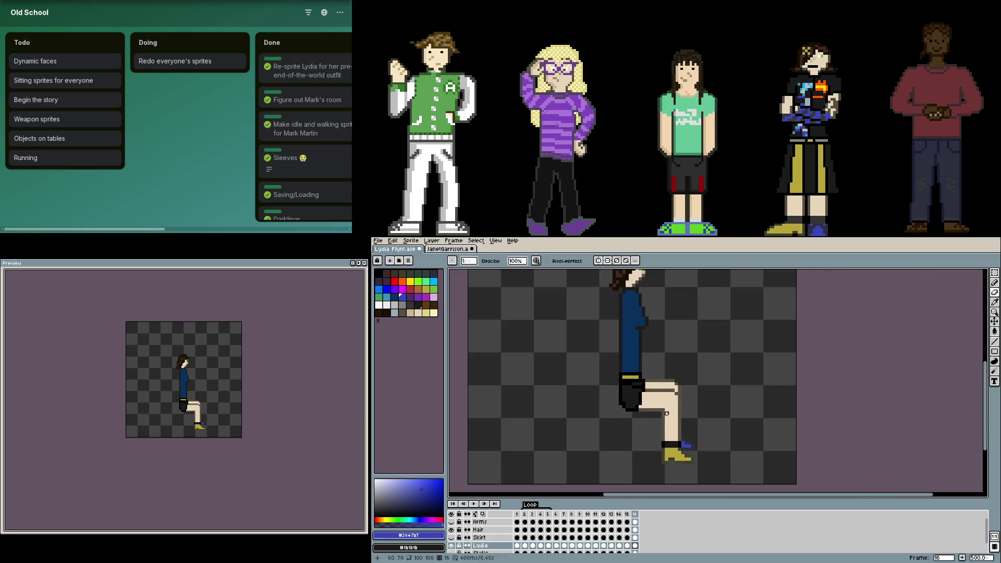
scroll(665, 412, "down", 1)
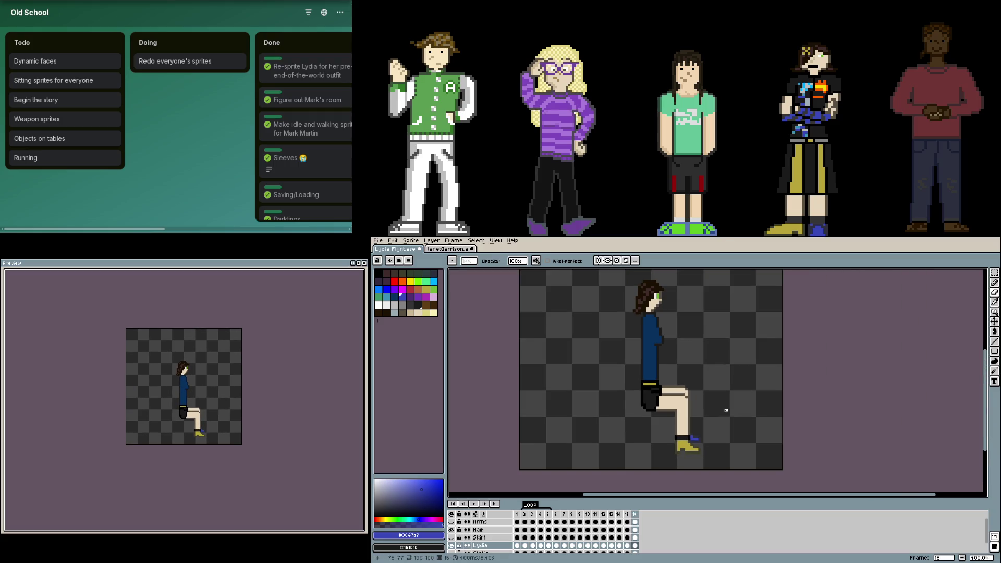
key("F7")
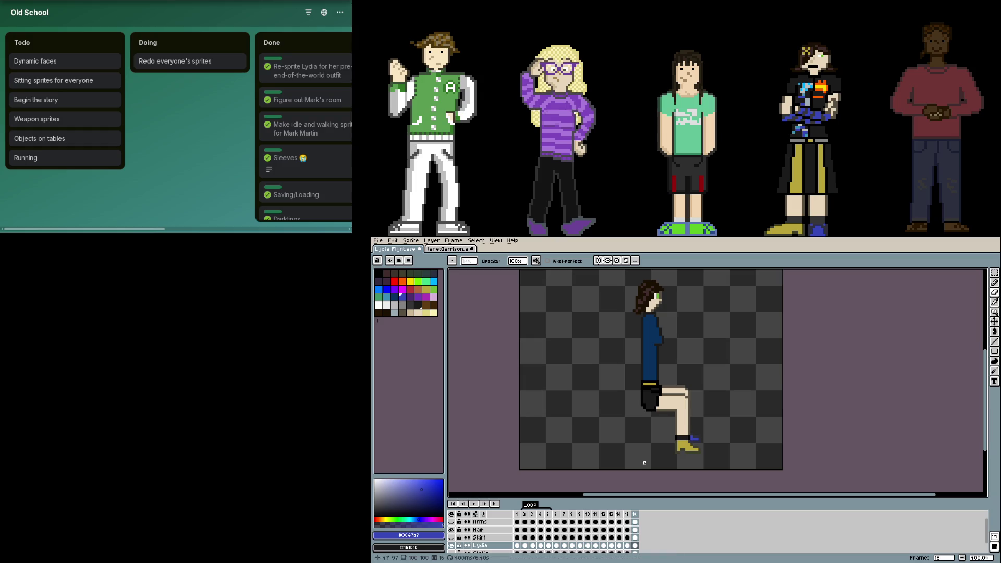
key("F7")
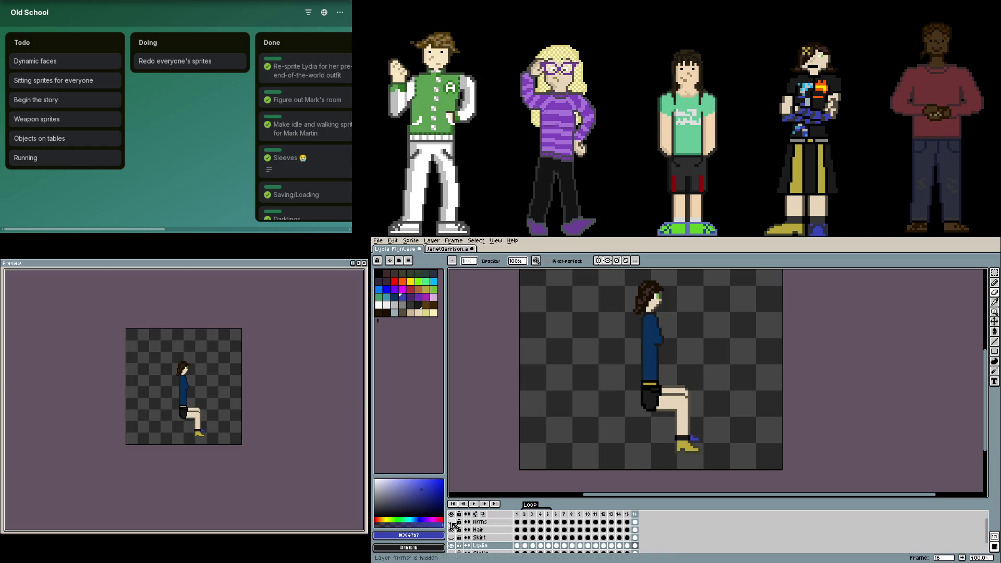
- Toggle and activate the Arms layer and pan onto the arm and figure
left_click(451, 521)
left_click(634, 522)
mouse_move(662, 399)
left_mouse_down()
mouse_move(648, 429)
mouse_move(653, 399)
mouse_move(533, 384)
left_mouse_up()
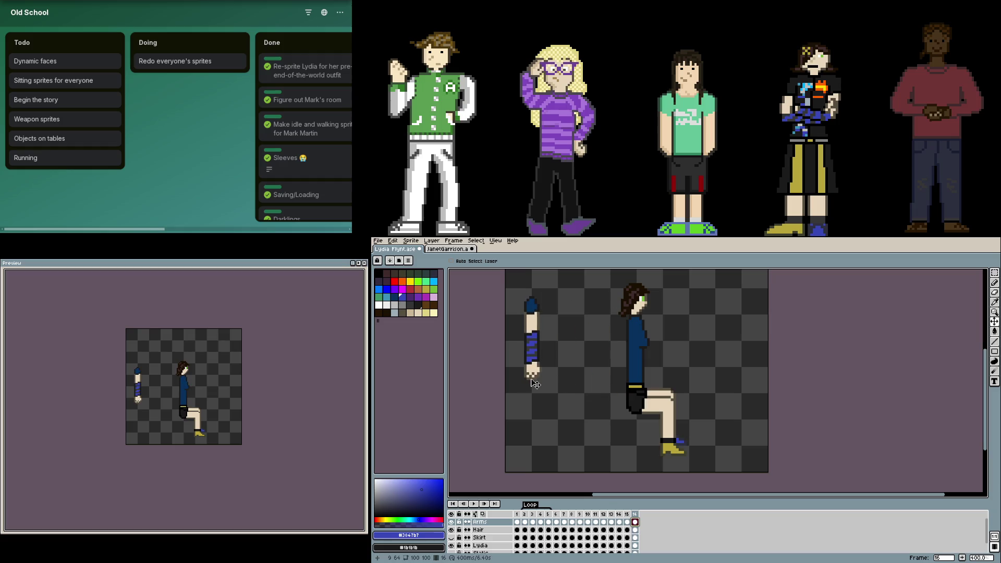
scroll(685, 413, "up", 2)
key("b")
scroll(623, 413, "up", 2)
- Add black pixels where the skirt meets the thigh, undoing a misplaced one
left_click(623, 414, "alt")
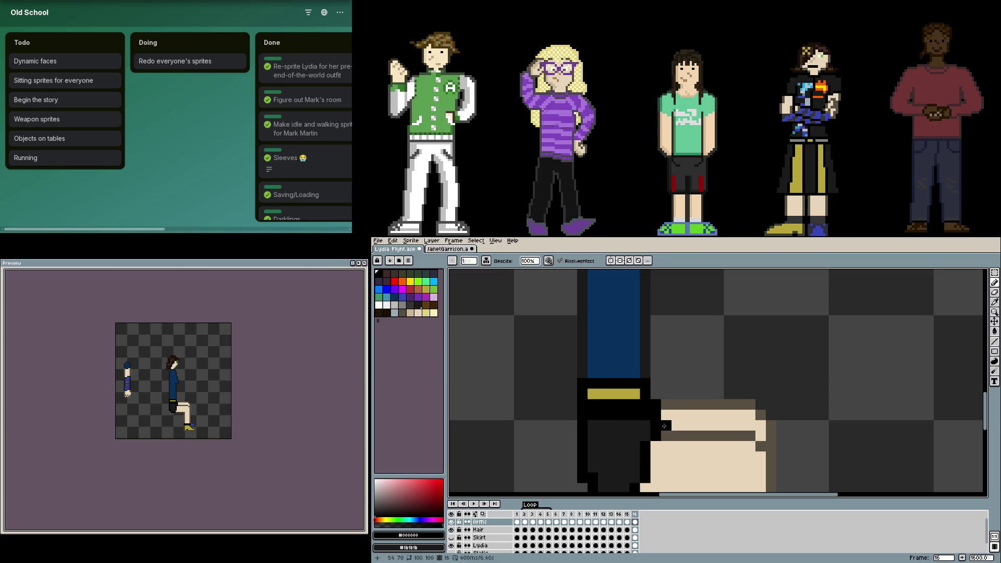
scroll(646, 409, "down", 2)
left_click(603, 389, "alt")
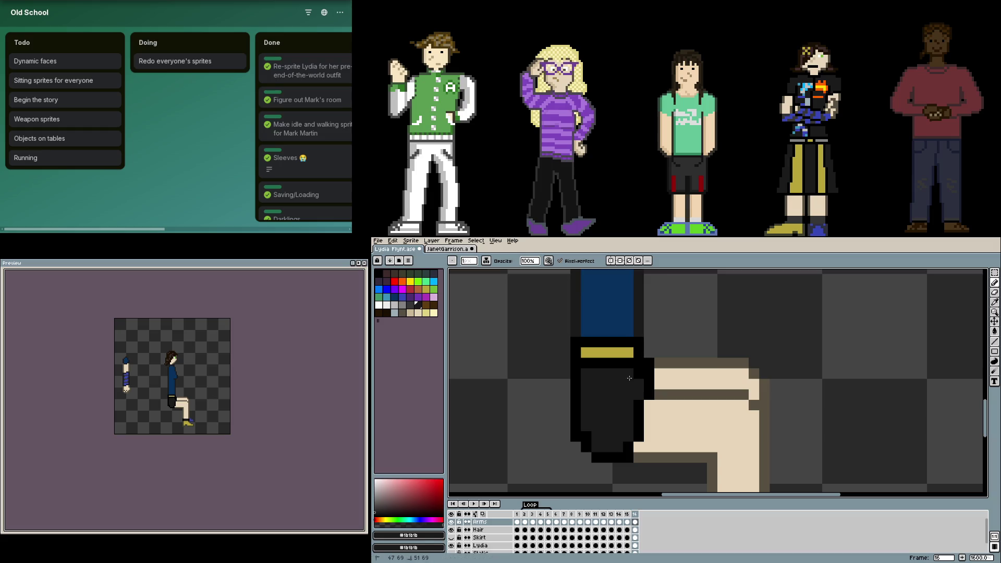
left_click(658, 425)
key("Right")
key("Left")
key("ctrl+z")
left_click(652, 382)
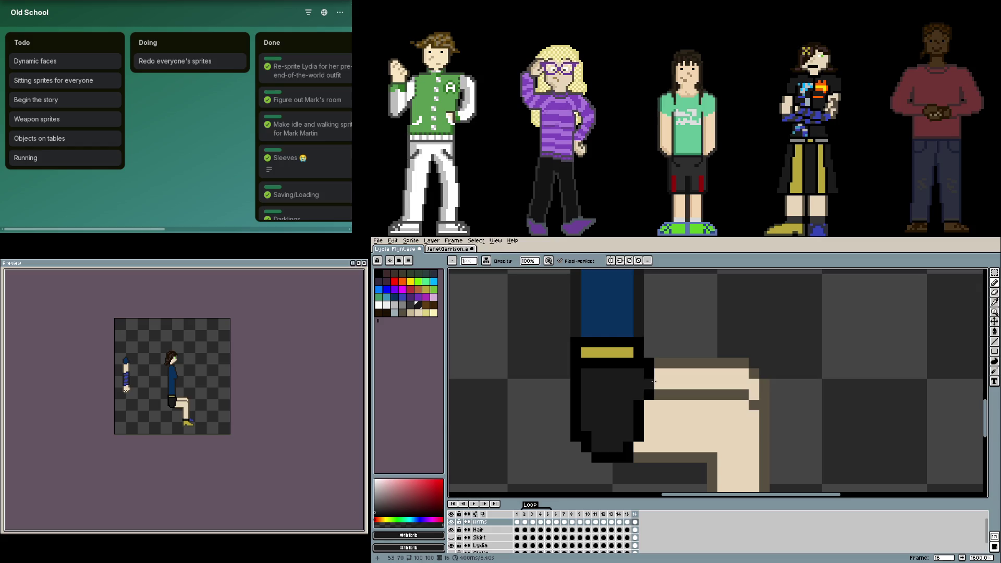
- Repaint stray black pixels skin-coloured and the pixel beside the dark row brown
key("alt")
scroll(727, 398, "down", 1)
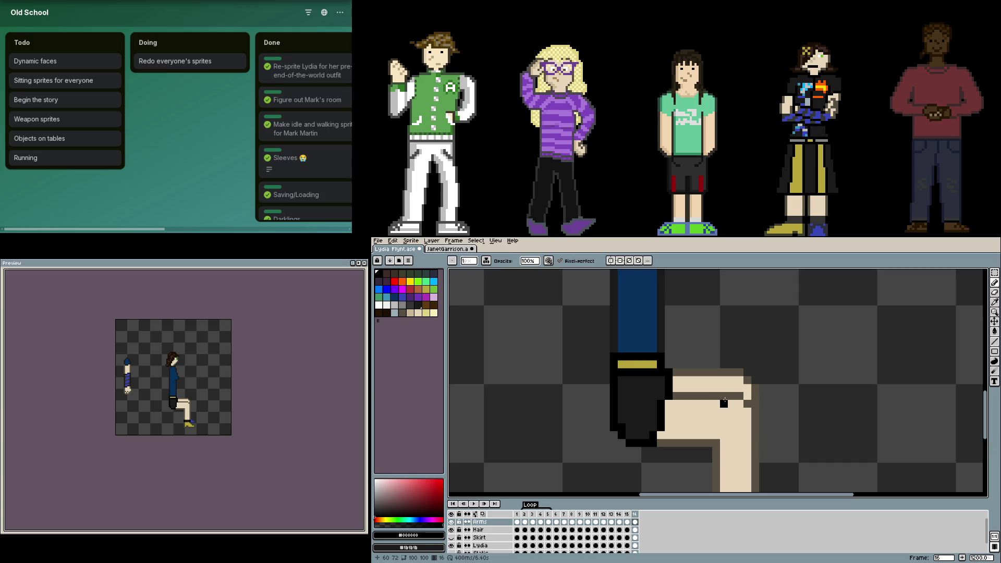
scroll(668, 365, "up", 2)
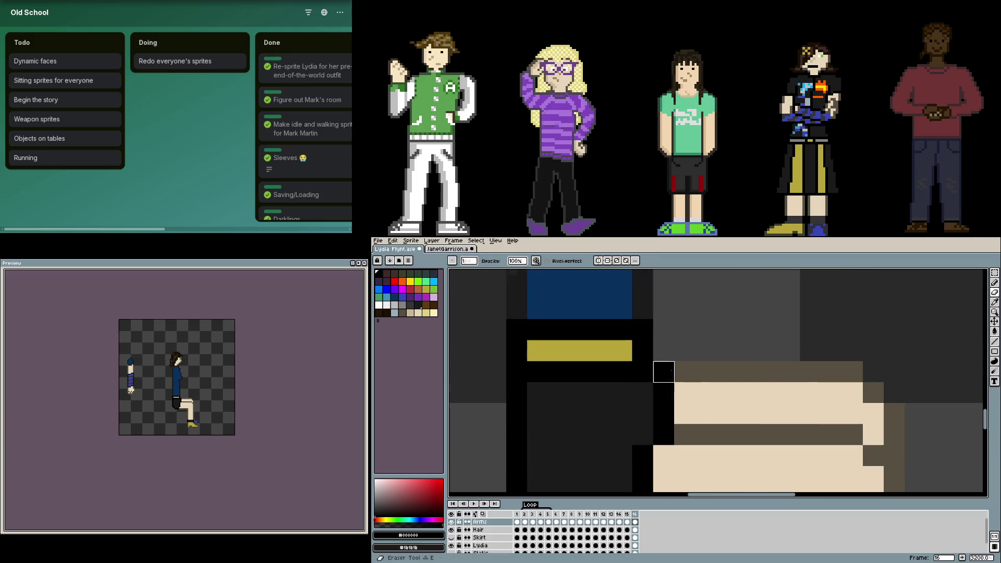
left_click(682, 408, "alt")
left_click_drag(663, 413, 663, 391)
left_click(687, 431, "alt")
left_click(663, 434)
scroll(688, 415, "down", 1)
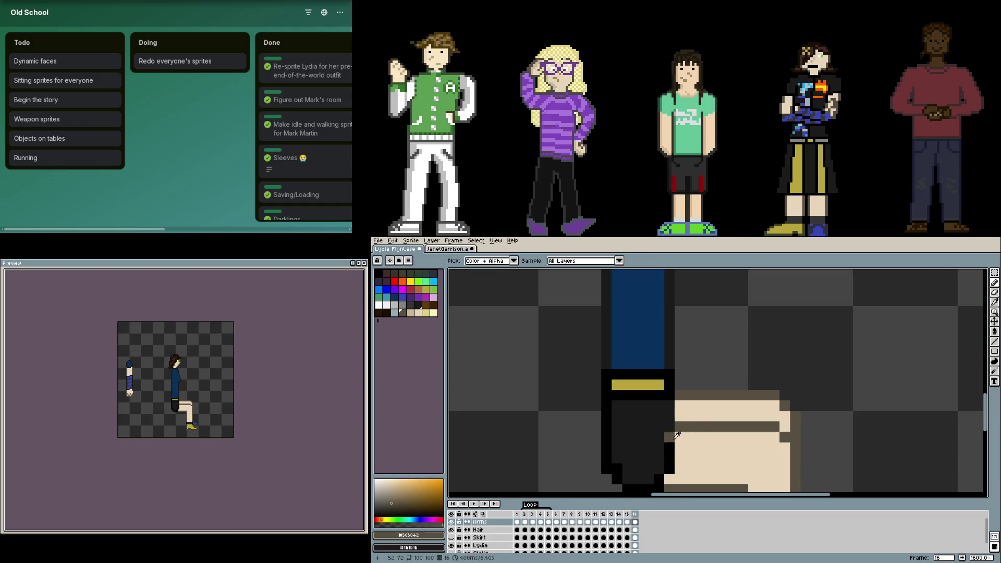
scroll(688, 402, "down", 1)
scroll(688, 402, "up", 1)
scroll(689, 400, "down", 2)
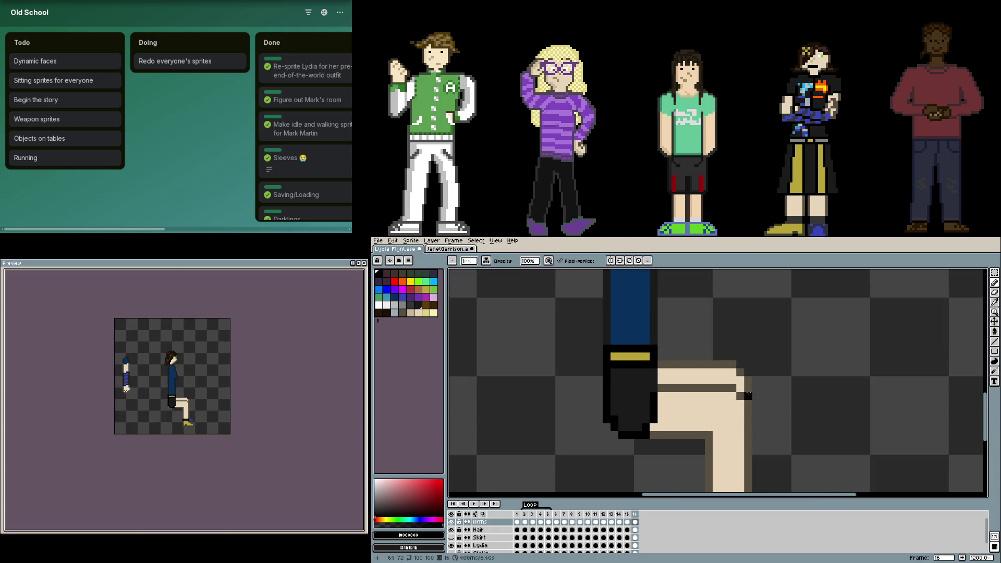
scroll(757, 382, "up", 1)
- Marquee-select the thigh on the Lydia layer and lower it one pixel, toggling layers to compare
key("m")
mouse_move(625, 344)
left_mouse_down()
mouse_move(744, 398)
mouse_move(729, 398)
left_mouse_up()
key("Return")
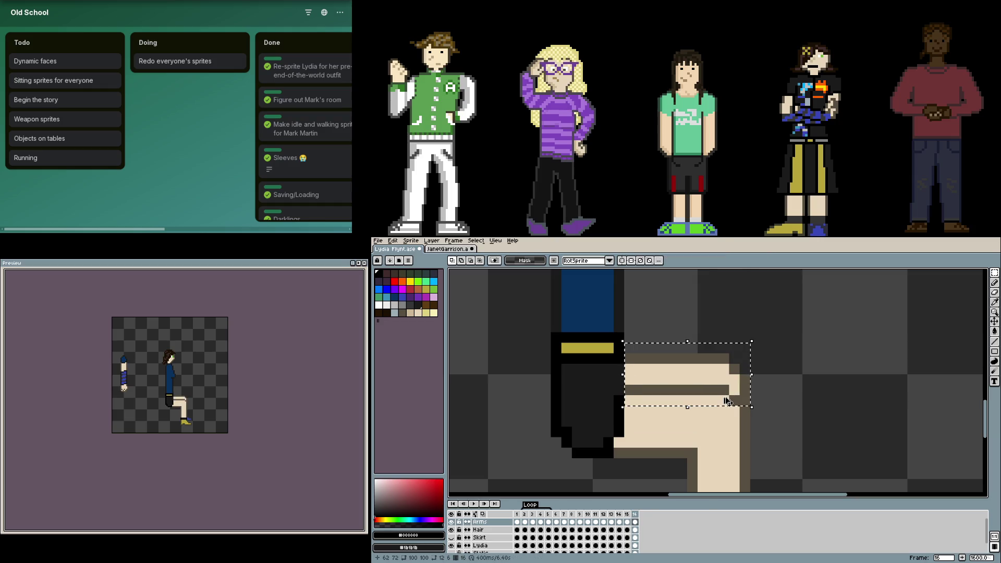
key("ctrl+d")
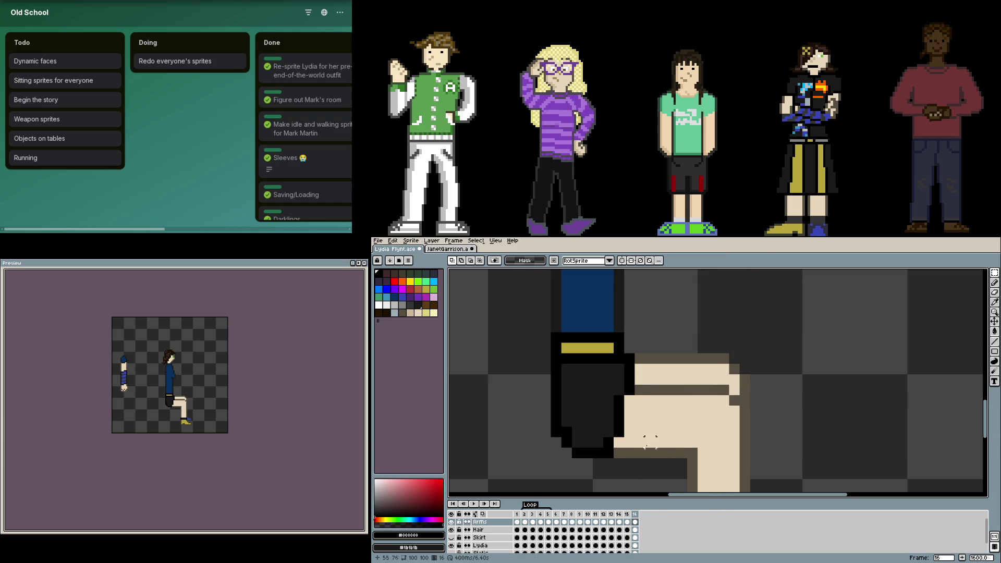
left_click(634, 545)
left_click_drag(667, 379, 664, 374)
left_click(754, 381)
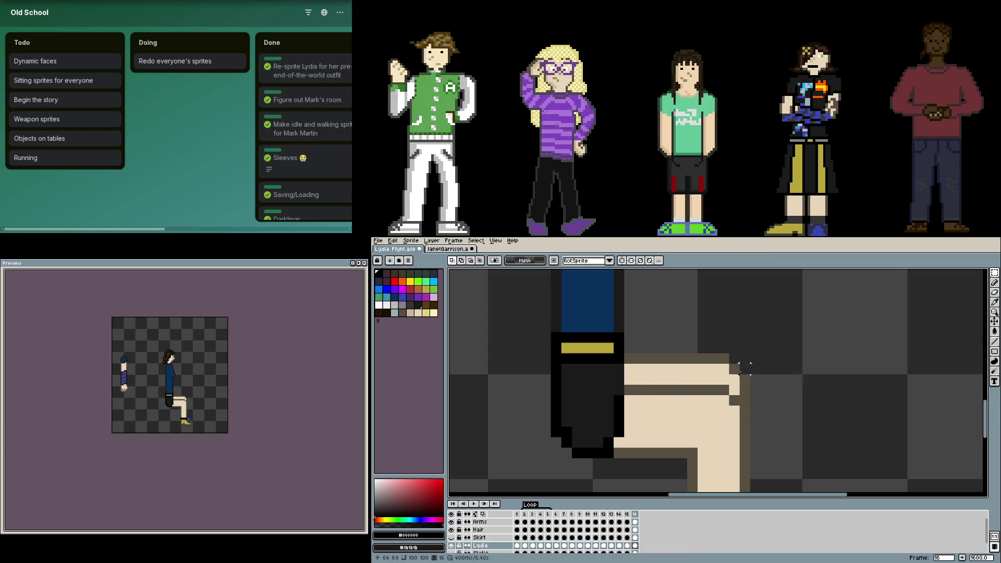
mouse_move(626, 354)
left_mouse_down()
mouse_move(750, 418)
mouse_move(719, 411)
left_mouse_up()
left_click(818, 401)
scroll(599, 383, "up", 1)
left_click(451, 529)
left_click(451, 546)
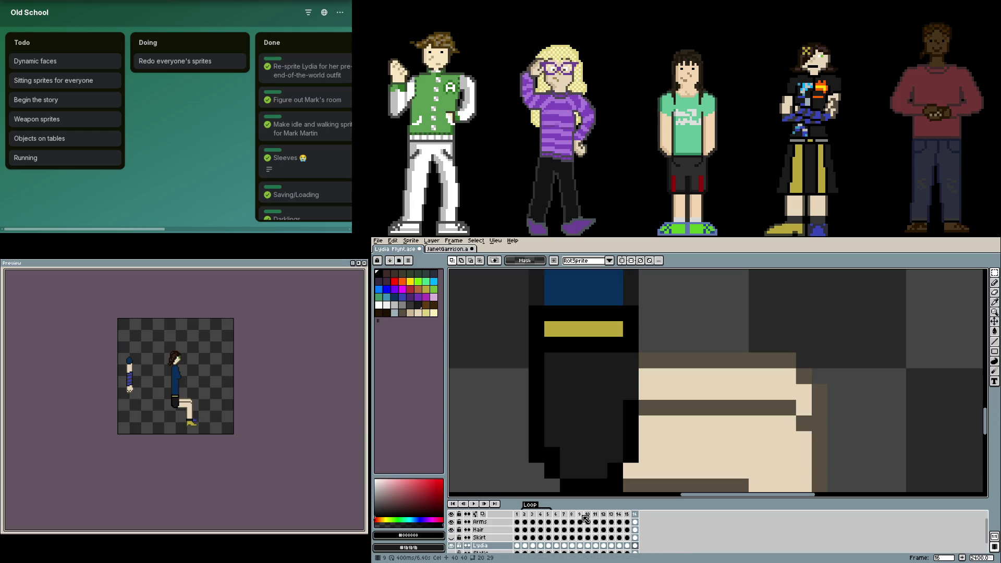
- Commit the thigh transform on the character layer and recentre on the knee
left_click(477, 522)
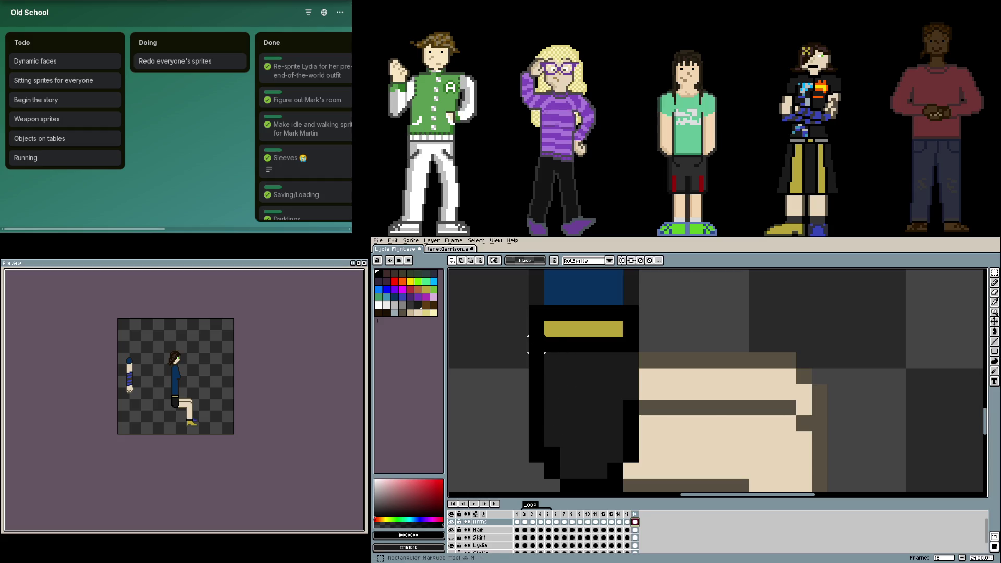
left_click(622, 542)
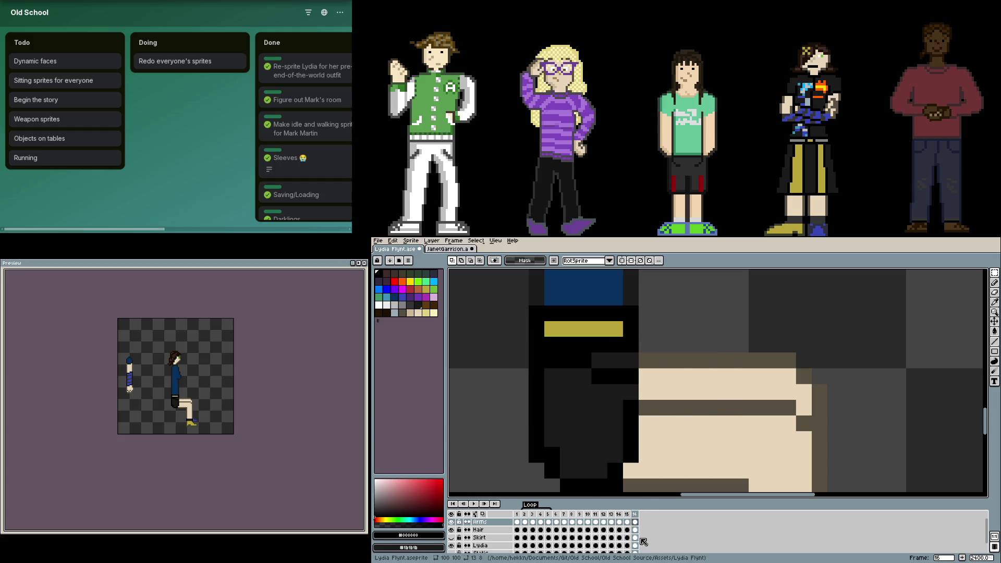
left_click(625, 546)
key("Return")
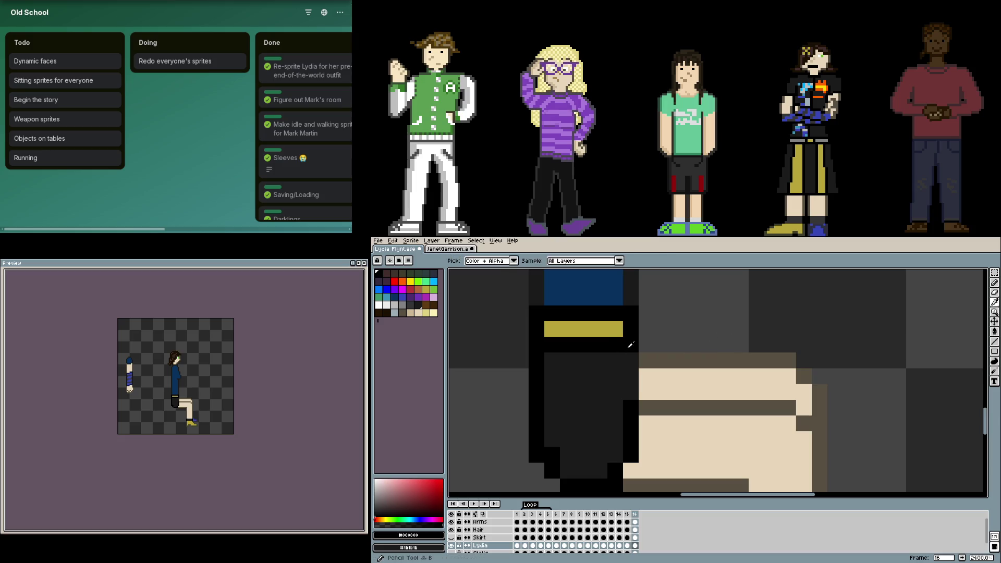
scroll(720, 419, "down", 3)
scroll(720, 419, "down", 1)
scroll(739, 421, "up", 2)
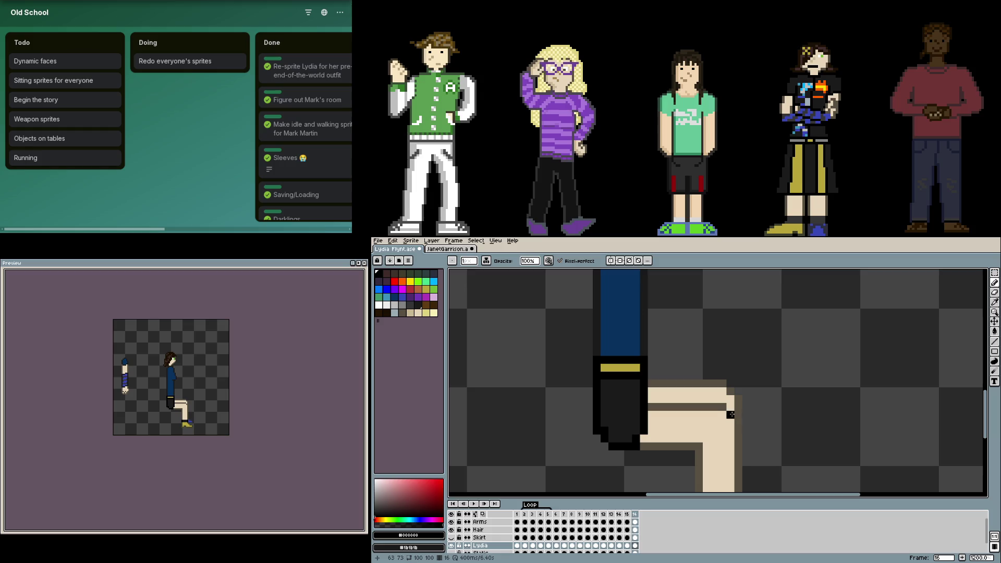
left_click_drag(746, 399, 742, 402)
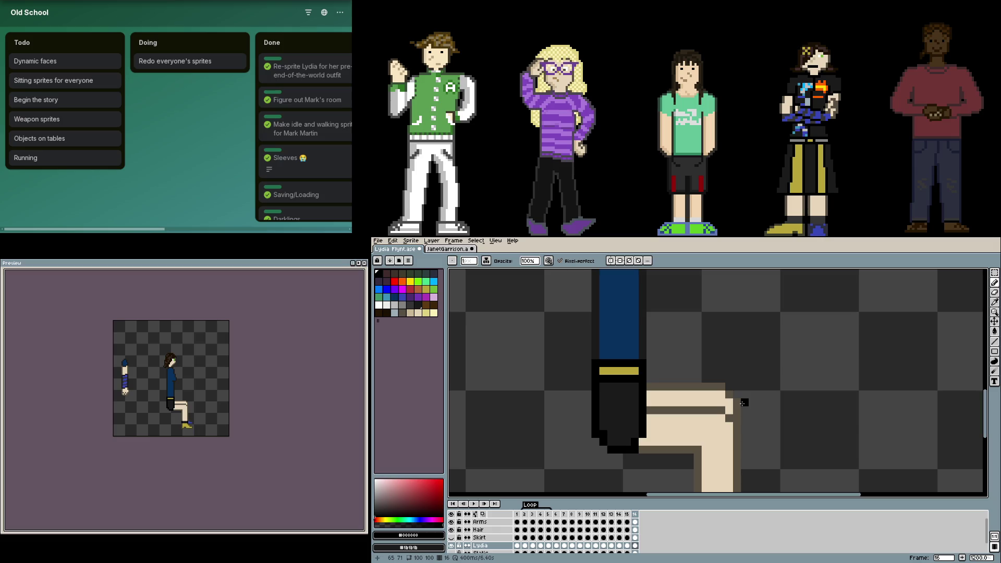
scroll(743, 410, "down", 3)
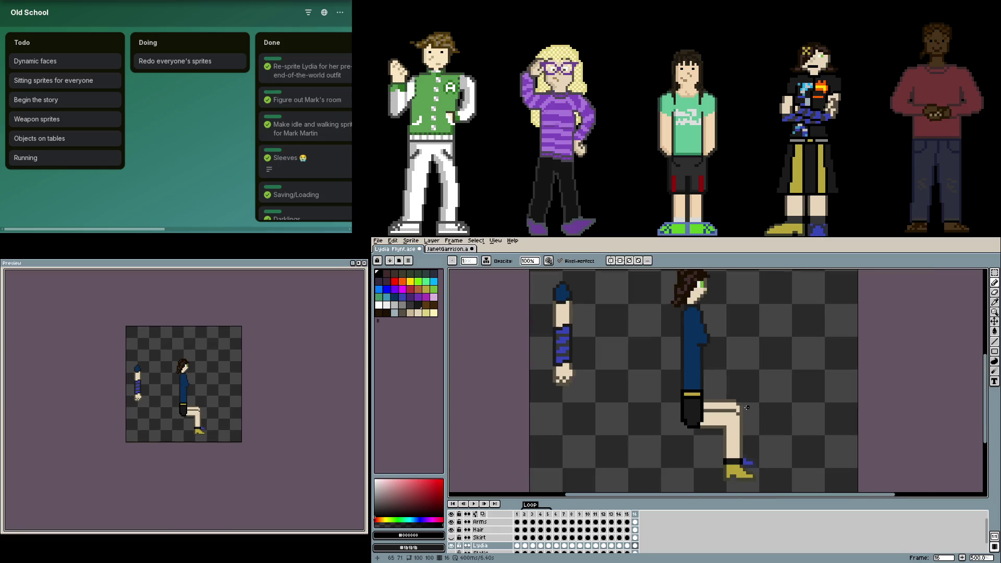
- Compare the seated leg against the standing frame and walk loop, then bring up Janet Garrison's sprite
key("Right")
key("Left")
key("Right")
key("Left")
key("Return")
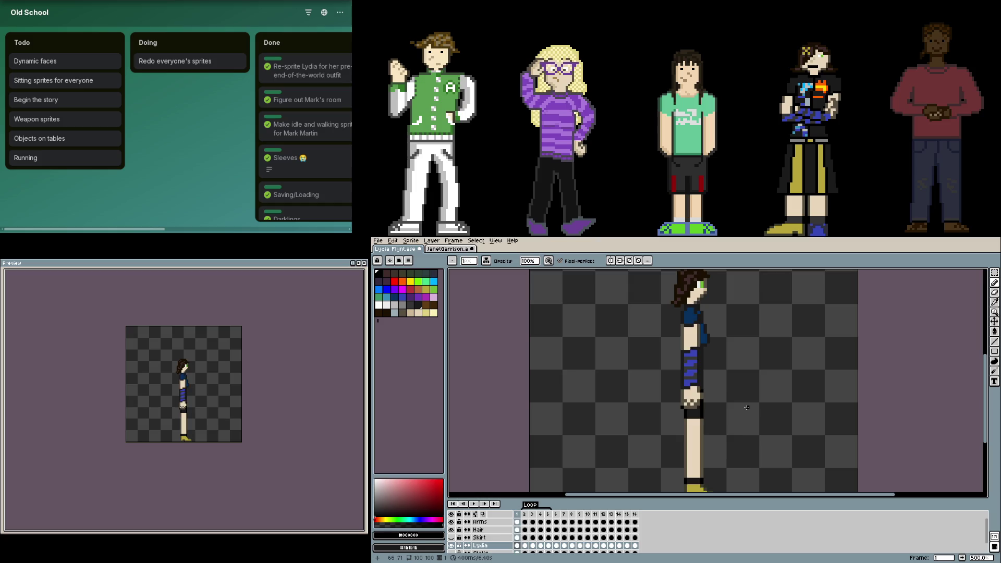
key("Return")
scroll(746, 407, "up", 2)
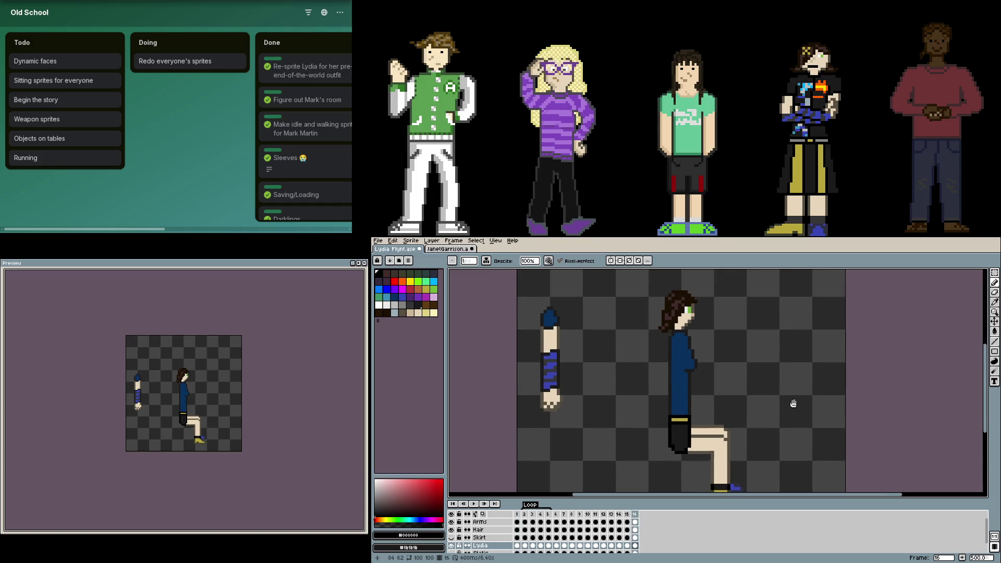
scroll(750, 411, "up", 1)
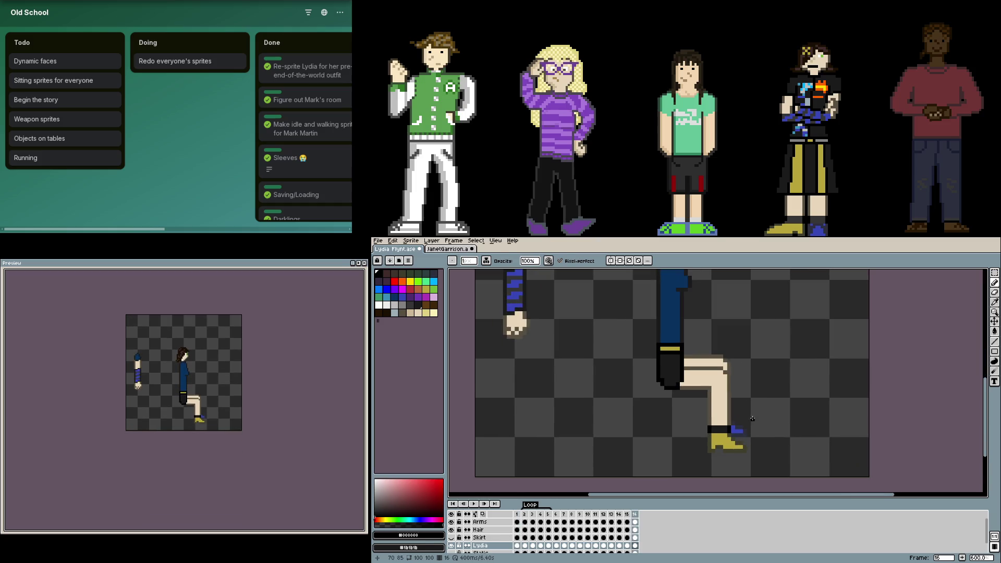
key("m")
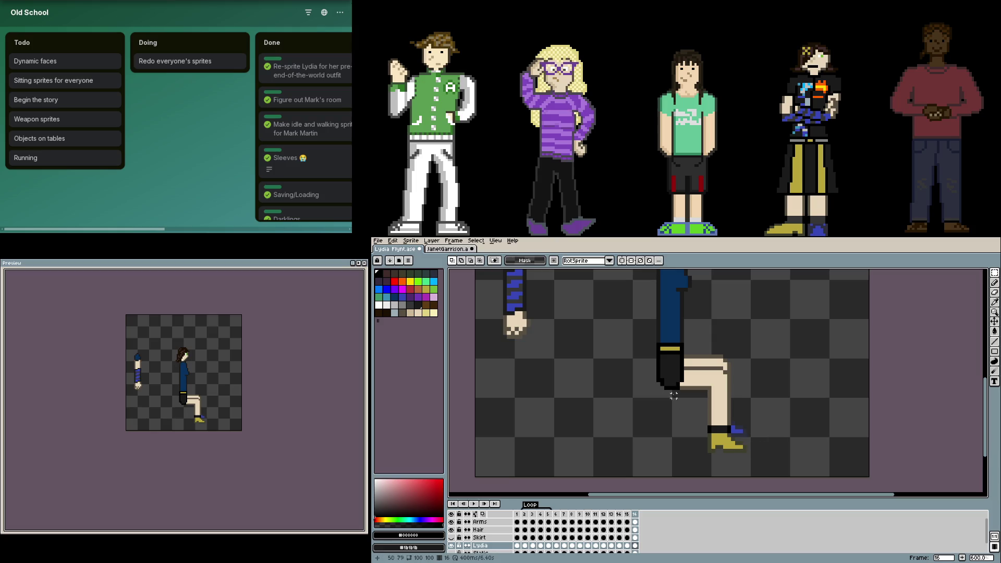
left_click(427, 251)
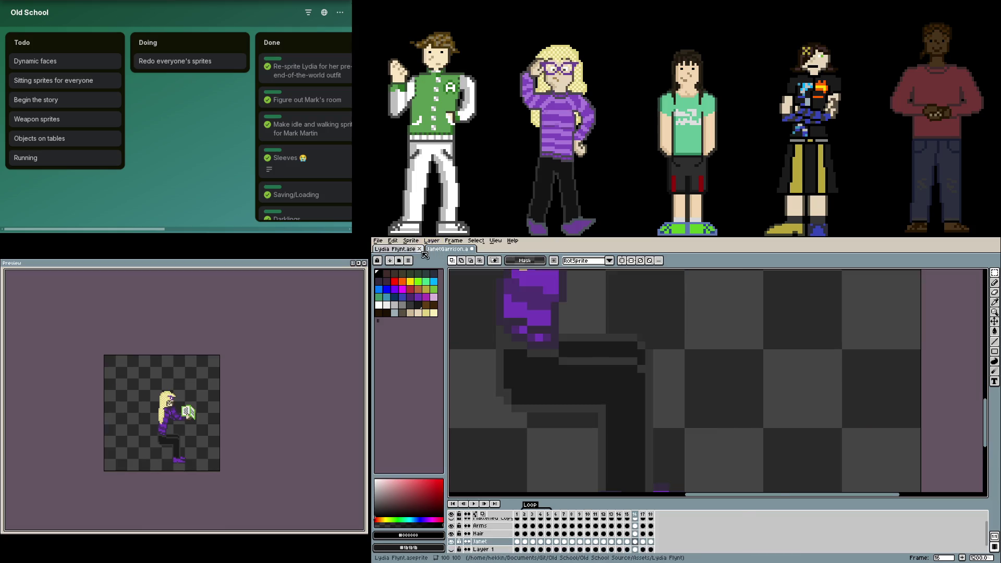
scroll(586, 354, "down", 2)
scroll(587, 355, "down", 1)
- Back in Lydia Flynt, marquee the seated leg up to meet the pants and toggle the Skirt layer
key("ctrl+Tab")
scroll(703, 383, "up", 2)
scroll(741, 397, "up", 1)
key("b")
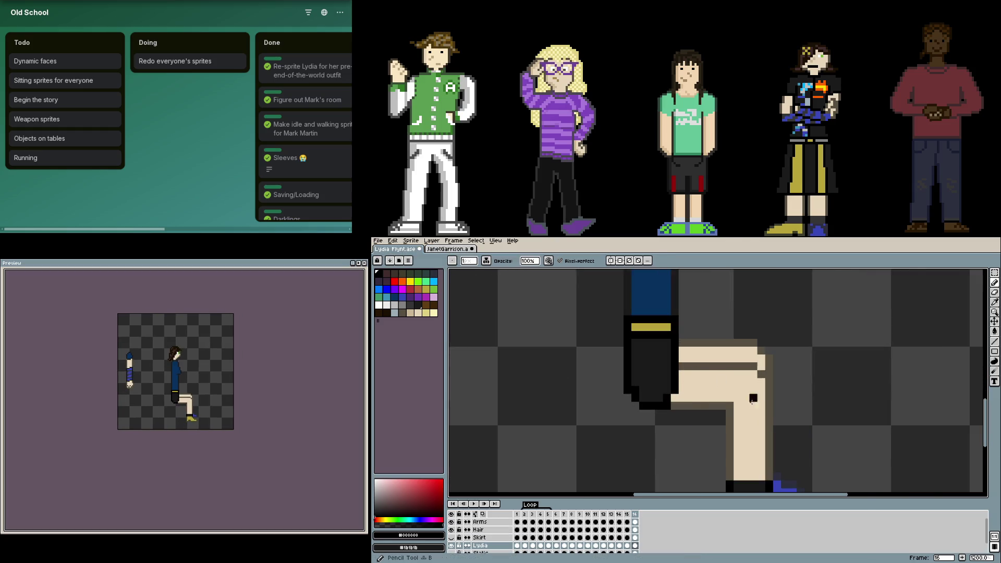
scroll(740, 396, "down", 1)
key("m")
left_click_drag(787, 479, 692, 367)
key("b")
scroll(710, 349, "up", 2)
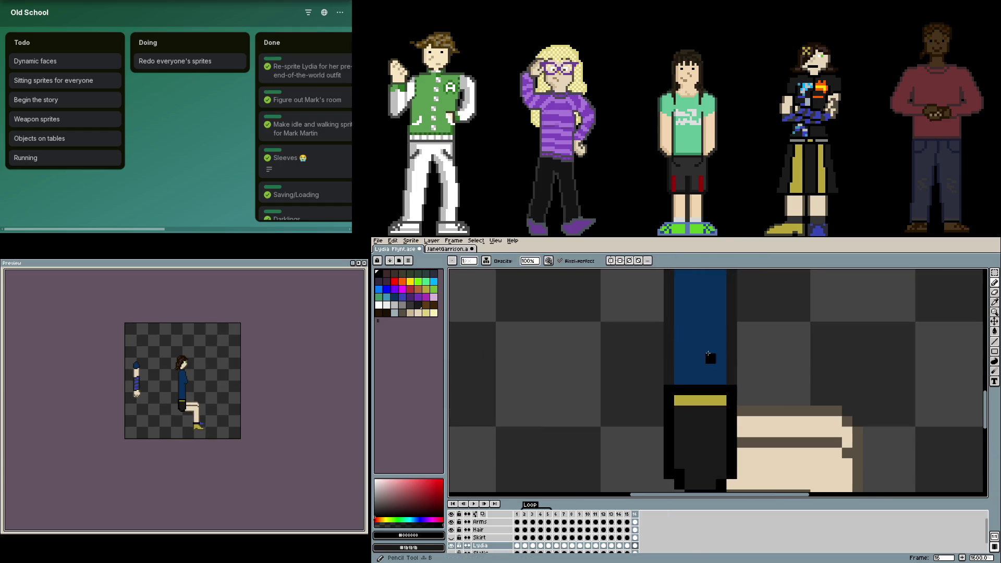
scroll(723, 338, "down", 1)
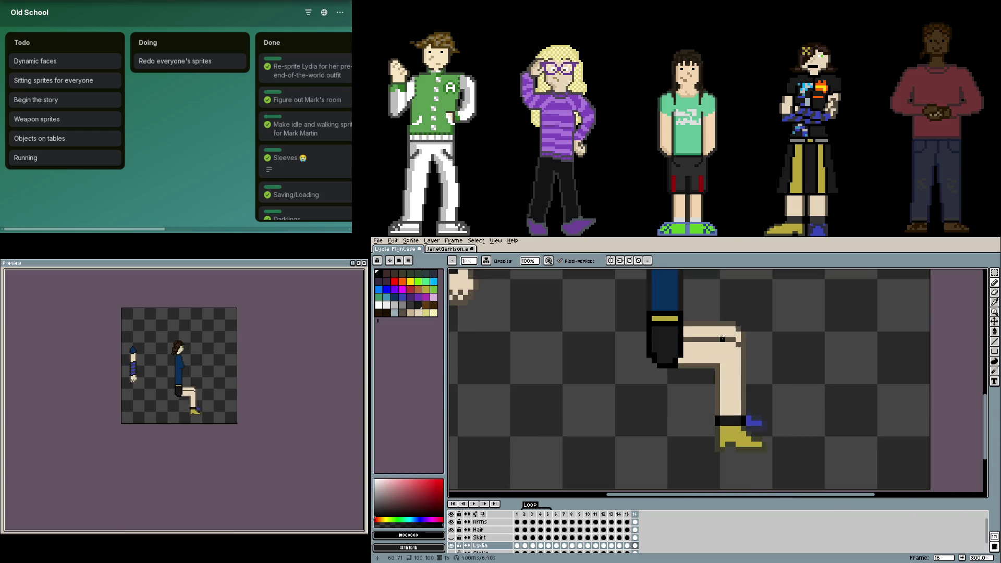
scroll(724, 339, "down", 1)
left_click(457, 539)
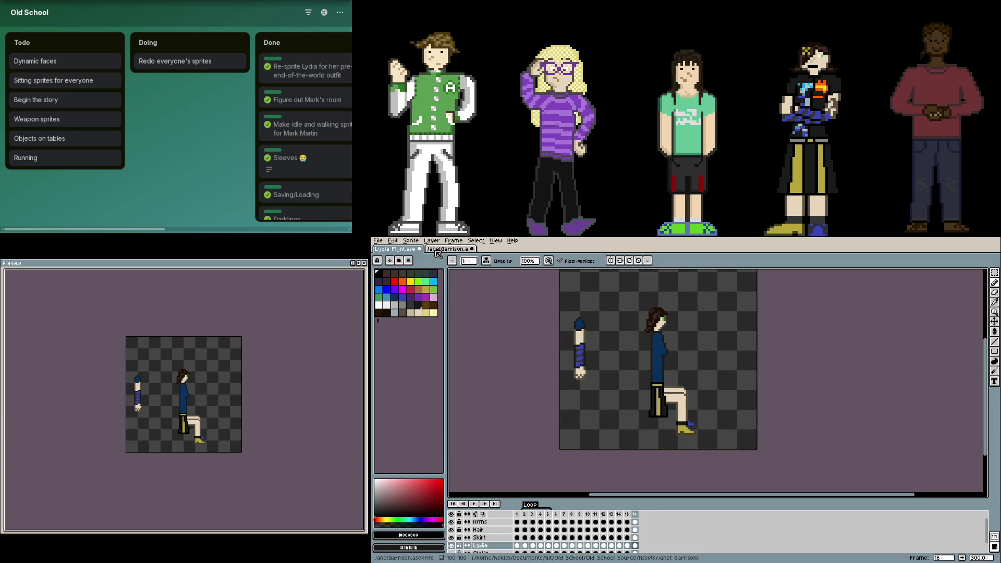
- In JanetGarrison, marquee-select her seated legs twice and nudge them up into place
key("ctrl+Tab")
scroll(650, 384, "up", 1)
scroll(661, 446, "up", 1)
key("m")
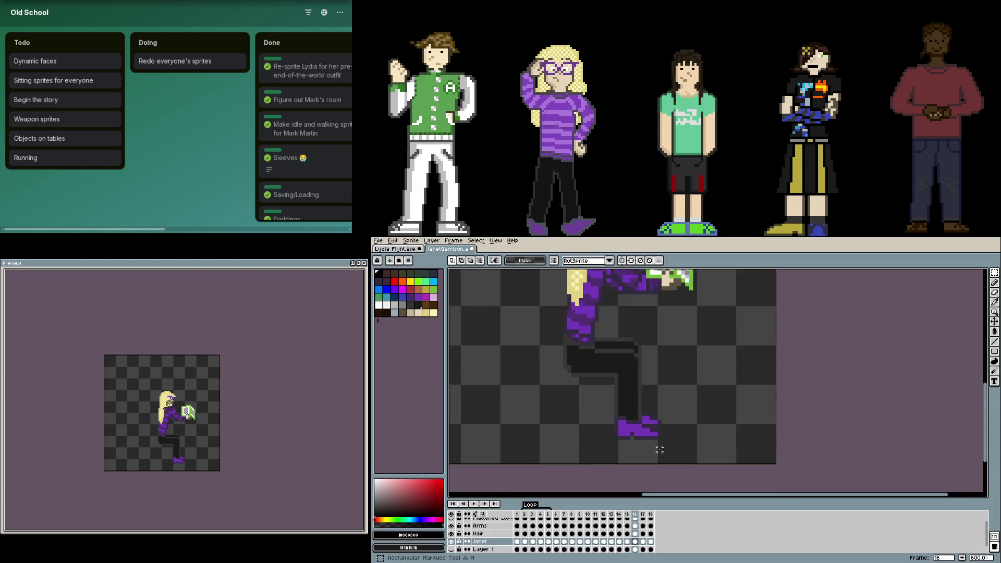
left_click_drag(677, 440, 585, 292)
left_click_drag(603, 351, 616, 357)
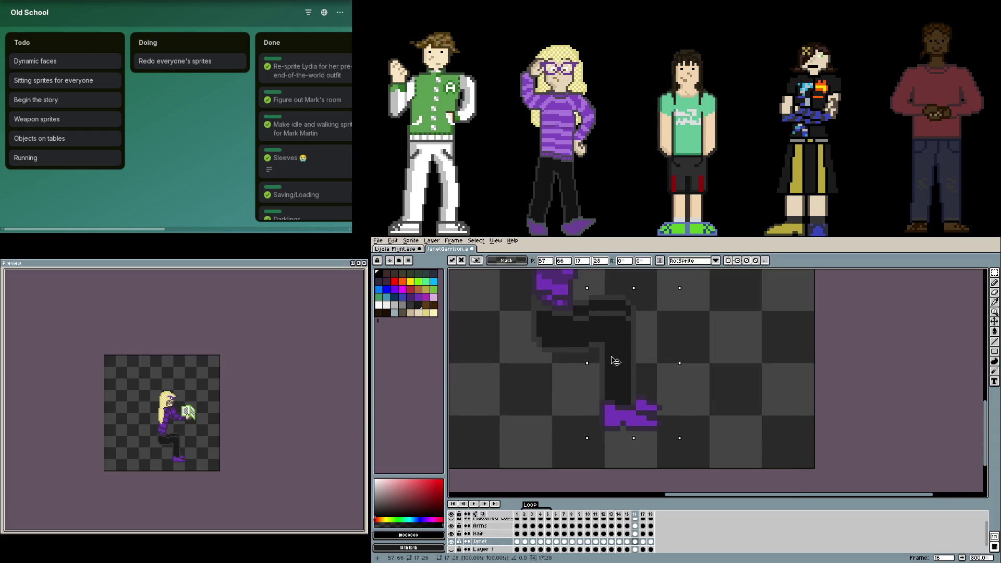
left_click(759, 387)
left_click_drag(759, 387, 828, 448)
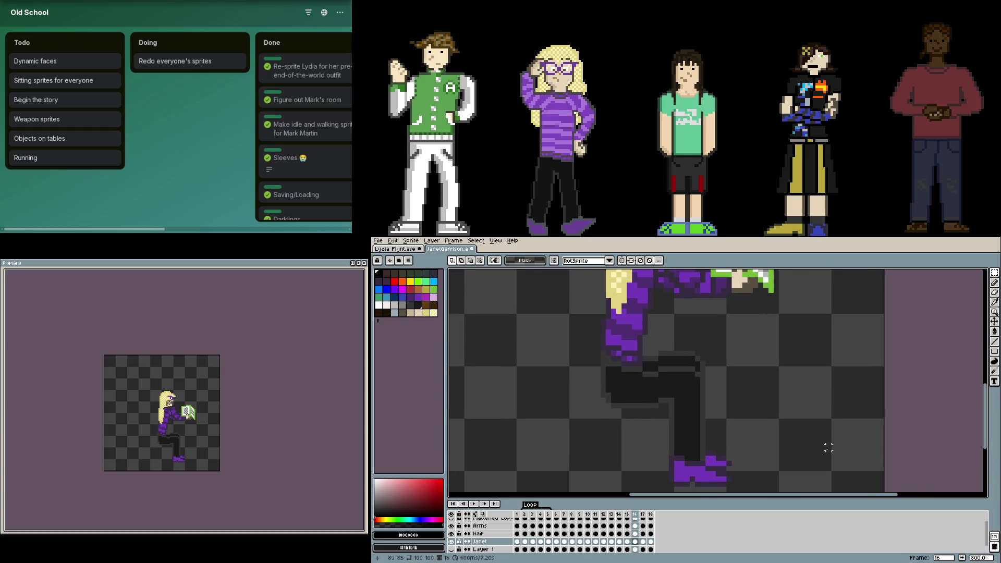
mouse_move(768, 492)
left_mouse_down()
mouse_move(639, 368)
mouse_move(665, 378)
left_mouse_up()
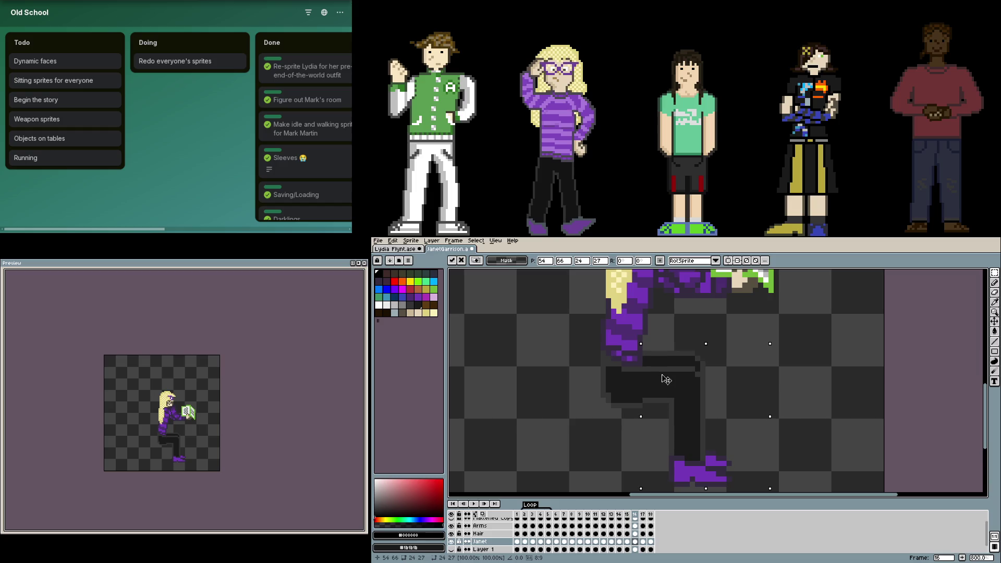
left_click(807, 388)
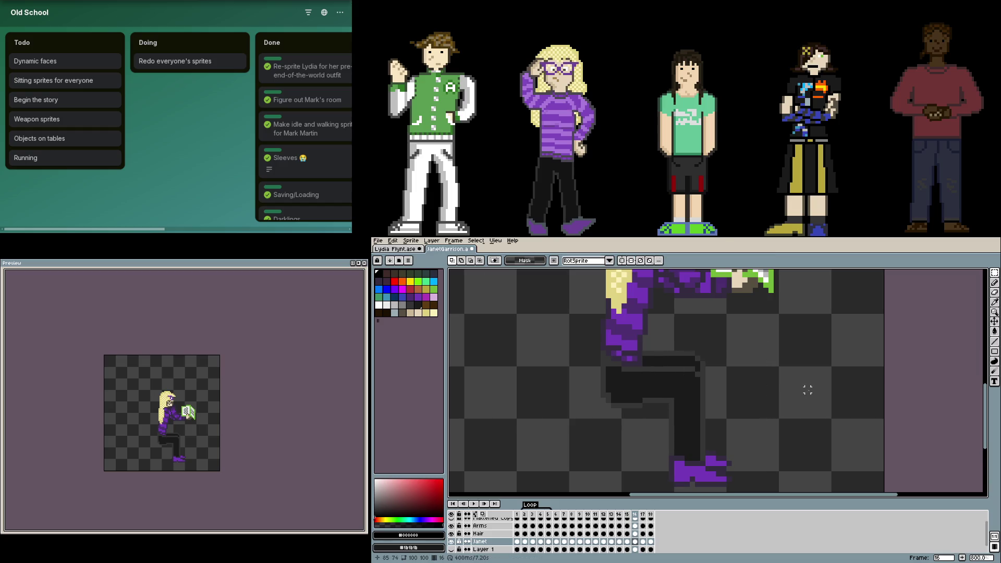
scroll(802, 395, "down", 1)
scroll(797, 397, "down", 1)
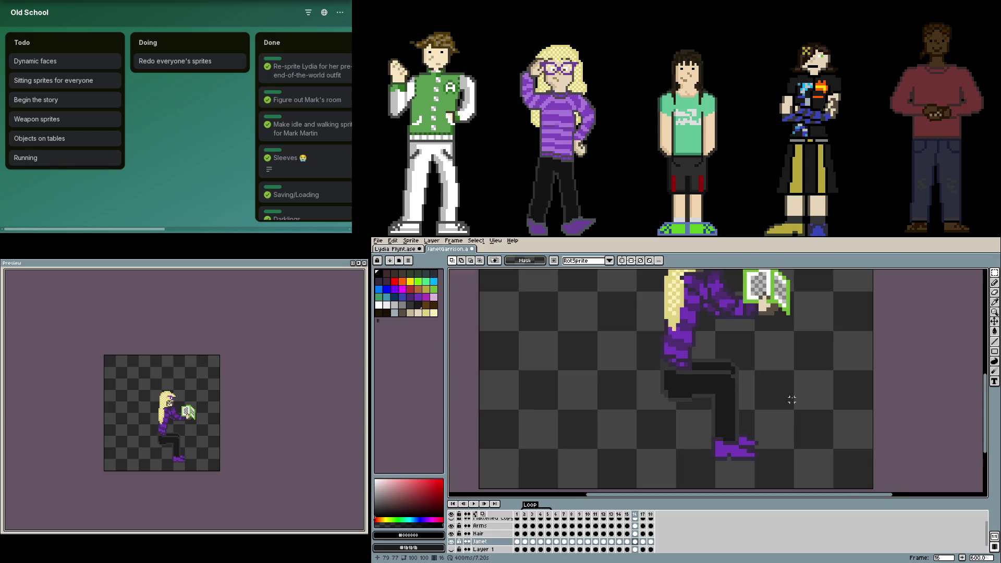
- Flip between Janet's seated and front-facing frames, then return to Lydia Flynt
key("Left")
key("Right")
key("Left")
key("Left")
key("Right")
key("Right")
key("ctrl+Tab")
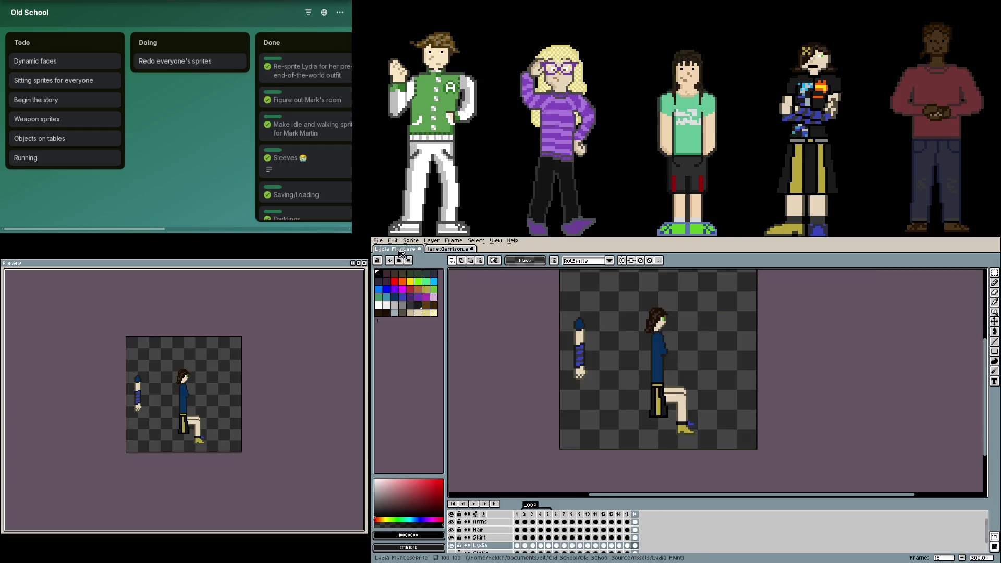
scroll(677, 408, "up", 1)
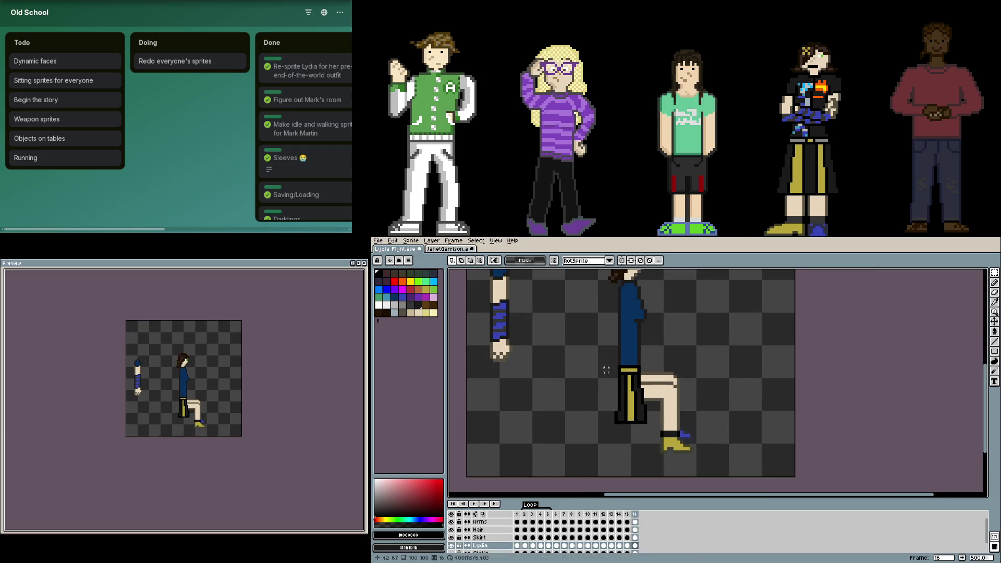
scroll(673, 414, "up", 1)
scroll(665, 423, "up", 1)
scroll(664, 422, "up", 1)
scroll(665, 422, "up", 1)
- Undo the accidental Delete clear, activate the Skirt layer and reopen the preview
key("Delete")
key("ctrl+z")
left_click(635, 537)
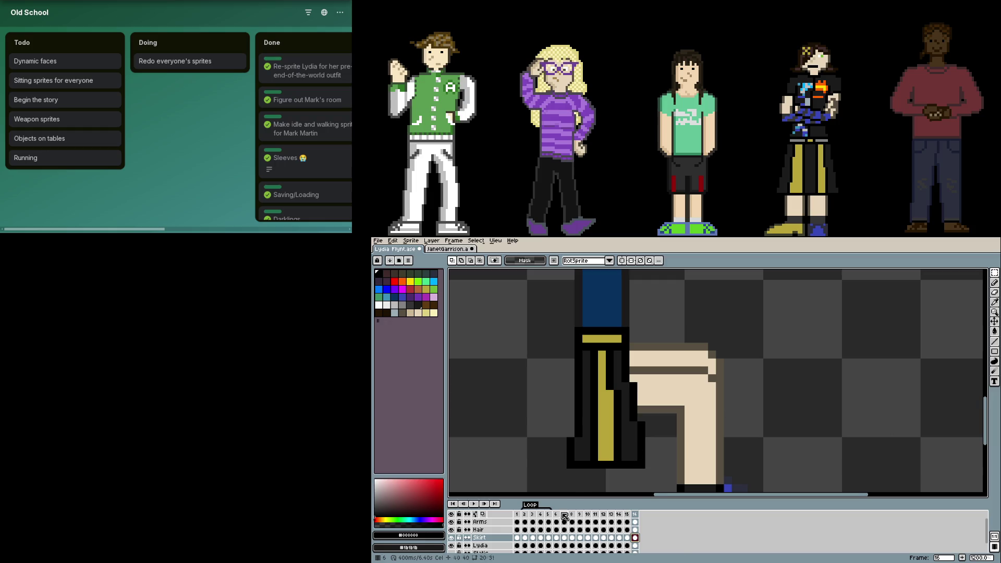
key("F7")
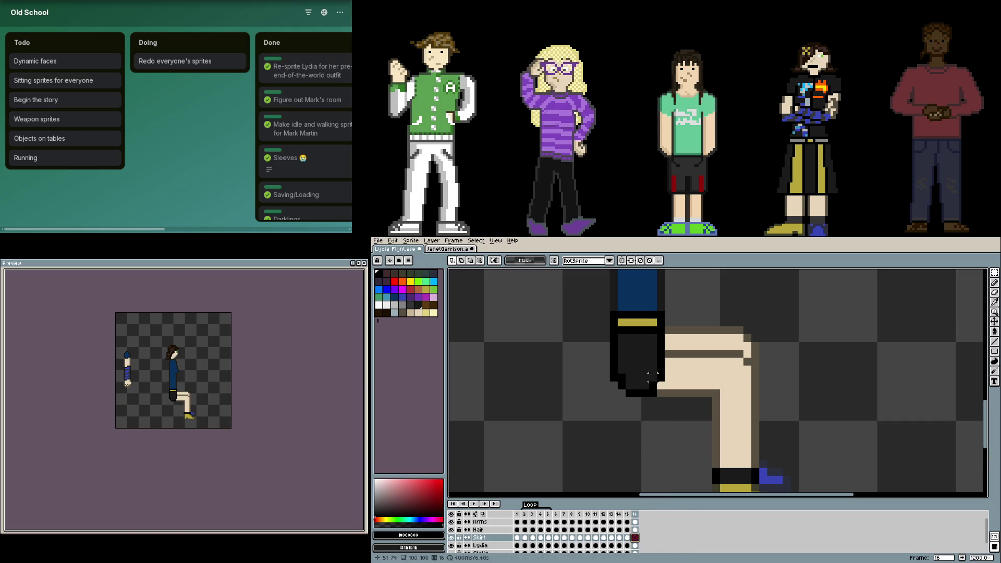
- Check the standing frame against the seated one, then jump to walk-loop frame 4
key("b")
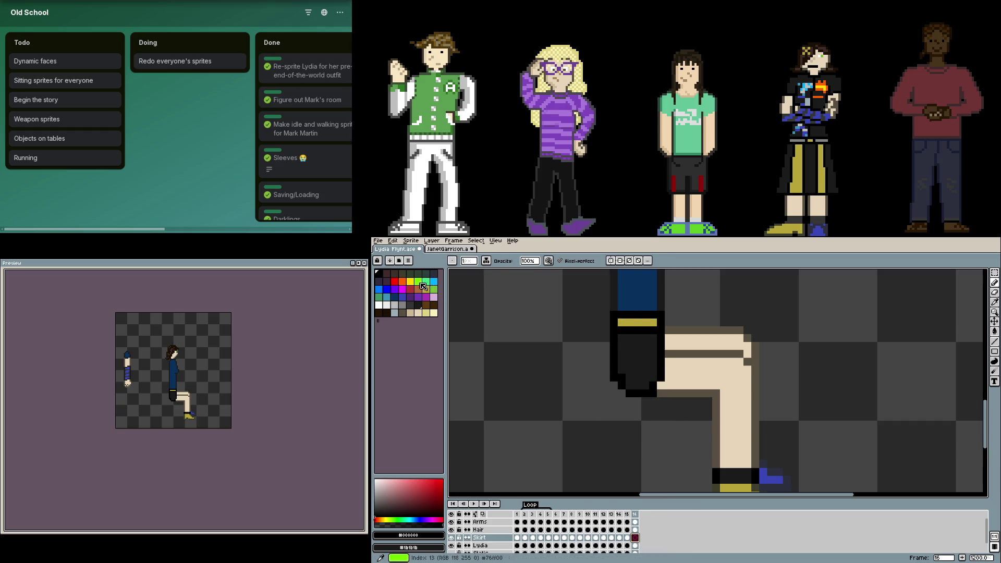
key("Left")
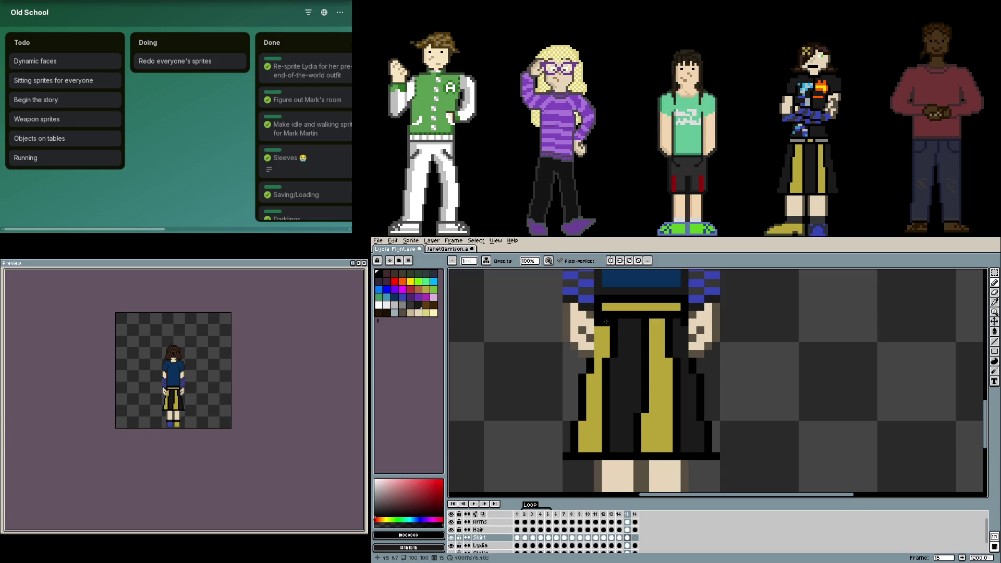
key("Right")
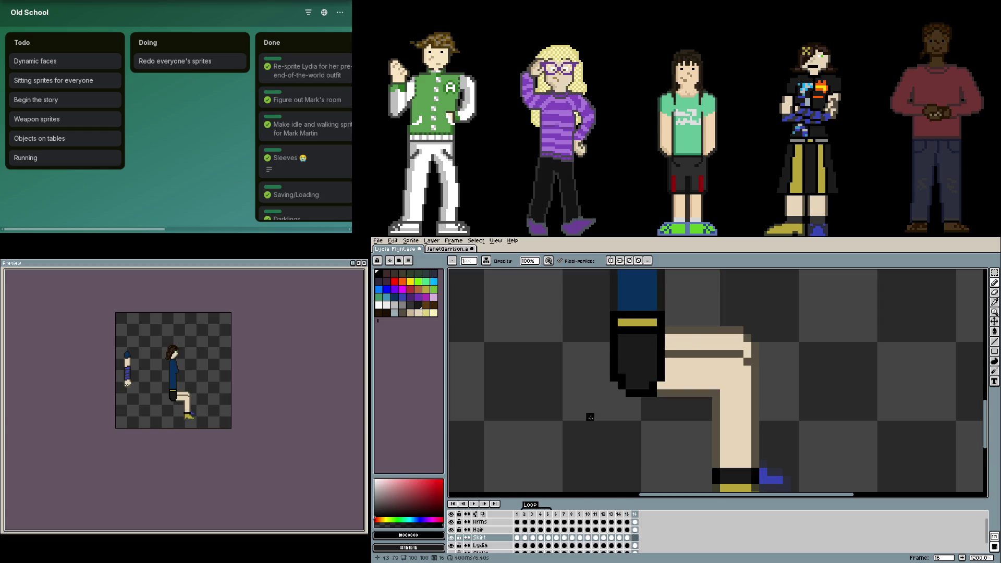
left_click(550, 538)
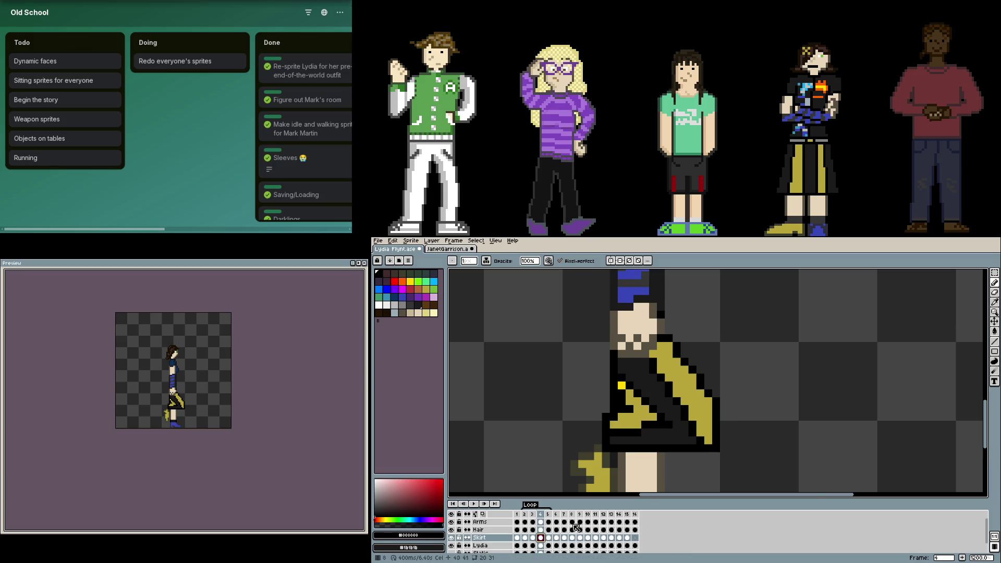
scroll(624, 371, "up", 4)
- Recolour the bright yellow skirt pixels olive on walk frames 4 and 5
left_click(633, 441, "alt")
left_click(616, 408)
key("Left")
key("Left")
key("Left")
scroll(676, 422, "down", 3)
key("Right")
key("Right")
key("Right")
key("Right")
scroll(653, 406, "up", 1)
left_click_drag(654, 405, 655, 396)
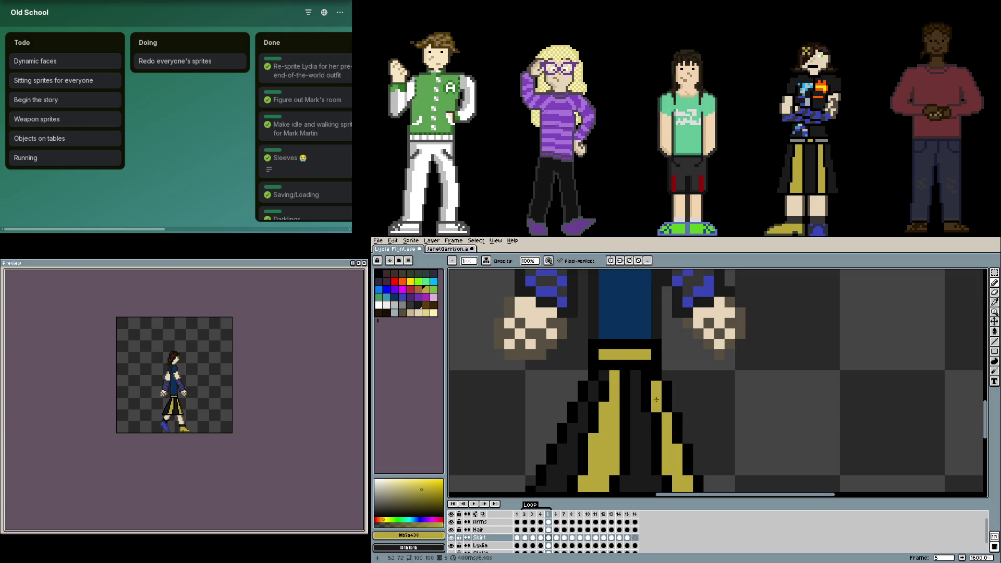
scroll(690, 427, "down", 2)
- Step ahead to the sitting-pose frame 16 and choose dark blue as the drawing colour
key("Right")
key("Right")
key("Right")
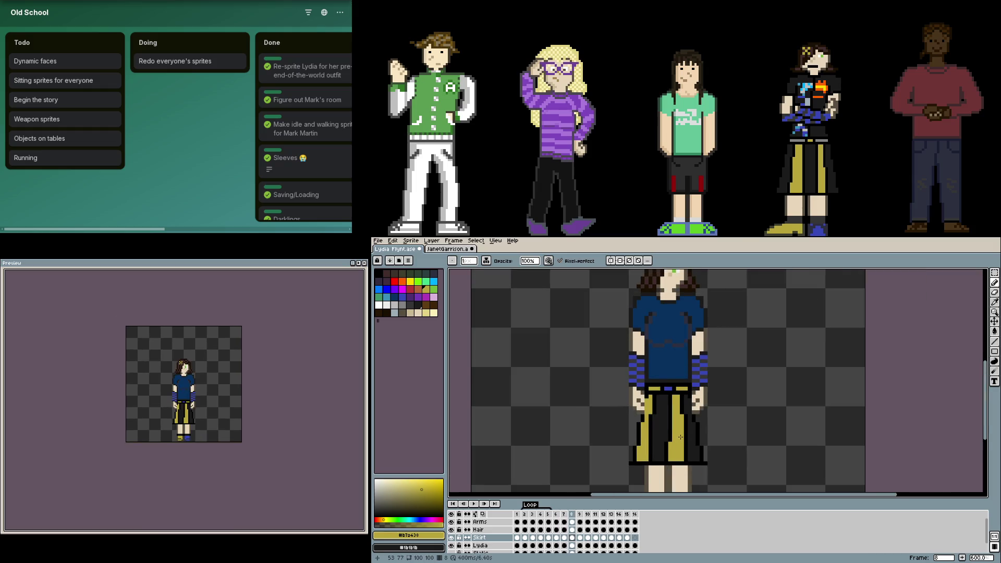
scroll(670, 428, "up", 1)
key("Right")
key("Right")
key("Right")
key("Right")
key("Right")
key("Right")
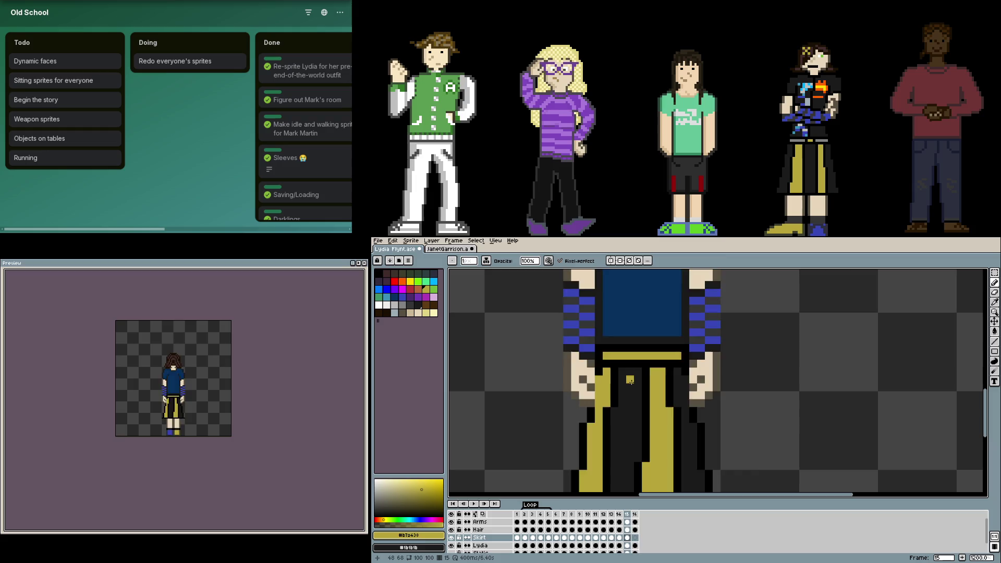
key("Right")
key("Right")
scroll(644, 387, "down", 1)
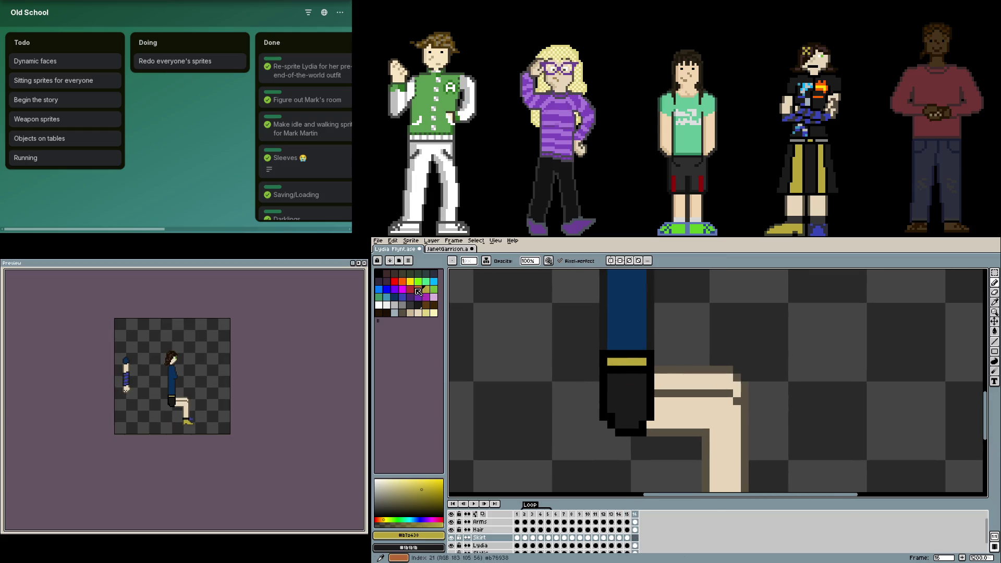
left_click(394, 296)
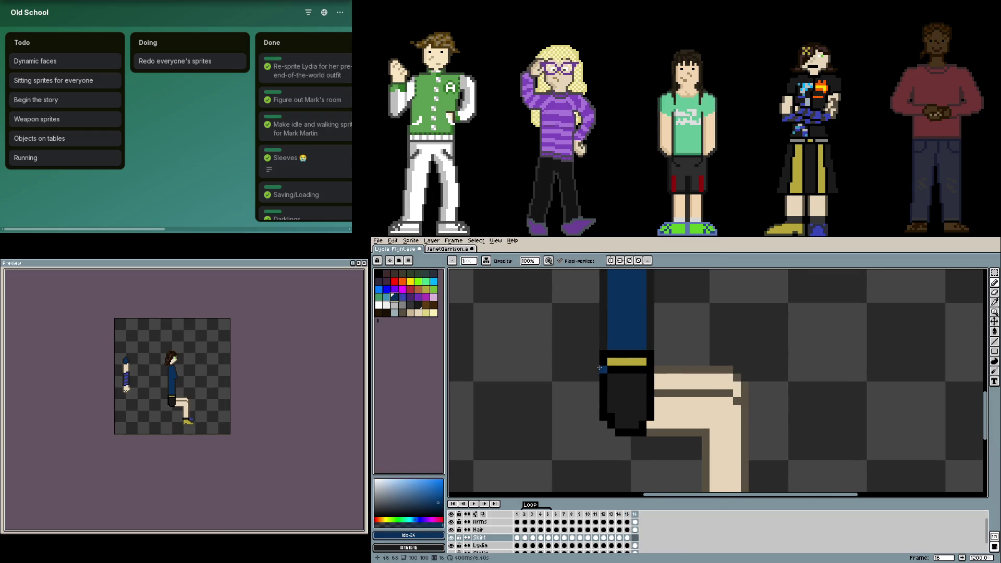
- Draw a dark-blue line across the bent leg's shoe top, redoing the first stroke
mouse_move(600, 371)
left_mouse_down()
mouse_move(677, 367)
mouse_move(778, 460)
left_mouse_up()
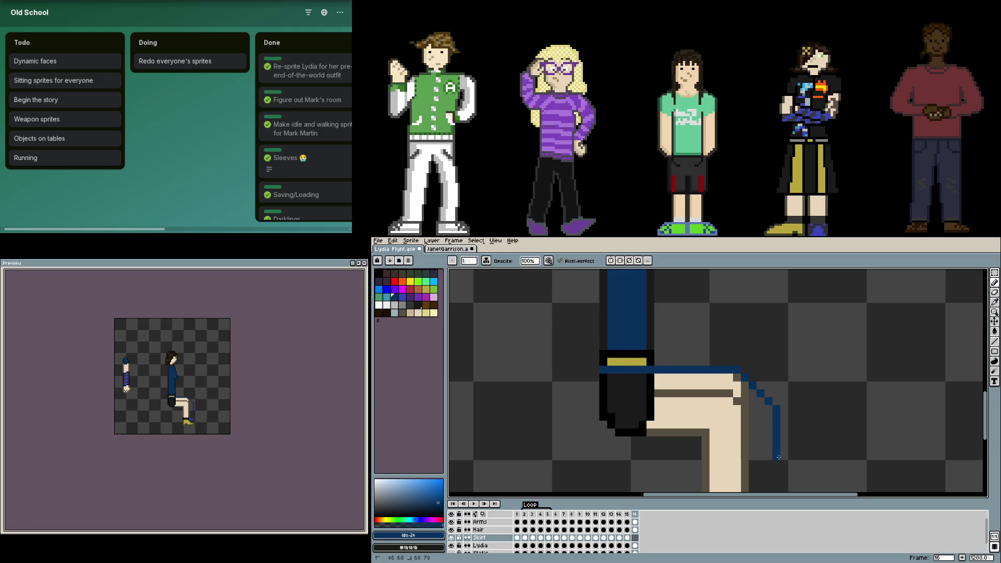
key("ctrl+z")
mouse_move(601, 377)
left_mouse_down()
mouse_move(731, 374)
mouse_move(744, 394)
mouse_move(746, 460)
mouse_move(682, 475)
mouse_move(601, 420)
mouse_move(602, 371)
left_mouse_up()
- Erase the diagonal toe line, undoing an accidental fill and a redrawn toe stroke
key("e")
mouse_move(641, 436)
left_mouse_down()
mouse_move(674, 487)
mouse_move(680, 478)
left_mouse_up()
key("g")
left_click(671, 437)
key("ctrl+z")
key("b")
mouse_move(642, 434)
left_mouse_down()
mouse_move(696, 449)
mouse_move(714, 472)
left_mouse_up()
key("ctrl+z")
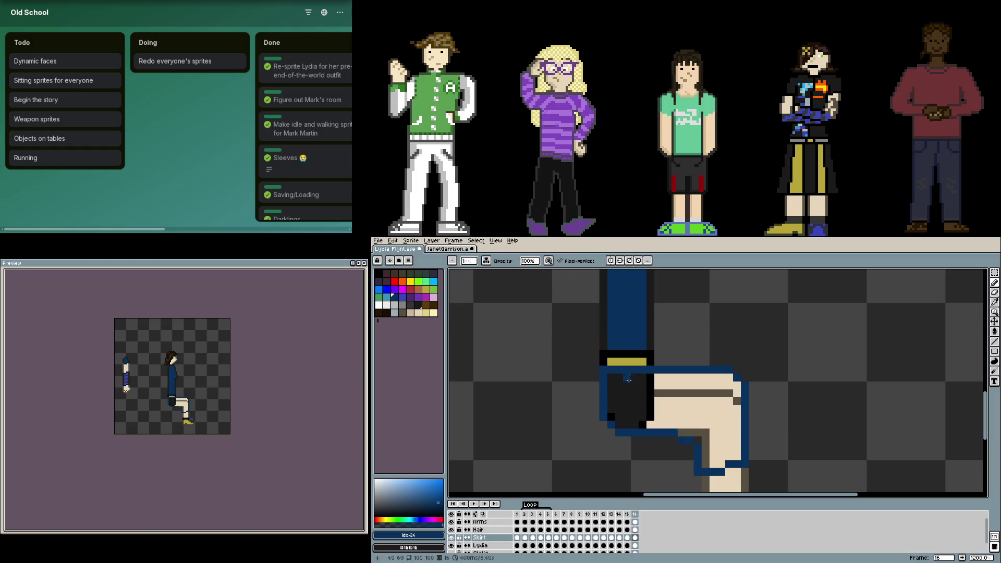
- Pick khaki from the front-facing frame, stroke the leg's edges and bucket-fill it khaki
key("Left")
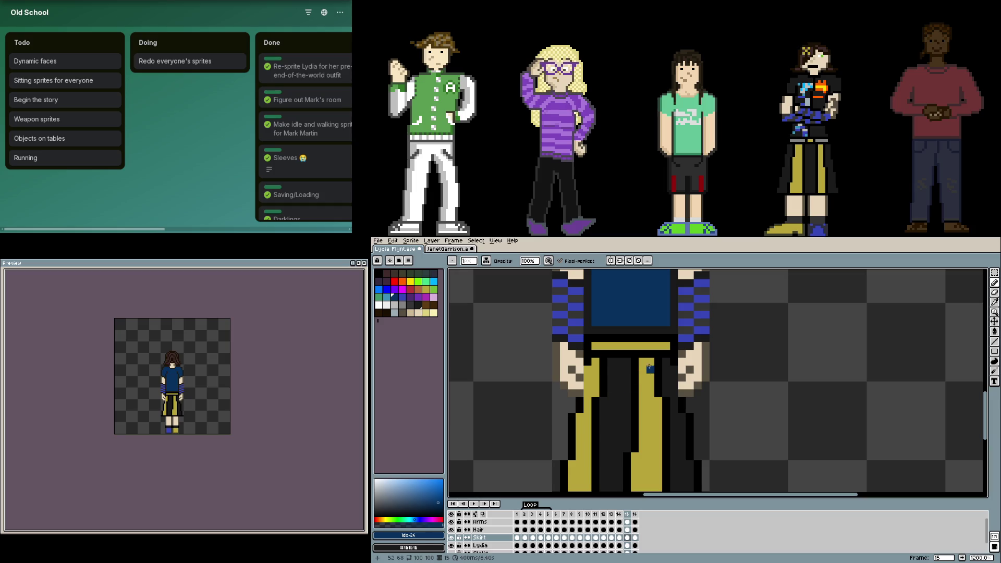
left_click(650, 363, "alt")
key("Right")
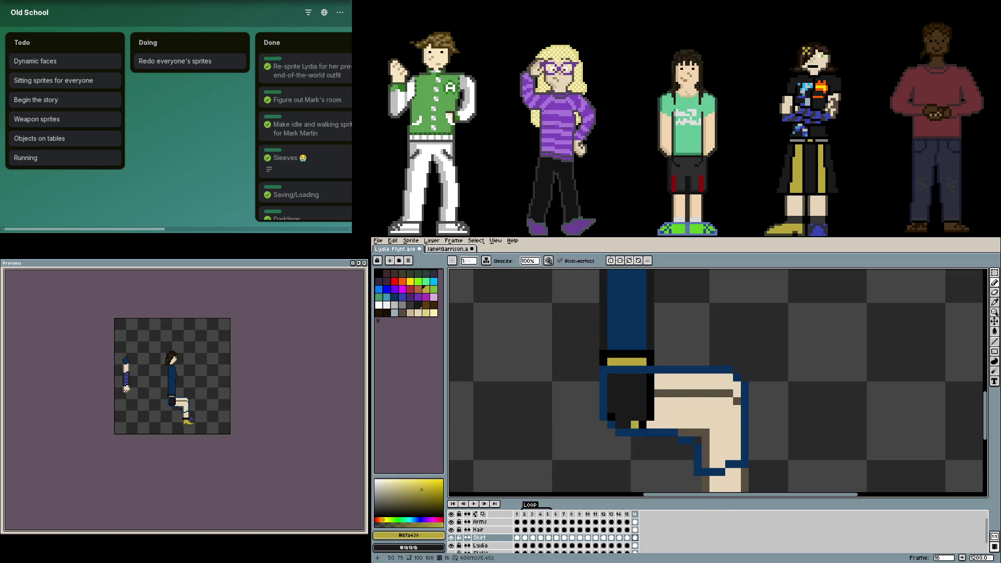
left_click_drag(610, 385, 724, 456)
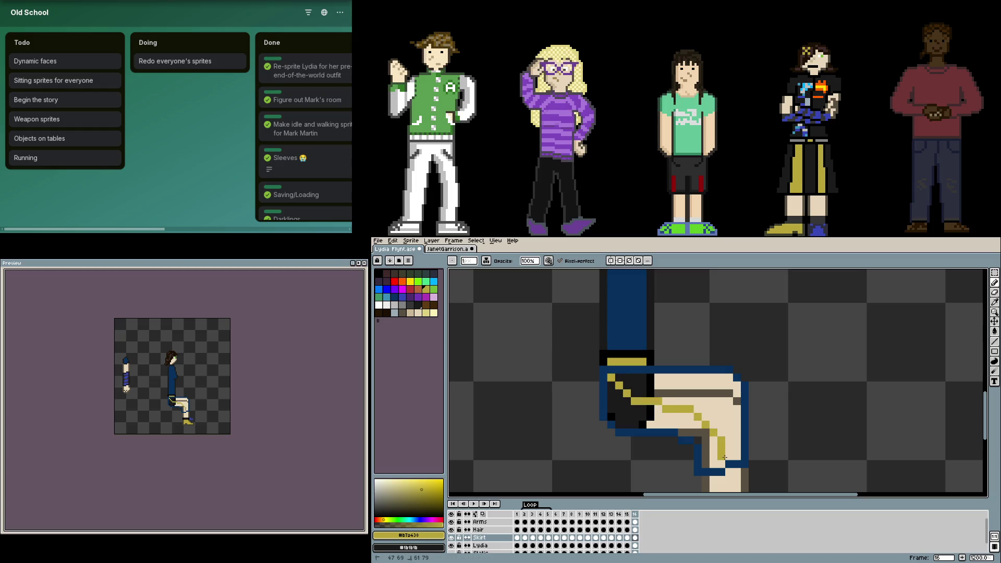
left_click_drag(688, 378, 739, 412)
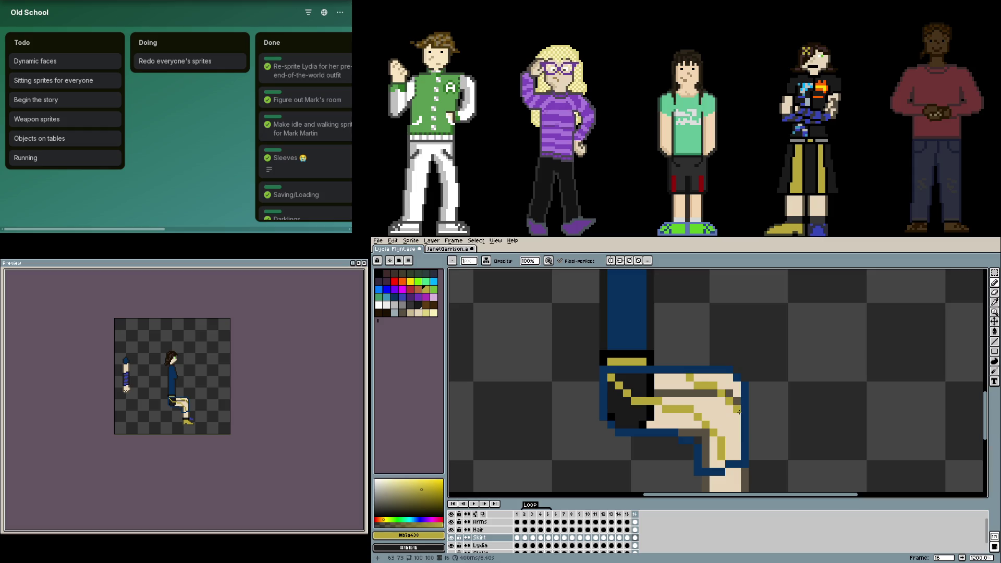
key("g")
left_click(674, 400)
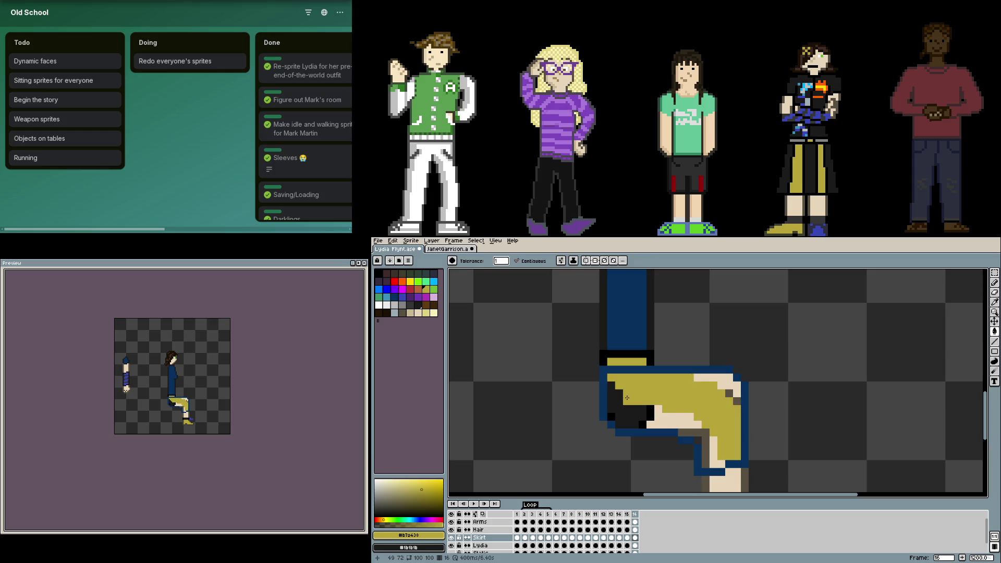
- Sample the near-black colour from the canvas and move to the sitting-pose frame
key("Left")
left_click(614, 402, "alt")
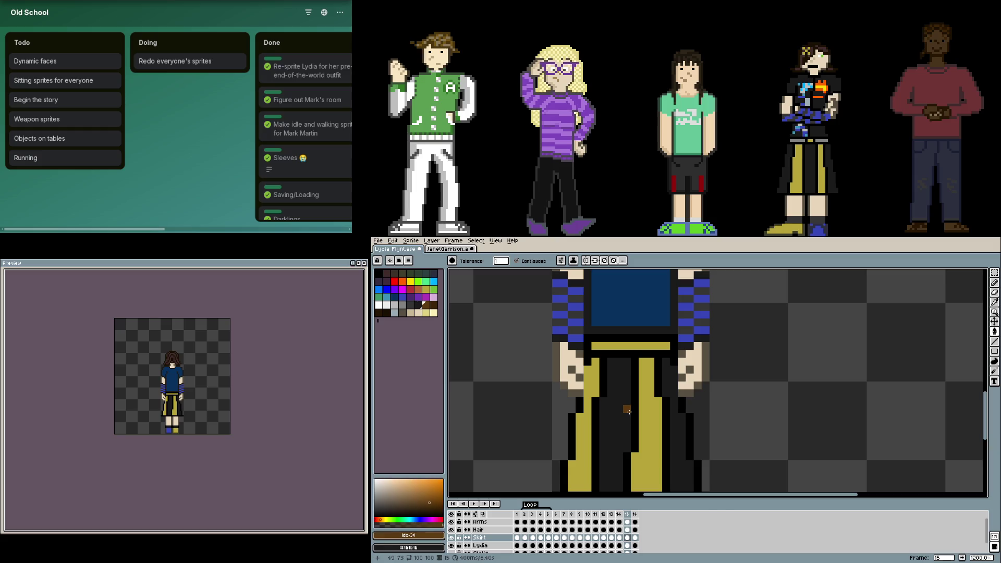
key("Right")
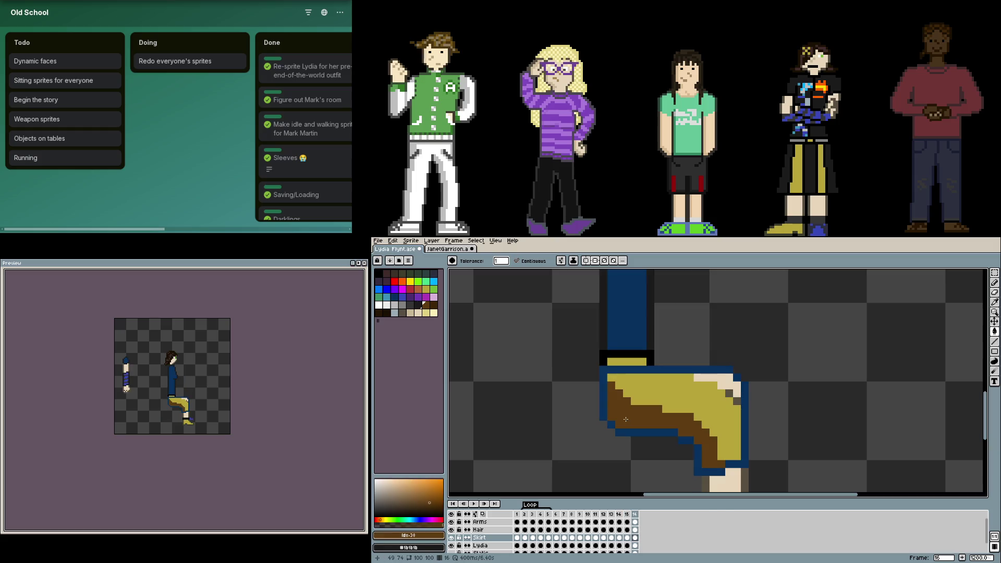
key("Left")
key("alt")
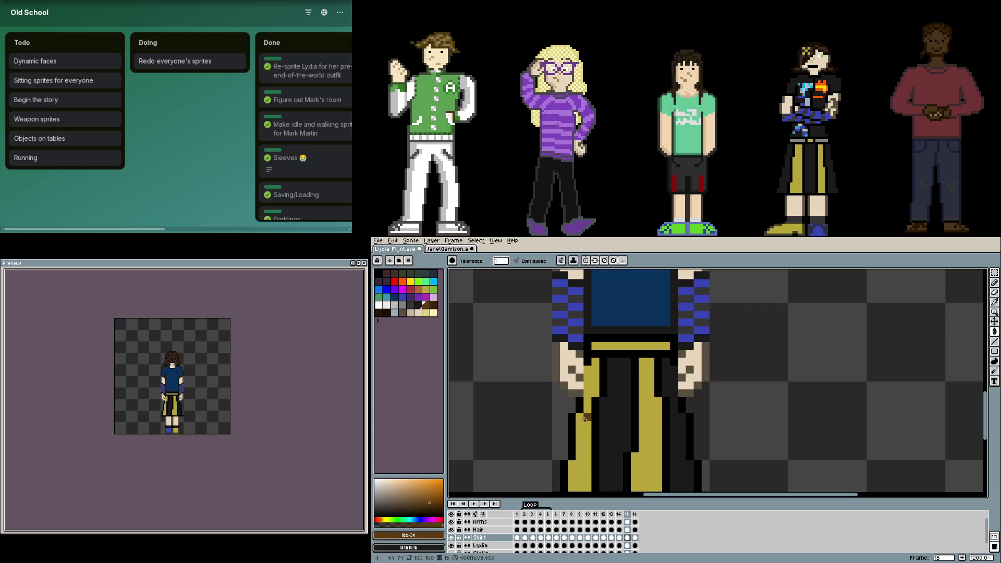
scroll(618, 413, "down", 1)
scroll(641, 391, "down", 1)
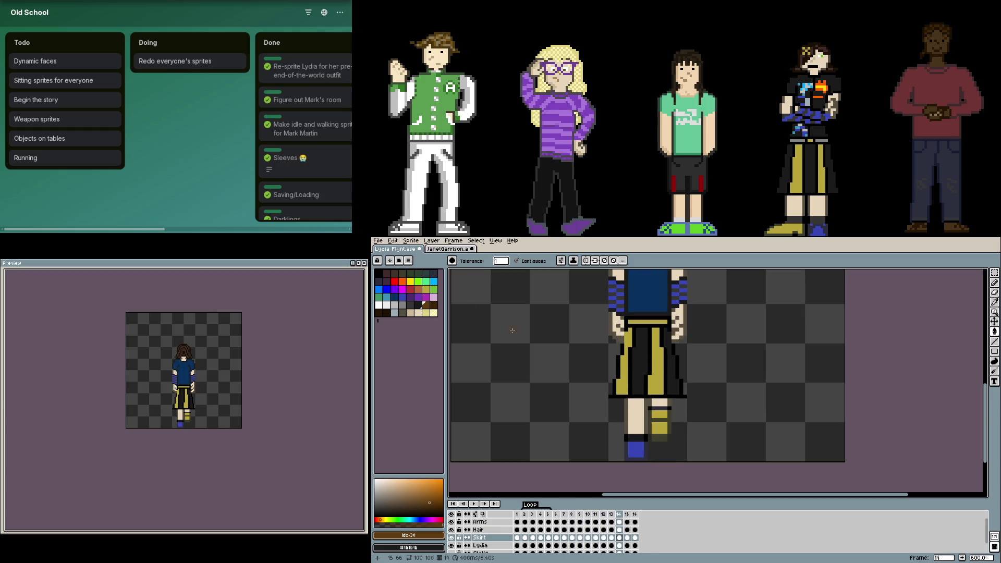
left_click(419, 307)
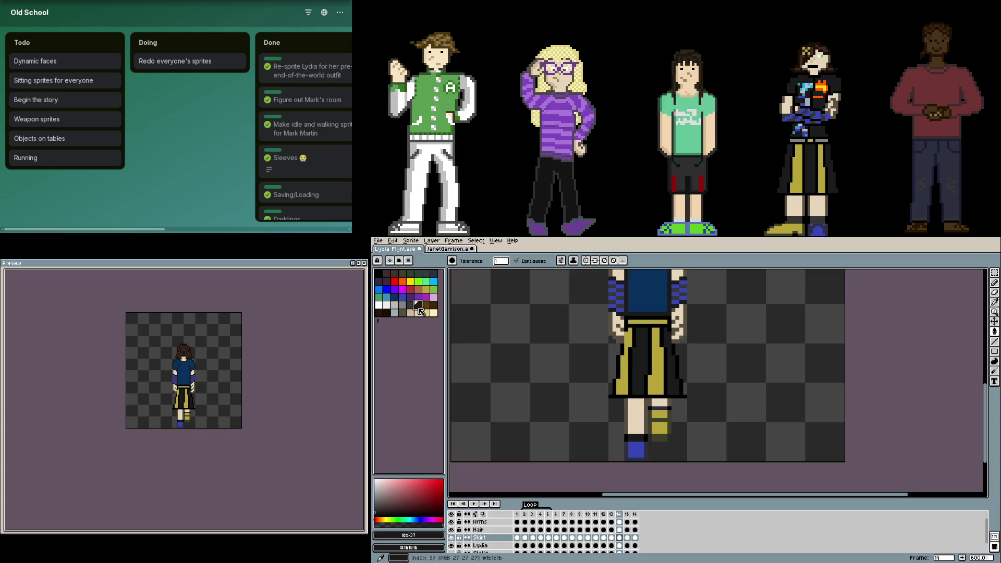
scroll(666, 348, "up", 2)
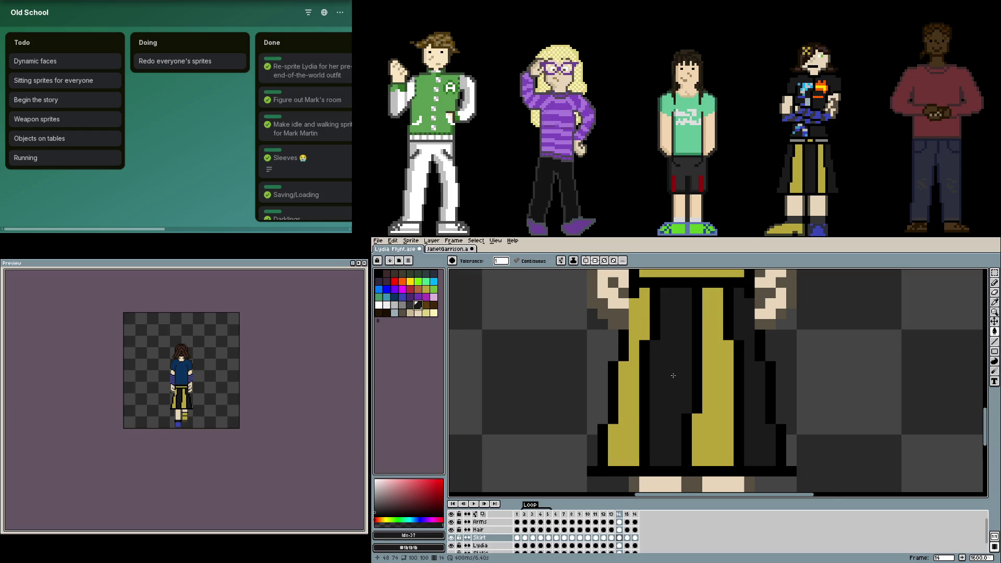
scroll(692, 377, "up", 1)
scroll(691, 377, "down", 1)
left_click_drag(686, 394, 555, 401)
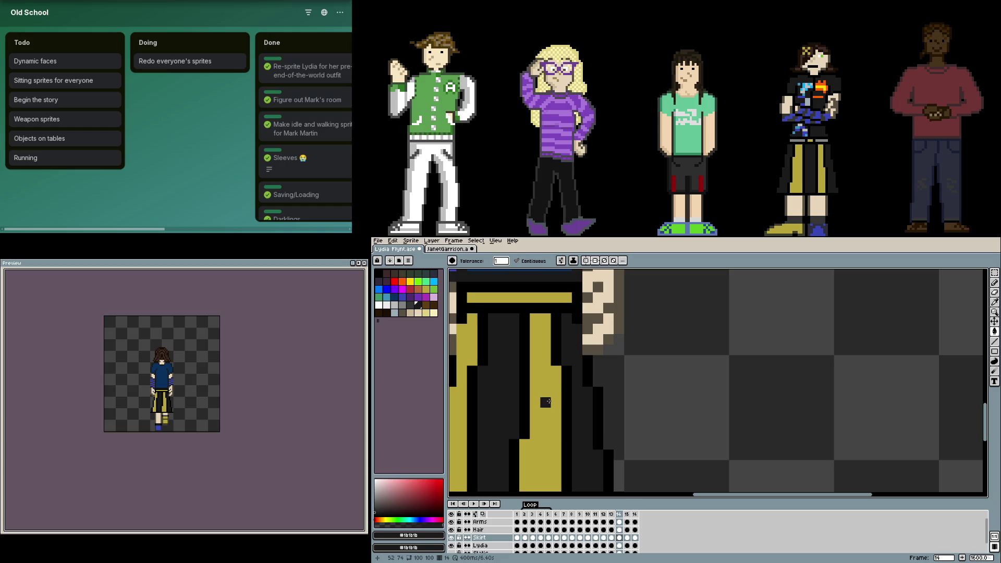
key("Right")
key("Right")
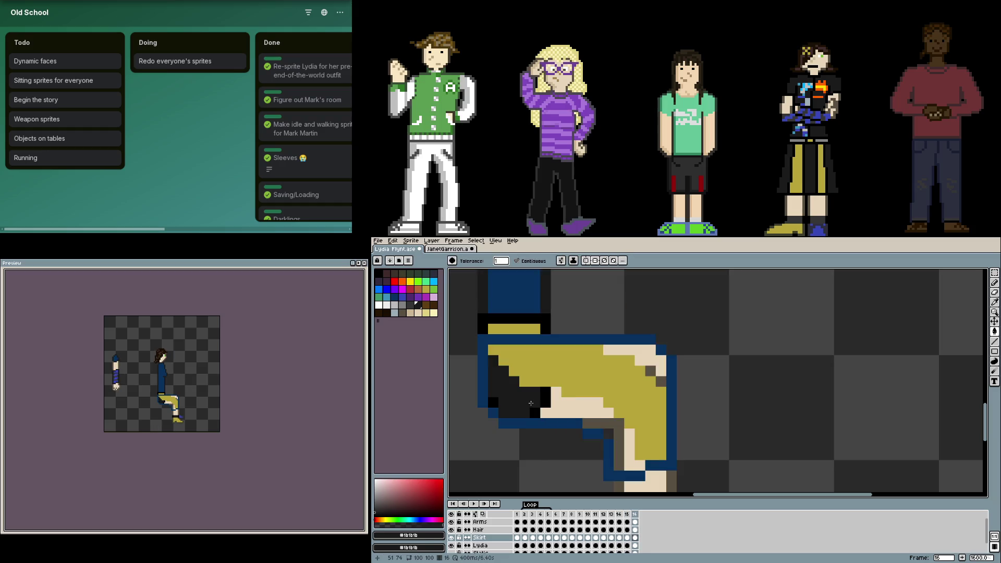
- Bucket-fill the light tan skirt patches black, undoing a stray outline fill
left_click(563, 403)
left_click(625, 360)
left_click(640, 485)
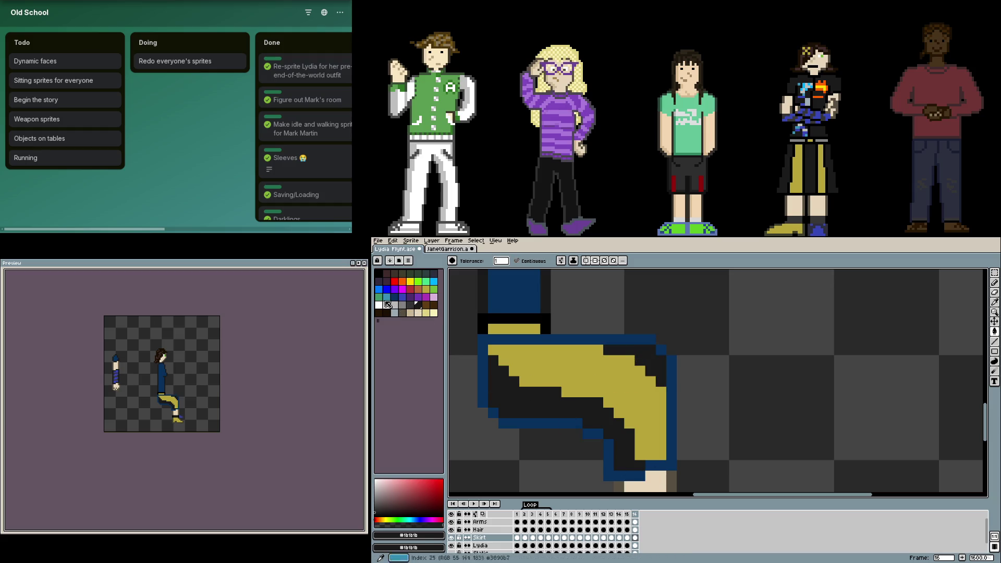
left_click(482, 368)
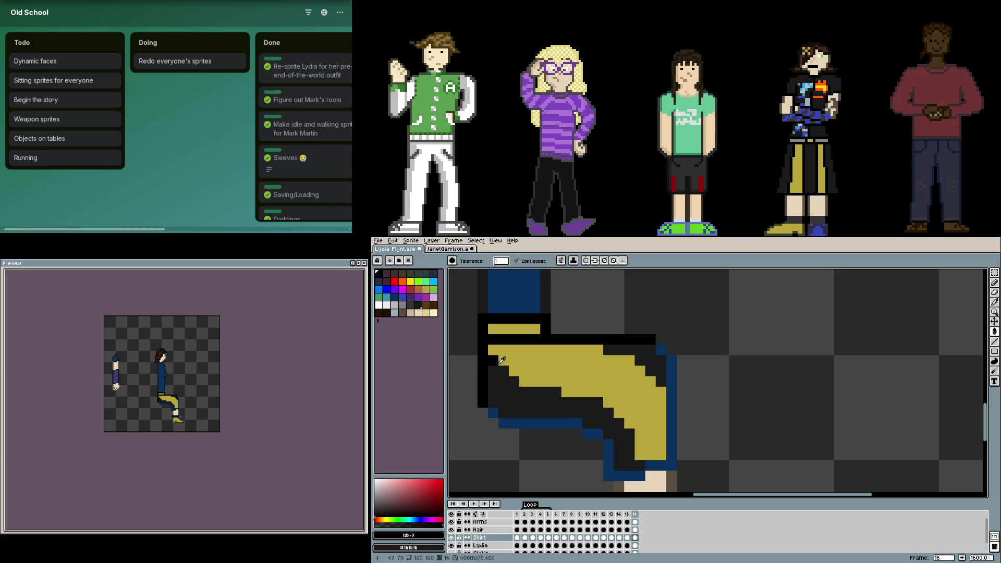
key("ctrl+z")
- Try dark-blue fold lines inside the yellow skirt with the pencil, then undo them
key("b")
left_click(484, 360, "alt")
mouse_move(493, 361)
left_mouse_down()
mouse_move(585, 398)
mouse_move(640, 461)
left_mouse_up()
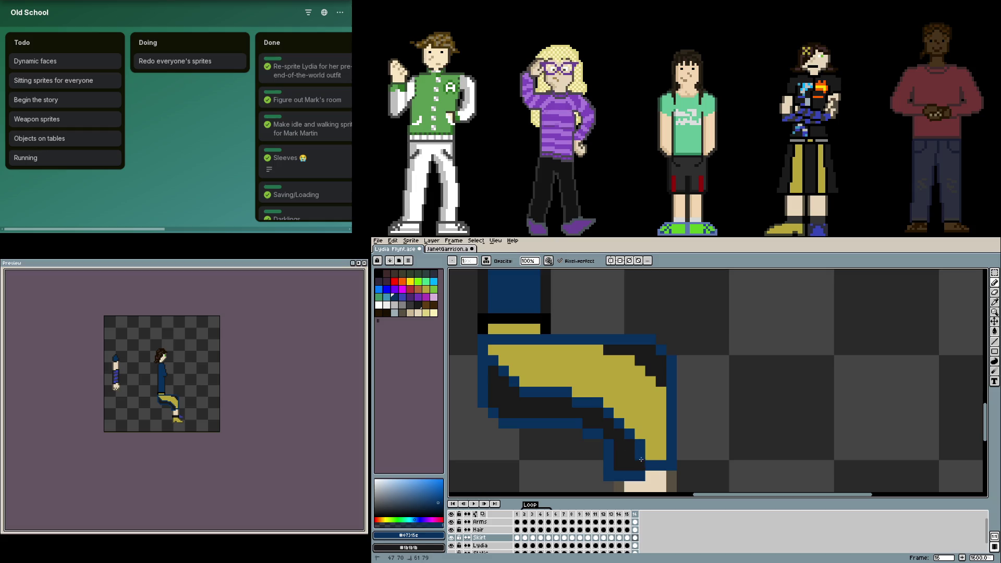
left_click_drag(607, 359, 662, 393)
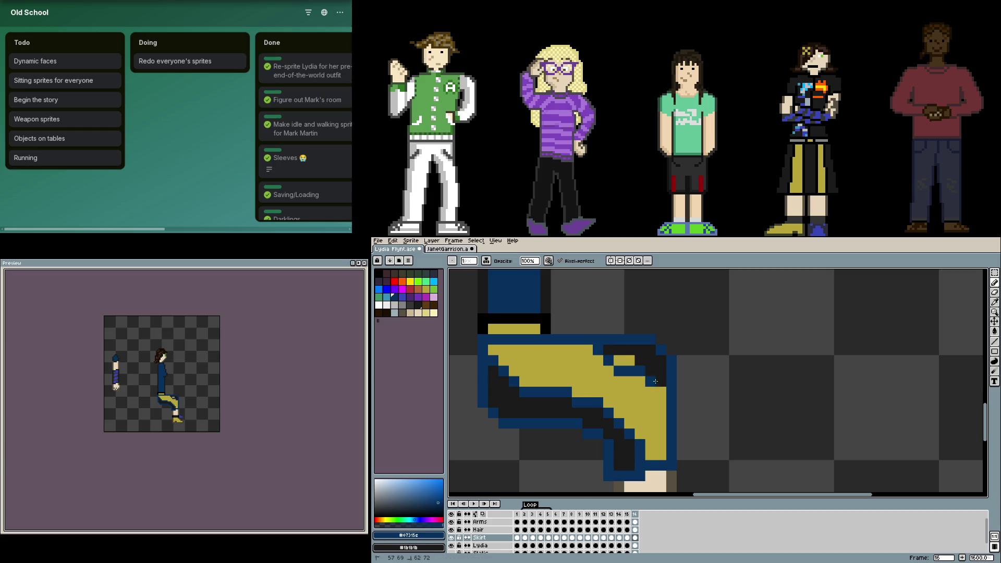
key("alt")
key("ctrl+z")
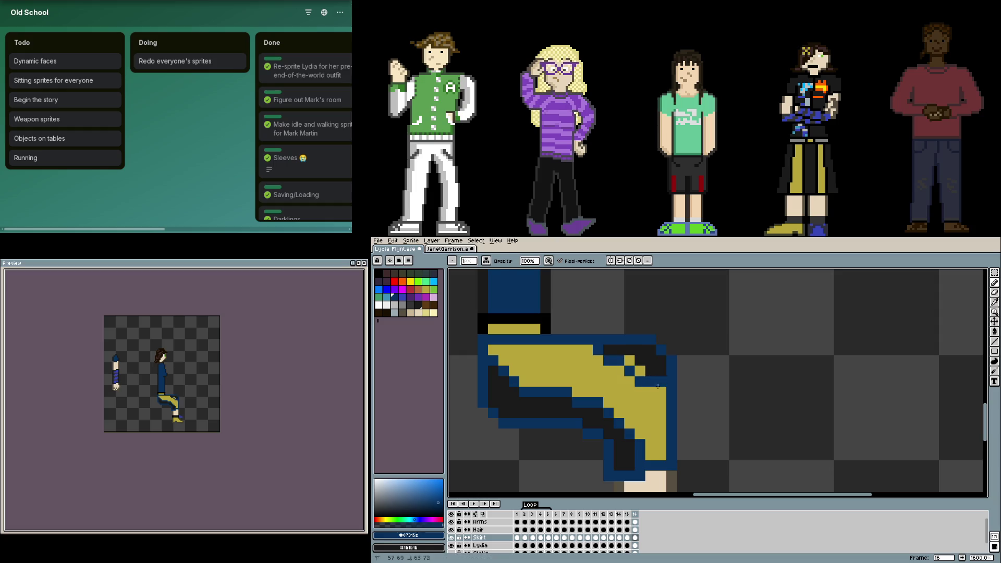
left_click_drag(598, 352, 662, 393)
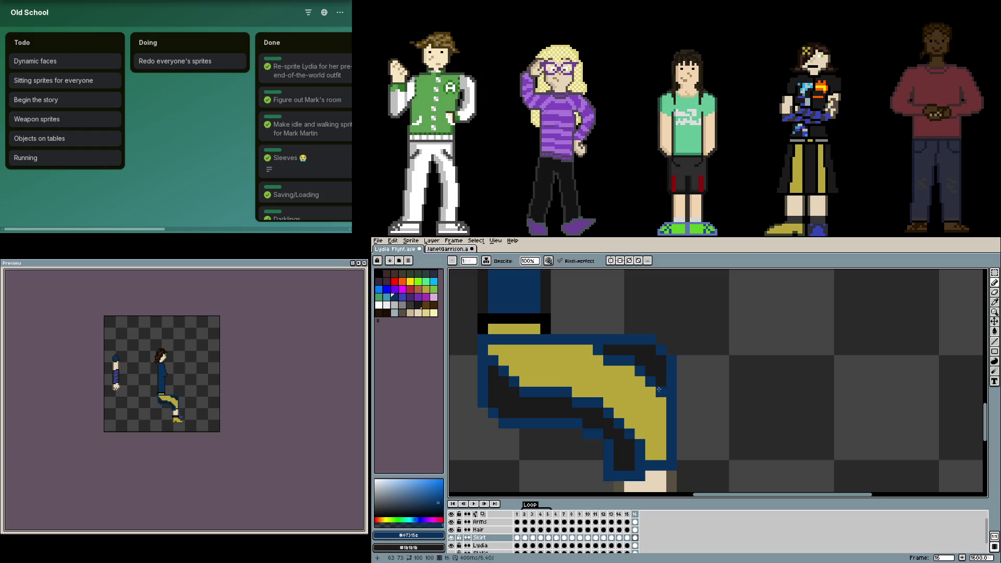
key("ctrl+z")
- Bucket-fill the skirt's blue outline runs and corner pixels with near-black
key("alt")
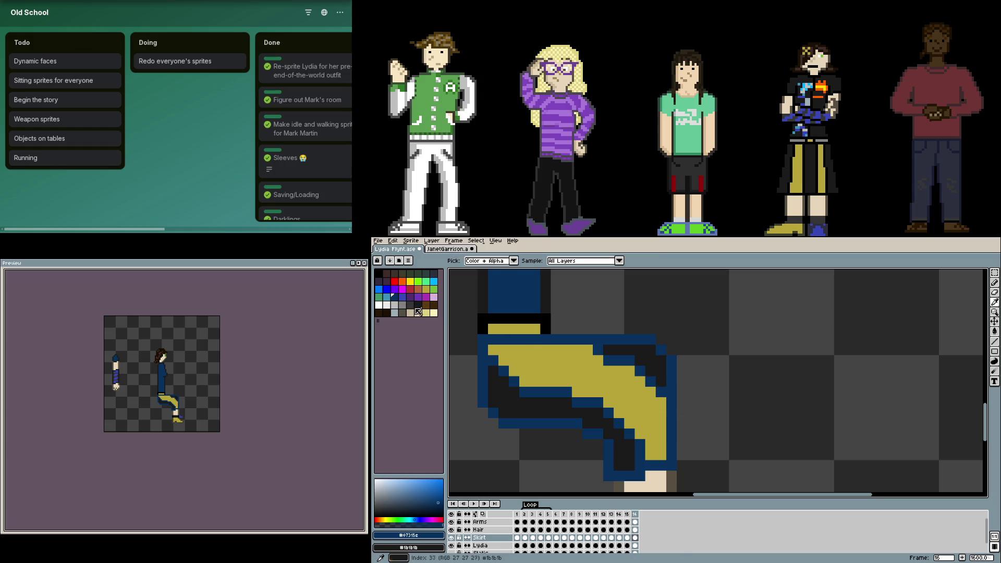
left_click(418, 304)
key("g")
left_click(483, 349)
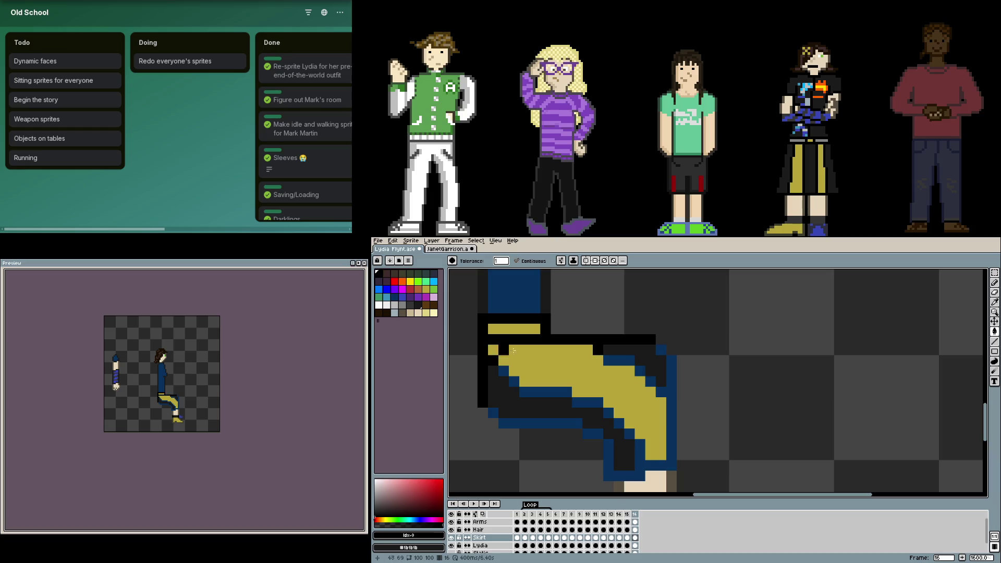
left_click(626, 360)
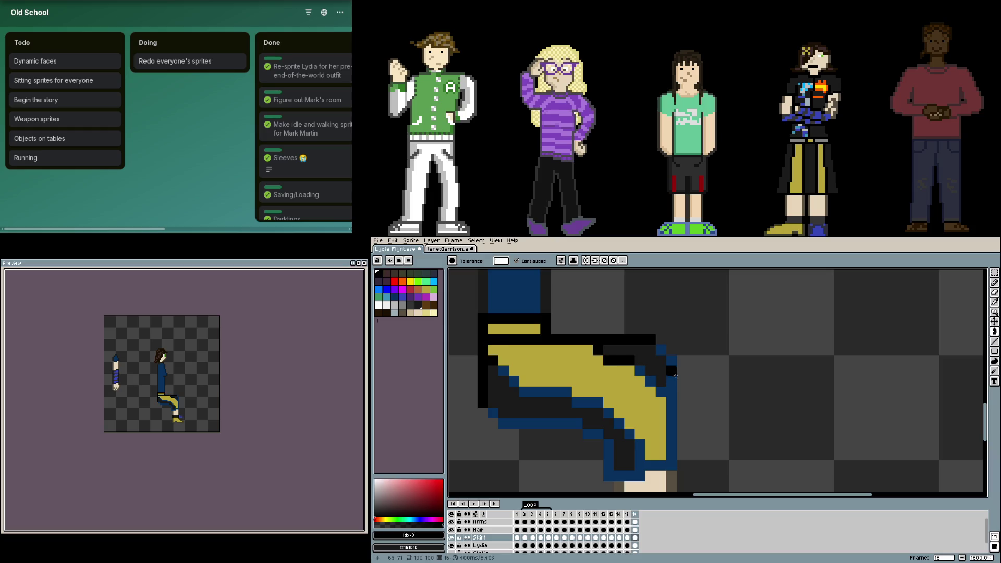
left_click(660, 352)
left_click(640, 379)
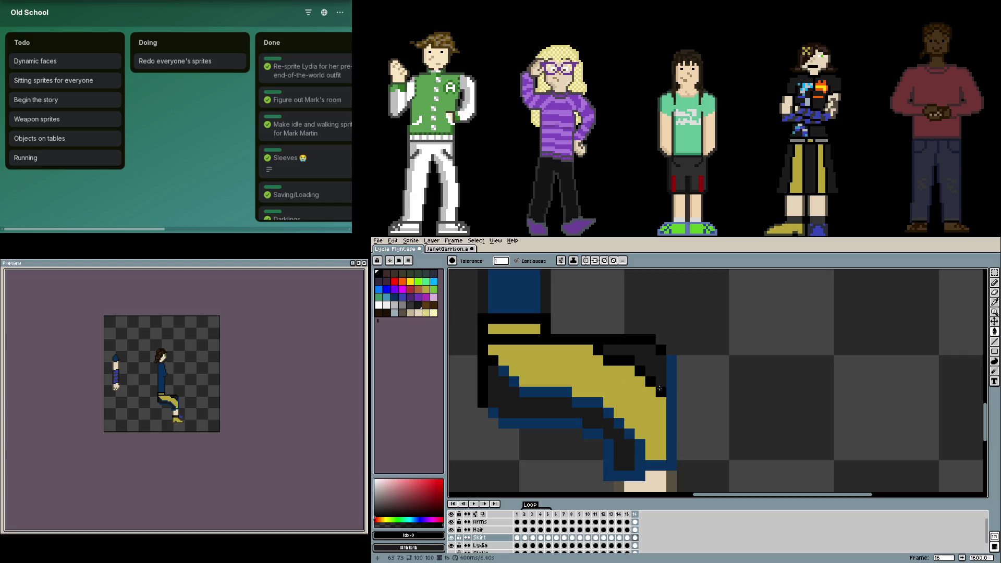
left_click(662, 391)
left_click(598, 403)
- Pencil the diagonal fold pixels and bottom-left skirt outline black
key("b")
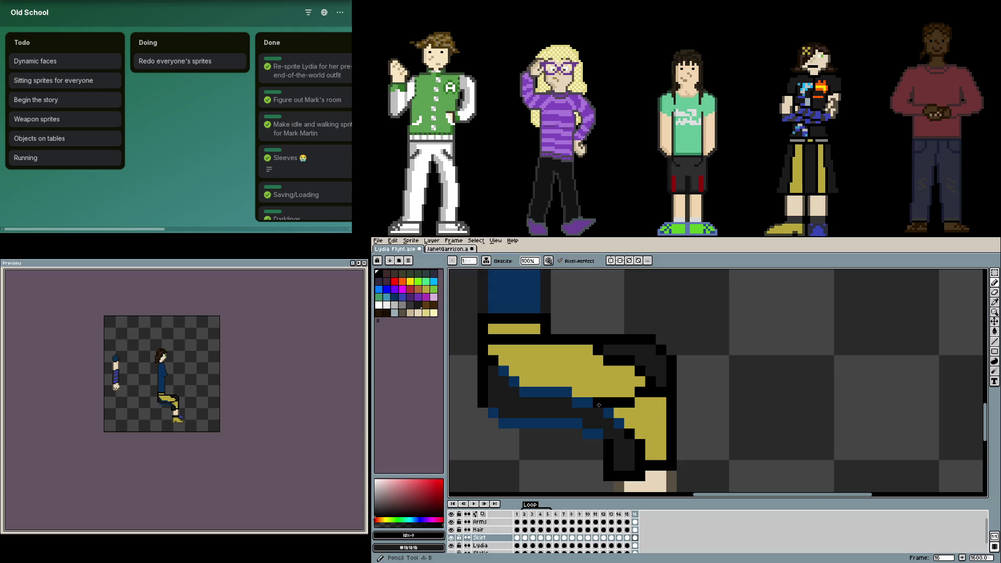
mouse_move(600, 406)
left_mouse_down()
mouse_move(527, 391)
mouse_move(504, 370)
left_mouse_up()
mouse_move(490, 407)
left_mouse_down()
mouse_move(517, 423)
mouse_move(599, 434)
left_mouse_up()
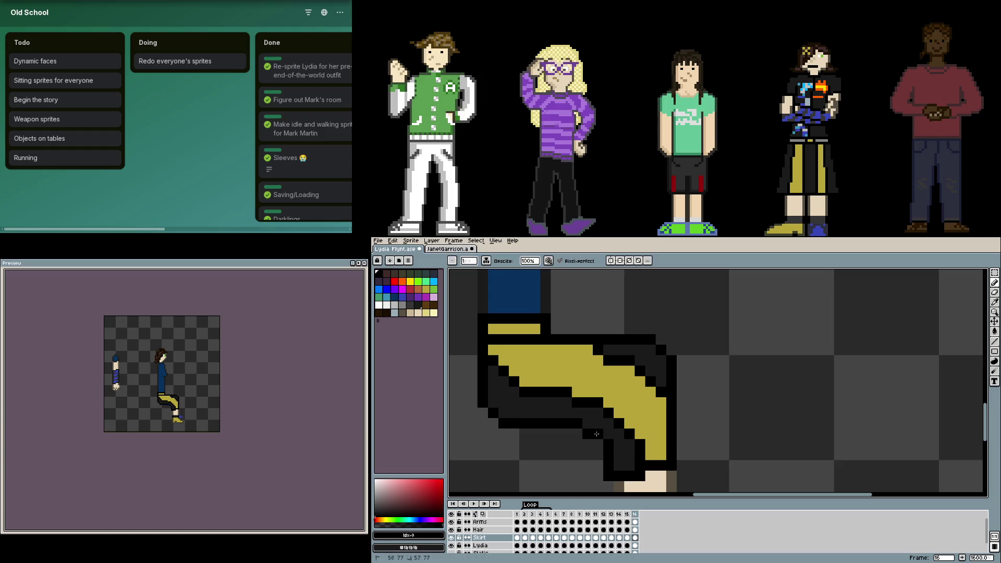
key("i")
scroll(626, 422, "down", 1)
scroll(664, 414, "down", 2)
scroll(689, 406, "down", 1)
key("b")
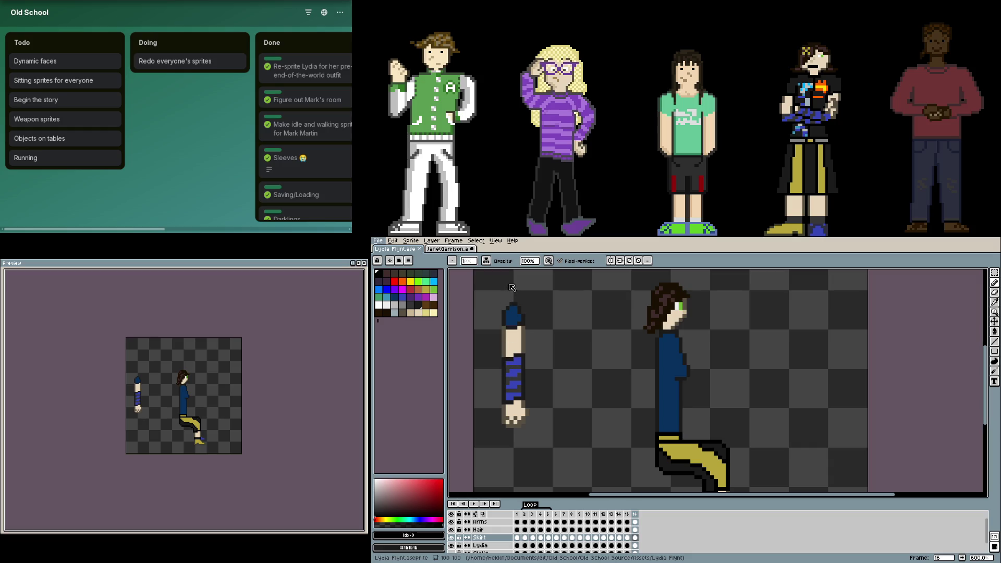
scroll(688, 376, "up", 3)
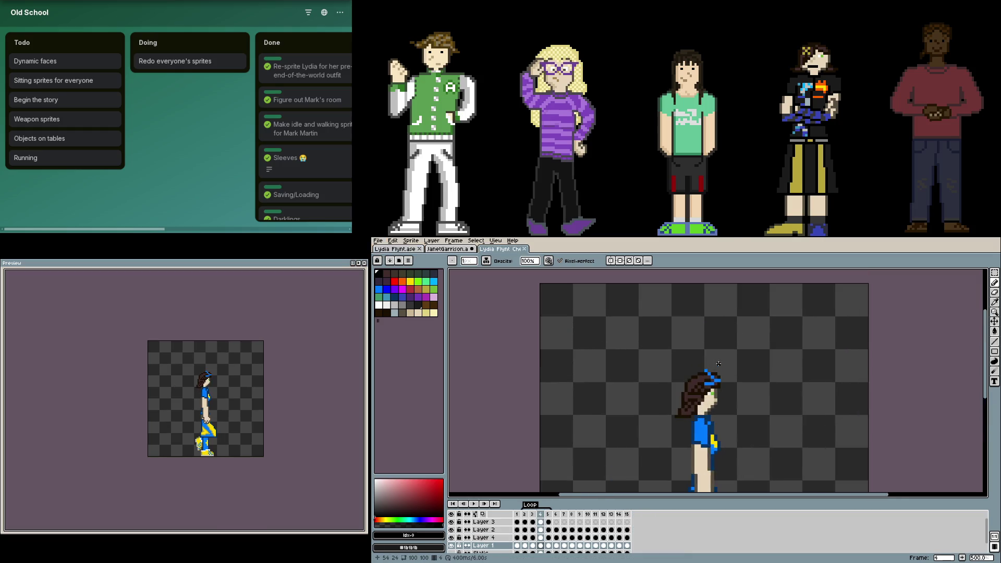
scroll(704, 399, "up", 1)
scroll(707, 404, "up", 2)
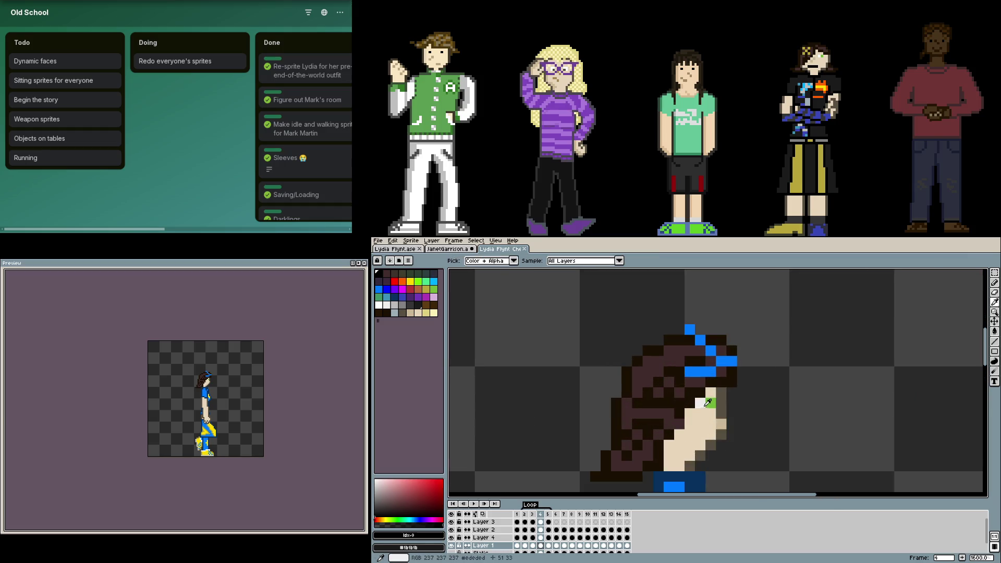
- Glance at the original Lydia sprite's first frame, then return to the cheerleader head close-up
left_click(401, 249)
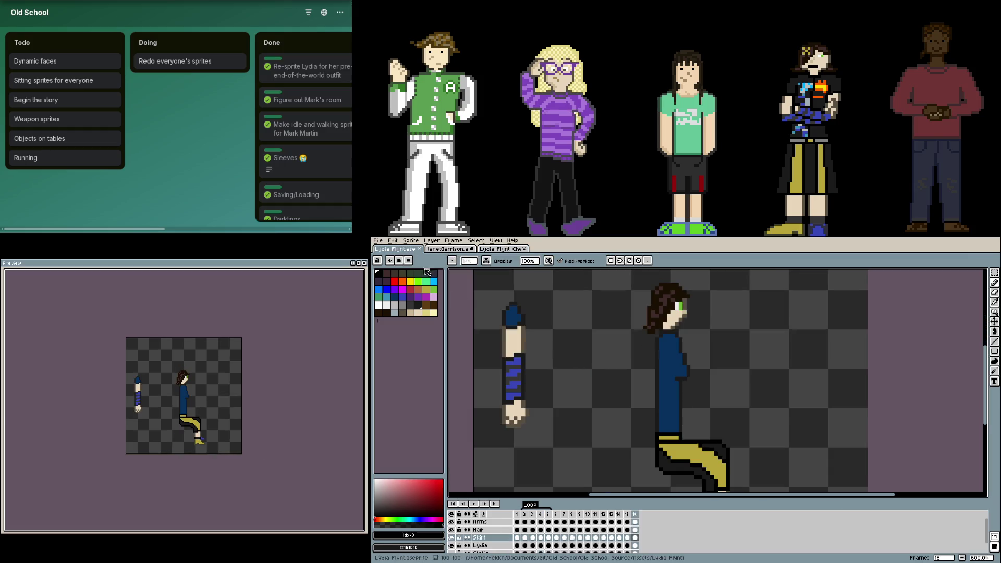
left_click(516, 514)
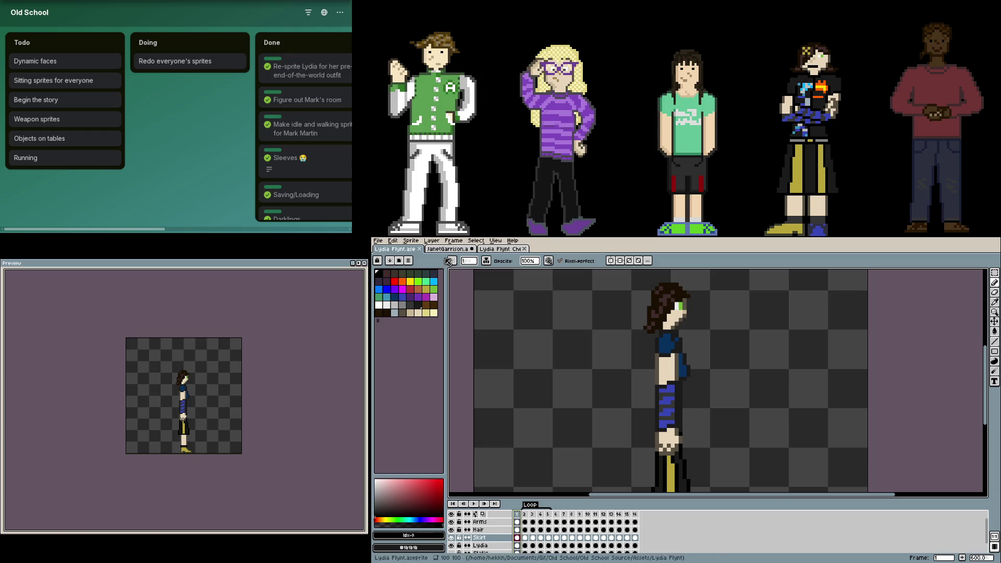
left_click(501, 249)
scroll(639, 361, "up", 3)
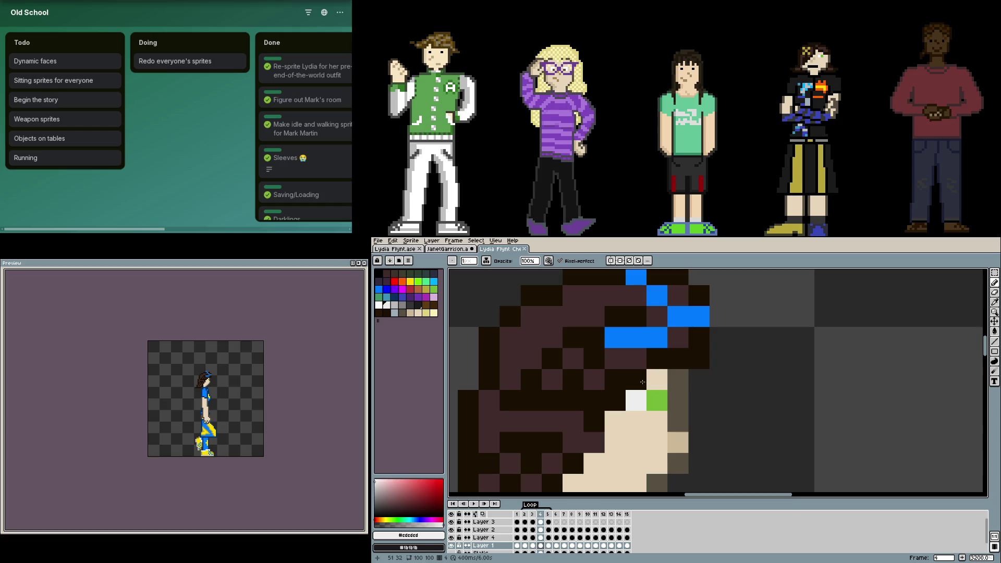
- On Layer 2, repaint the pixels above Lydia's eye with the sampled green
double_click(451, 529)
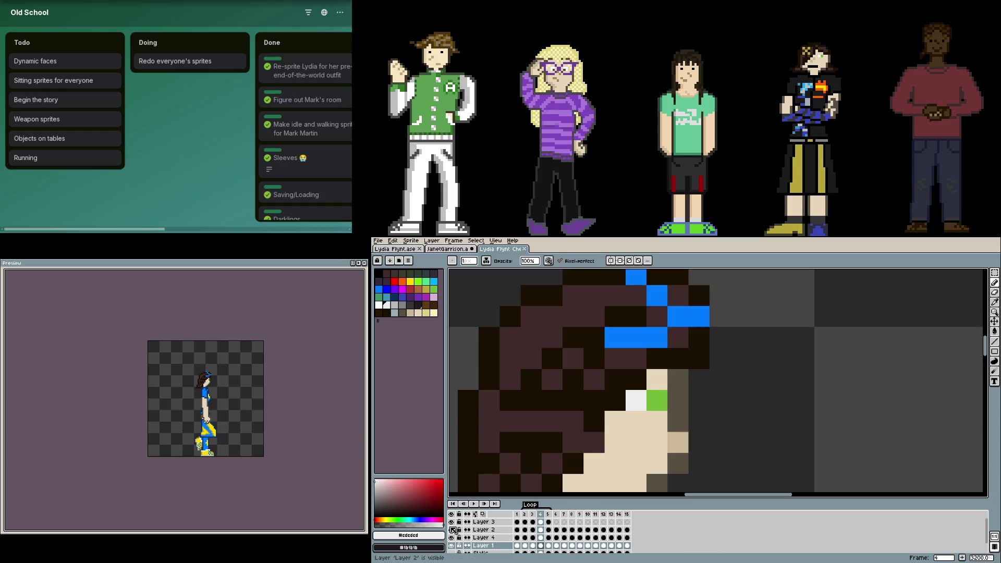
left_click(483, 529)
key("e")
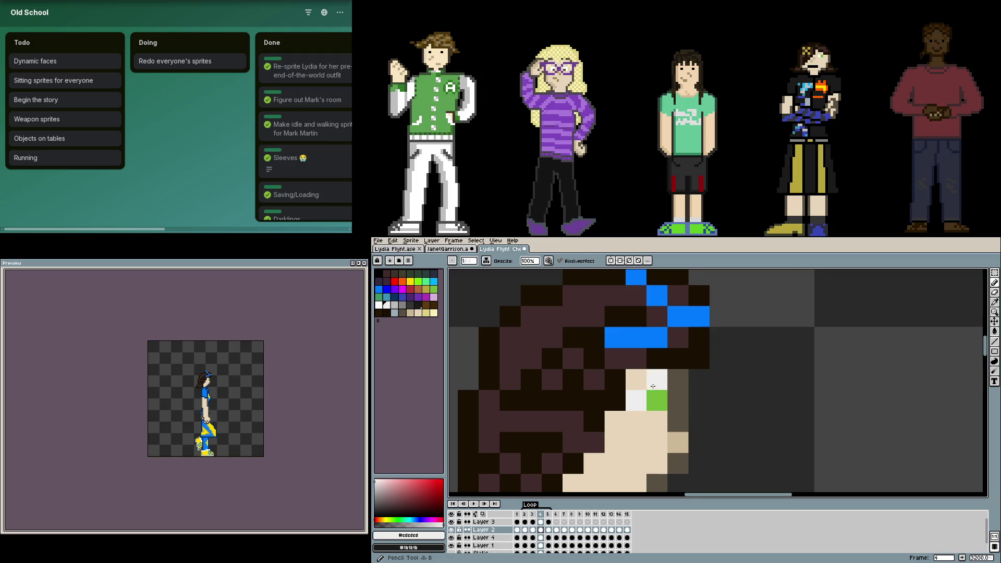
left_click_drag(636, 381, 598, 349)
left_click(598, 348)
left_click(619, 350)
scroll(618, 349, "down", 2)
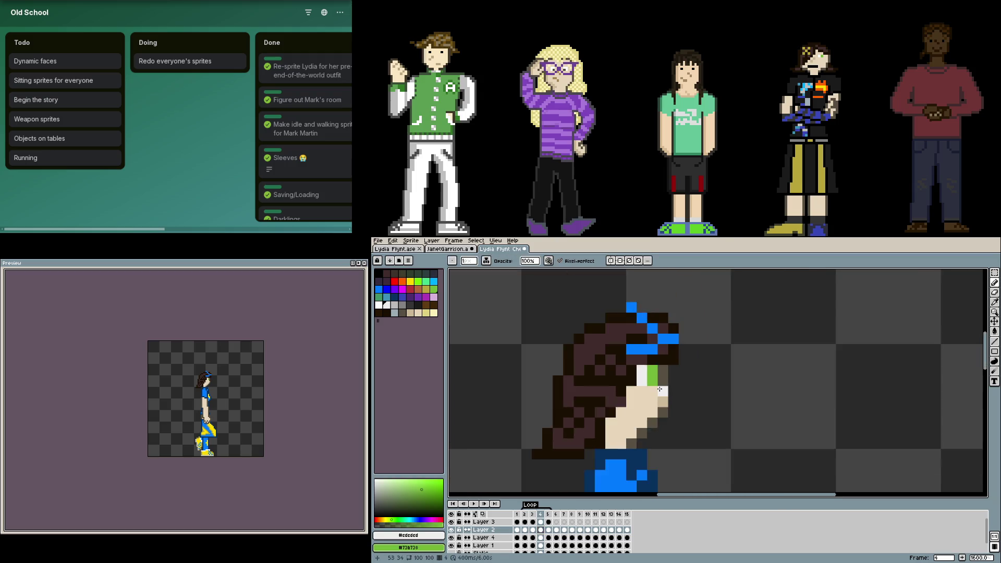
scroll(618, 350, "up", 2)
- Add eye-white pixels on the next frame and paint skin above the eye on the first
key("Right")
right_click(645, 373)
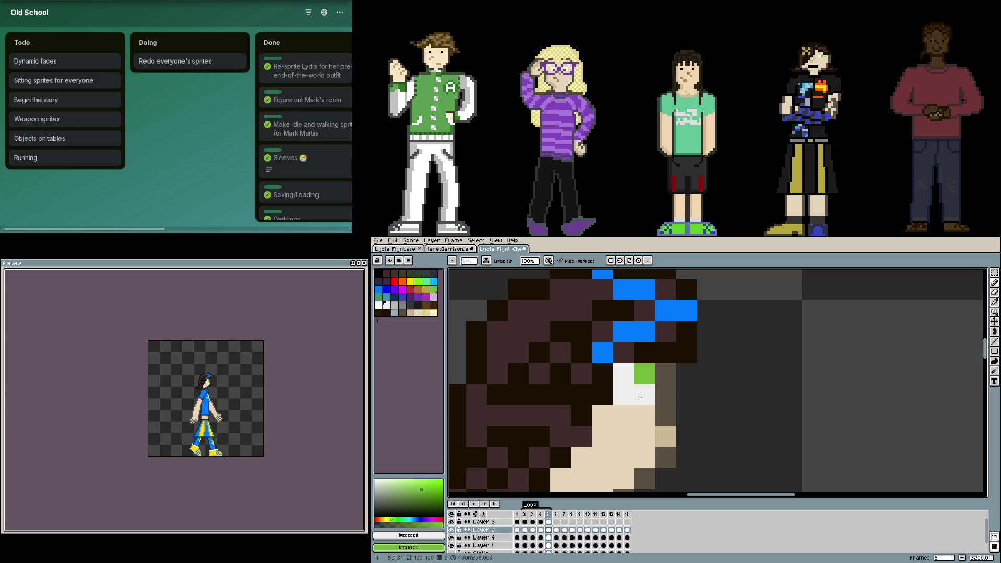
left_click(603, 373)
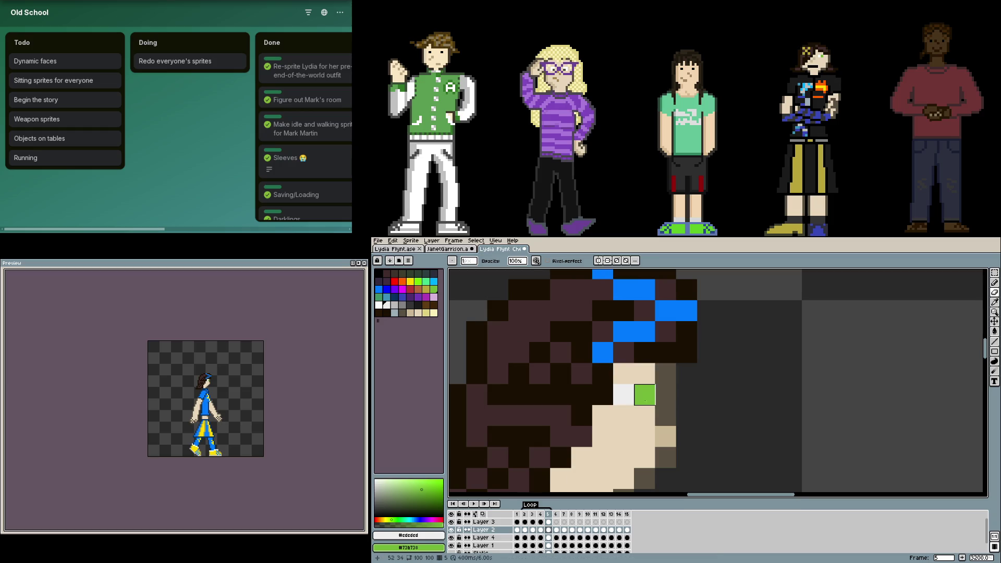
key("Left")
left_click_drag(624, 353, 645, 353)
key("Return")
key("Return")
key("Left")
key("Left")
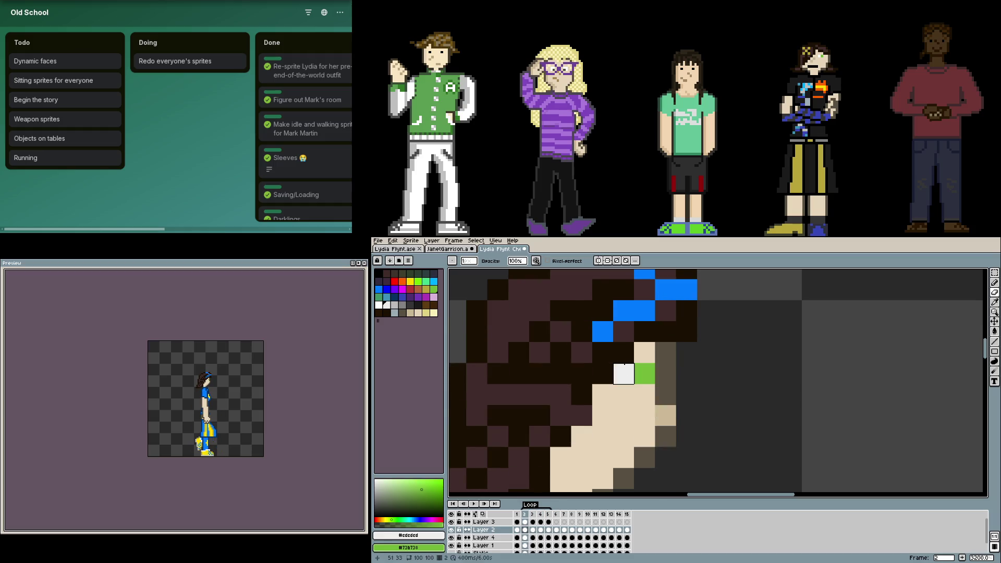
key("Left")
key("Right")
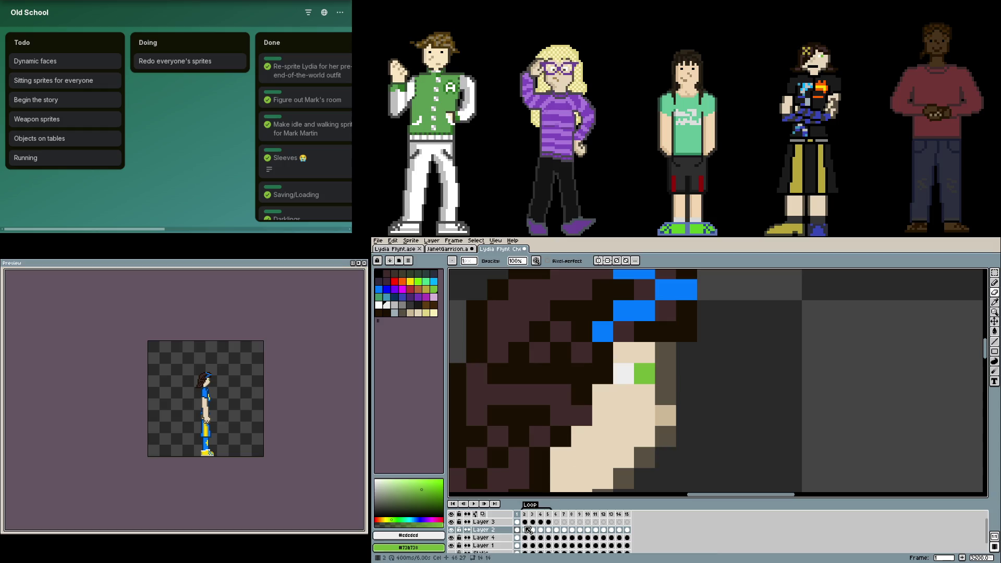
- On Layer 1, widen the eye white by two pixels and check it through frame 5
left_click(517, 546)
key("e")
left_click_drag(624, 352, 644, 353)
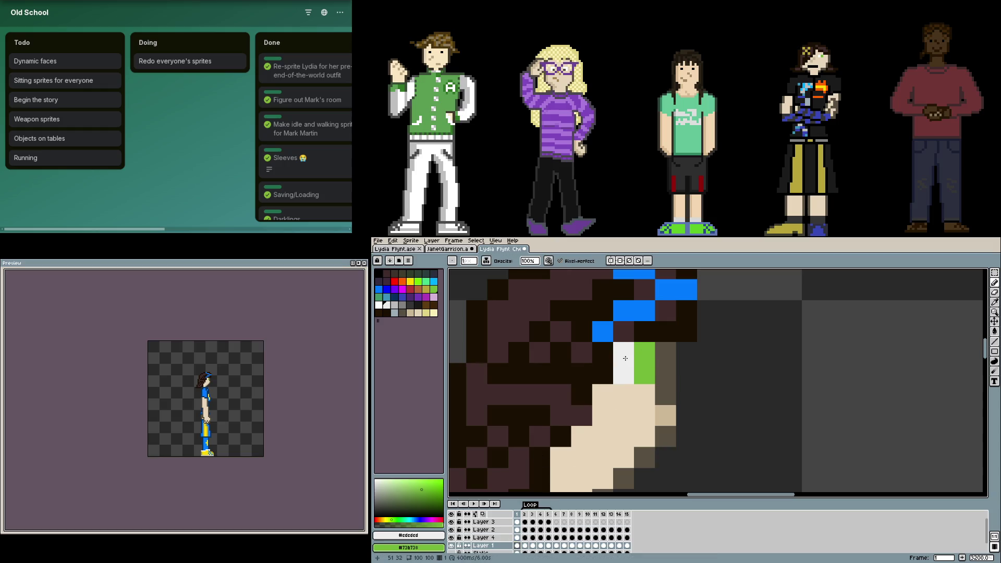
key("Right")
key("Right")
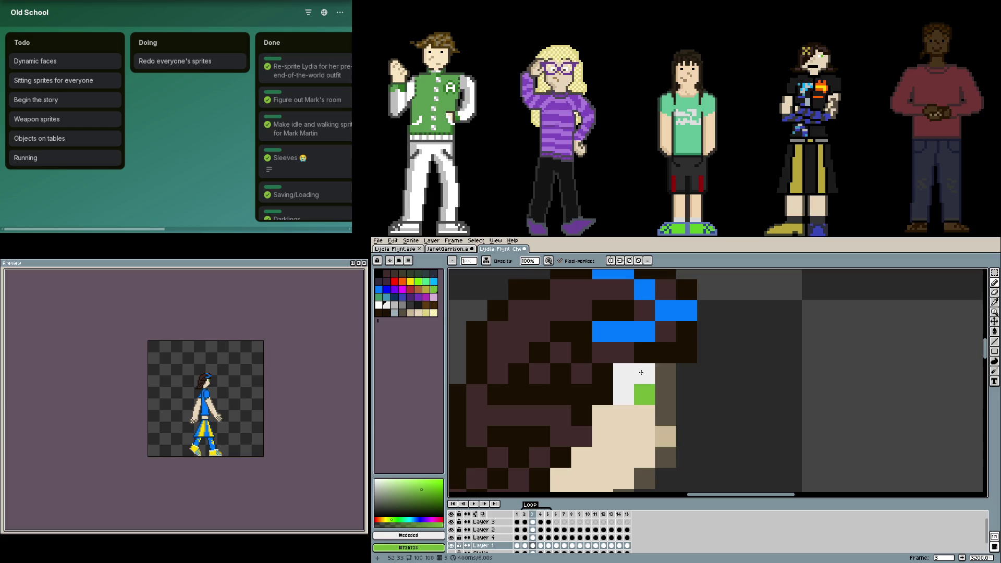
key("Left")
scroll(641, 383, "up", 2)
key("Right")
scroll(659, 397, "down", 2)
key("Right")
key("Right")
key("Right")
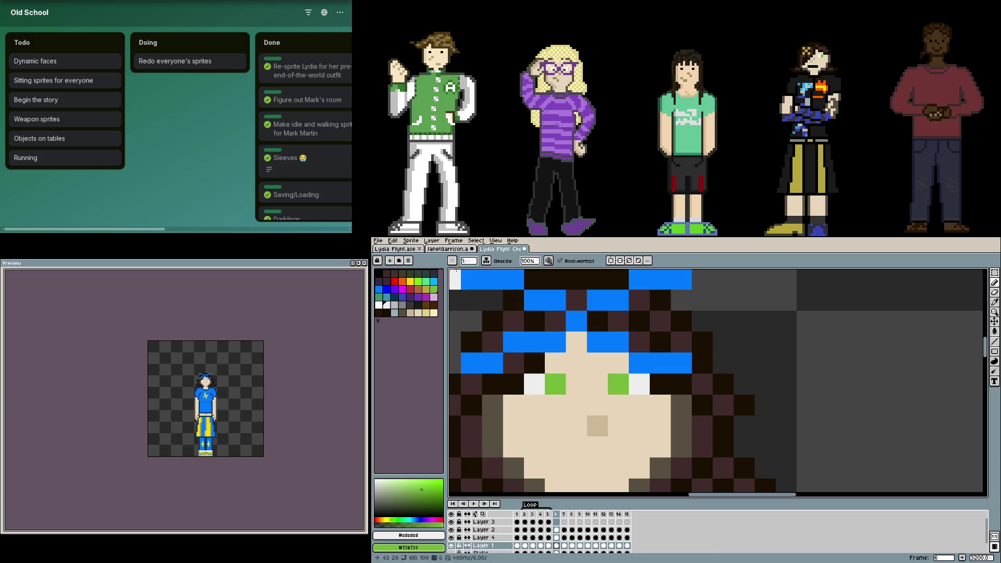
- Compare against the original Lydia sprite, then review the eyes on frames 7–10
key("ctrl+Tab")
key("Right")
key("Right")
key("ctrl+shift+Tab")
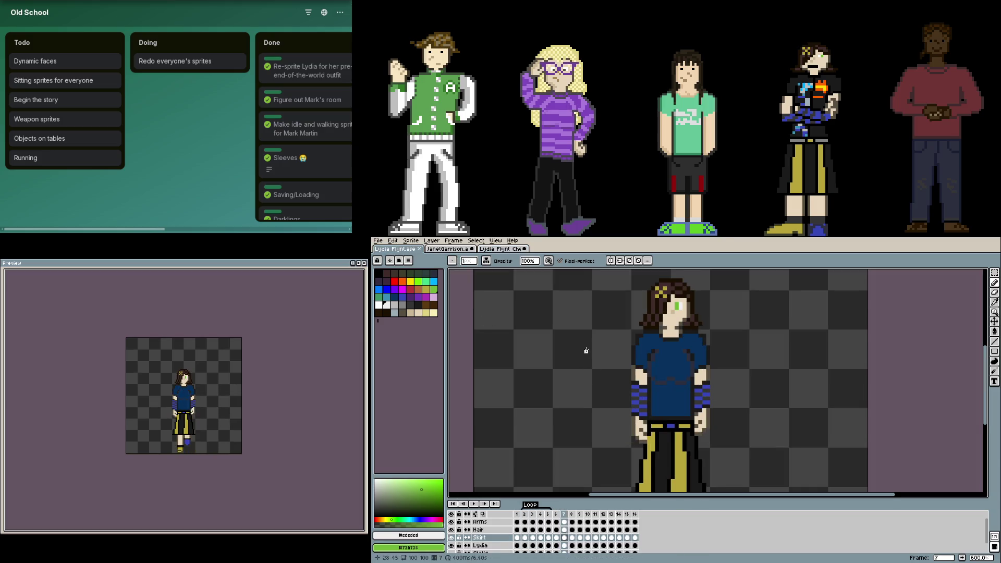
scroll(585, 351, "up", 5)
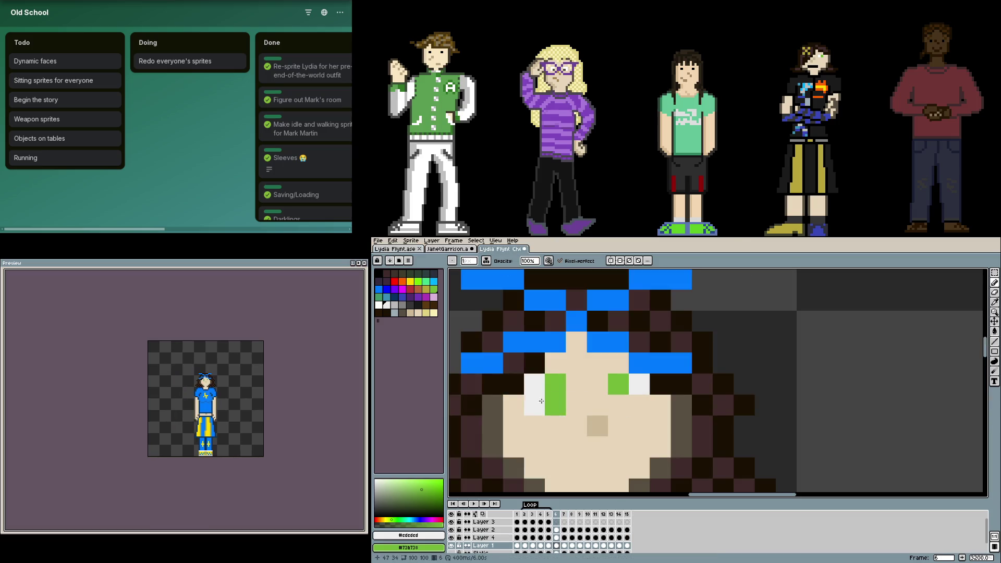
key("Right")
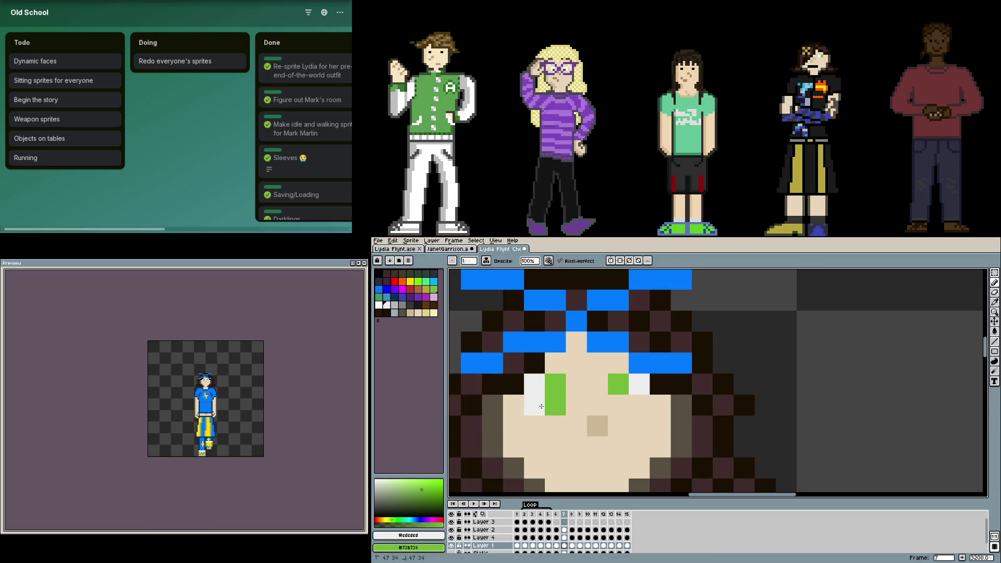
key("Right")
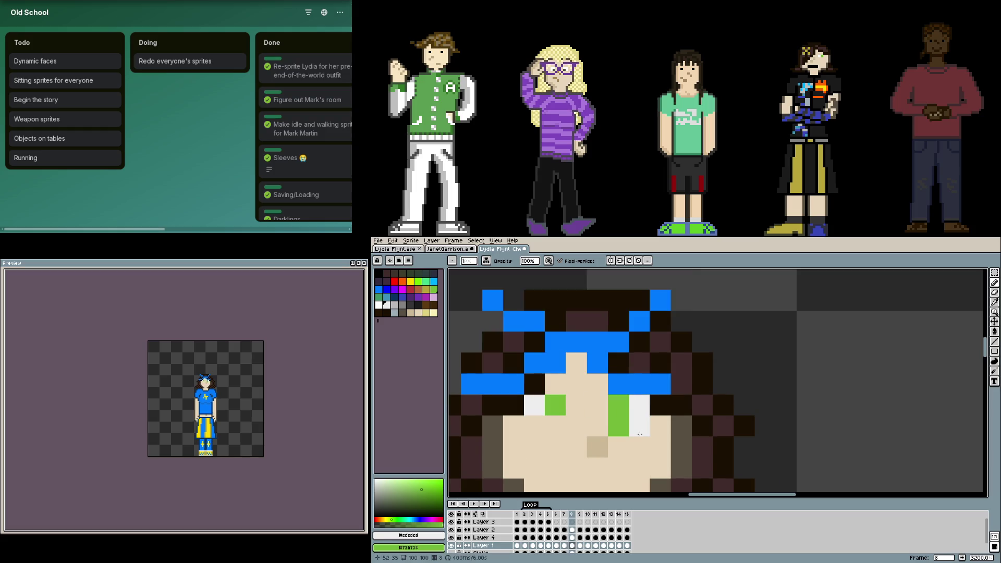
key("Right")
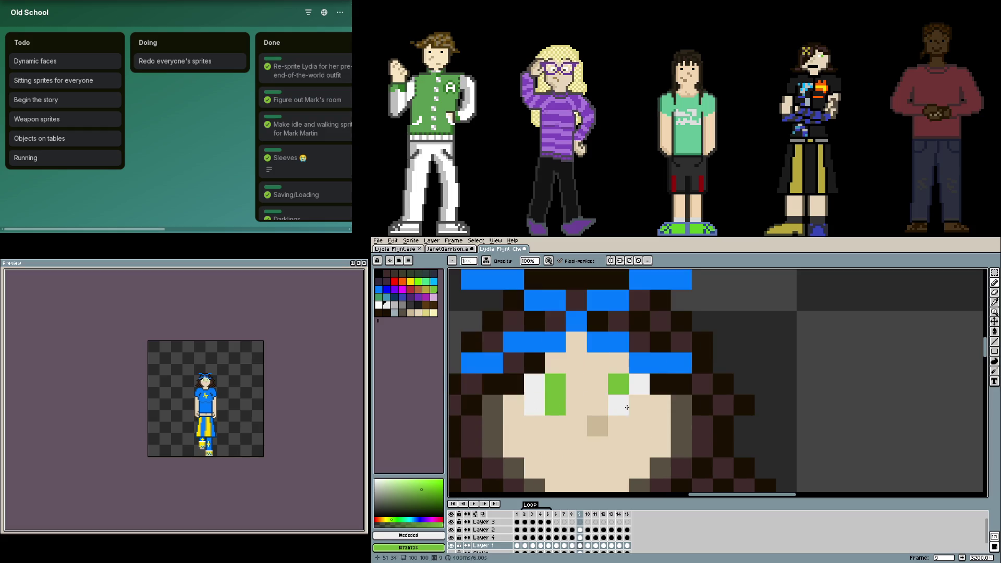
key("Right")
key("Right")
key("Left")
scroll(720, 368, "down", 3)
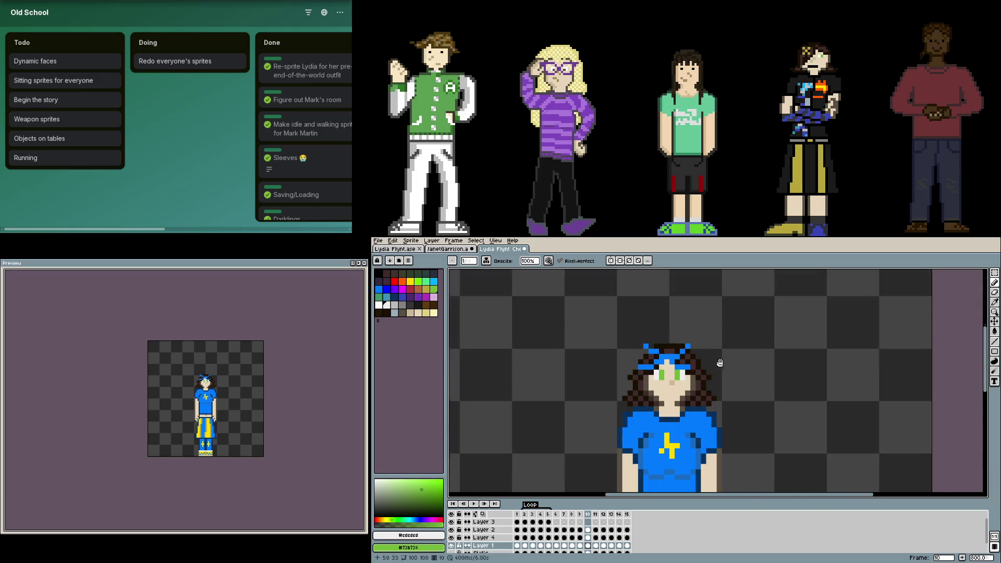
scroll(719, 367, "down", 2)
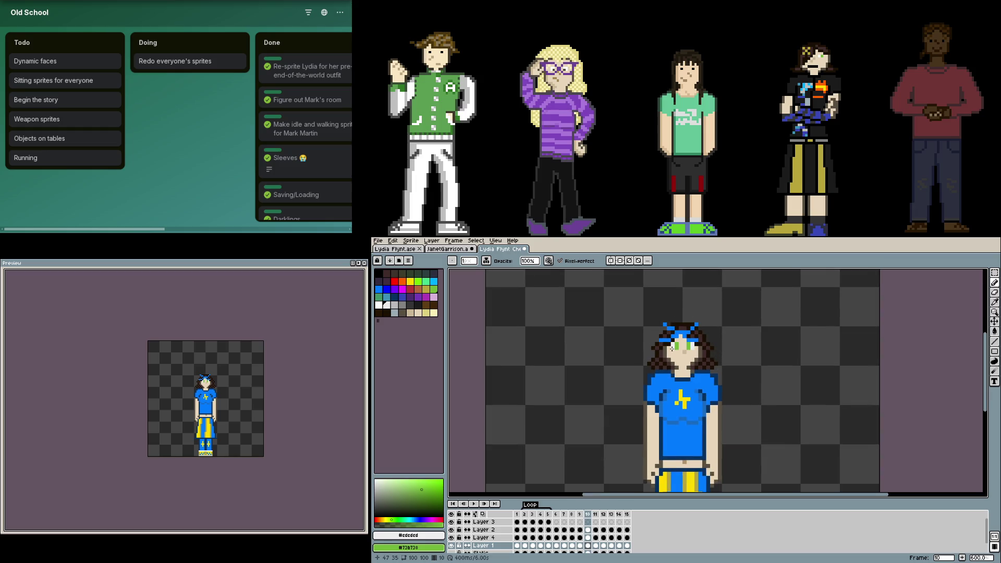
scroll(672, 349, "up", 1)
- Flip back and forth through the frames to check the eye edits animate cleanly
key("Right")
key("Left")
key("Left")
key("Left")
key("Right")
key("Right")
key("Left")
key("Left")
key("Left")
key("Right")
key("Left")
key("Right")
key("Right")
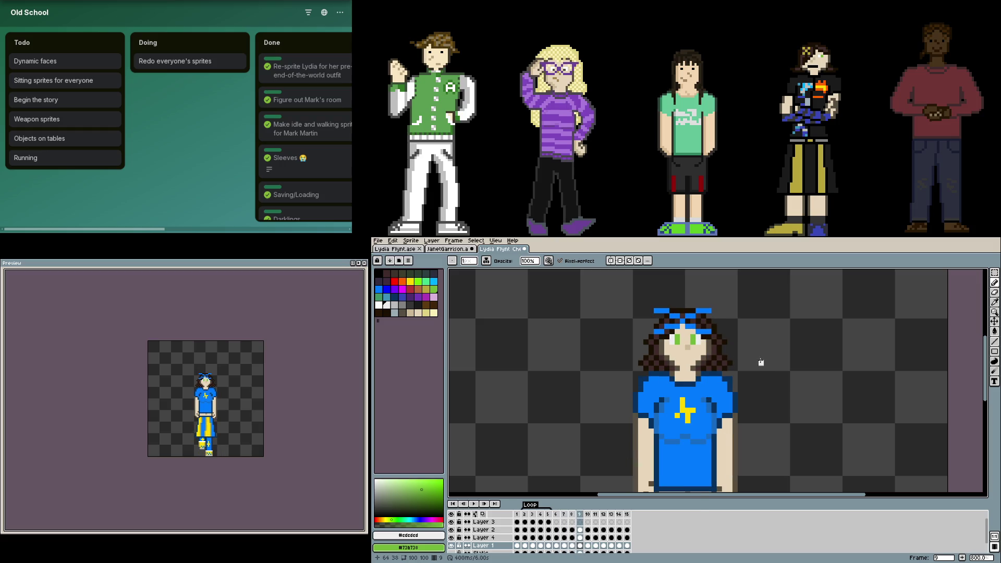
scroll(733, 347, "up", 2)
scroll(716, 344, "up", 2)
- Turn the hair pixel beside the eye white and save the cheerleader sprite
left_click_drag(715, 358, 740, 373)
left_click(723, 396)
scroll(727, 400, "down", 2)
scroll(726, 392, "down", 2)
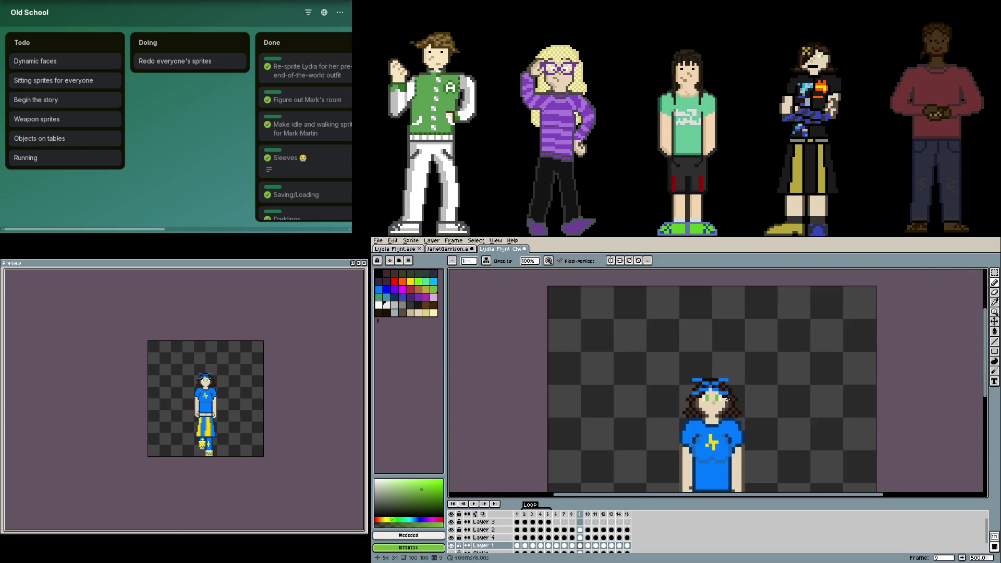
mouse_move(724, 383)
left_mouse_down()
mouse_move(712, 332)
mouse_move(654, 346)
left_mouse_up()
scroll(713, 332, "down", 1)
key("ctrl+s")
key("Left")
key("Left")
key("Left")
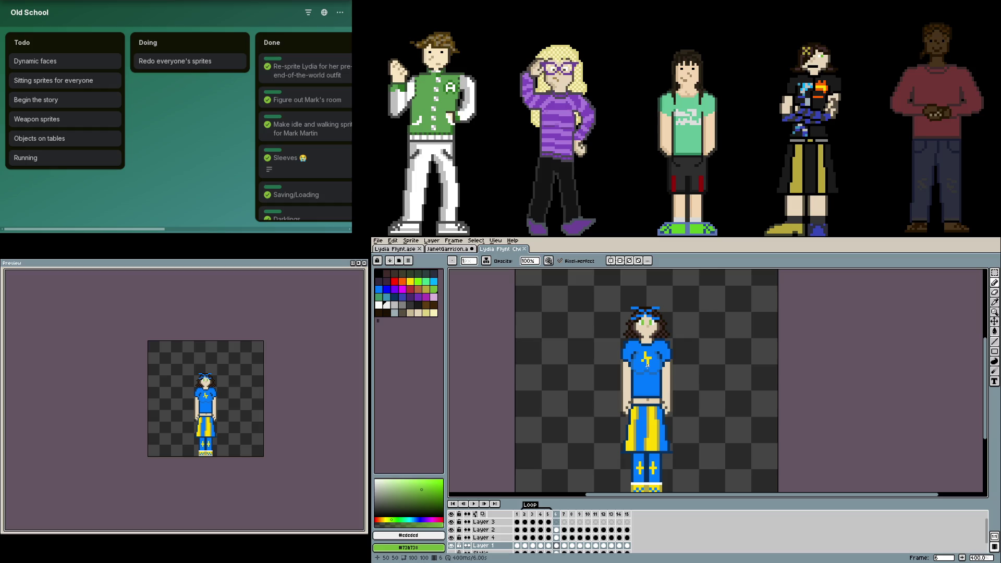
key("F7")
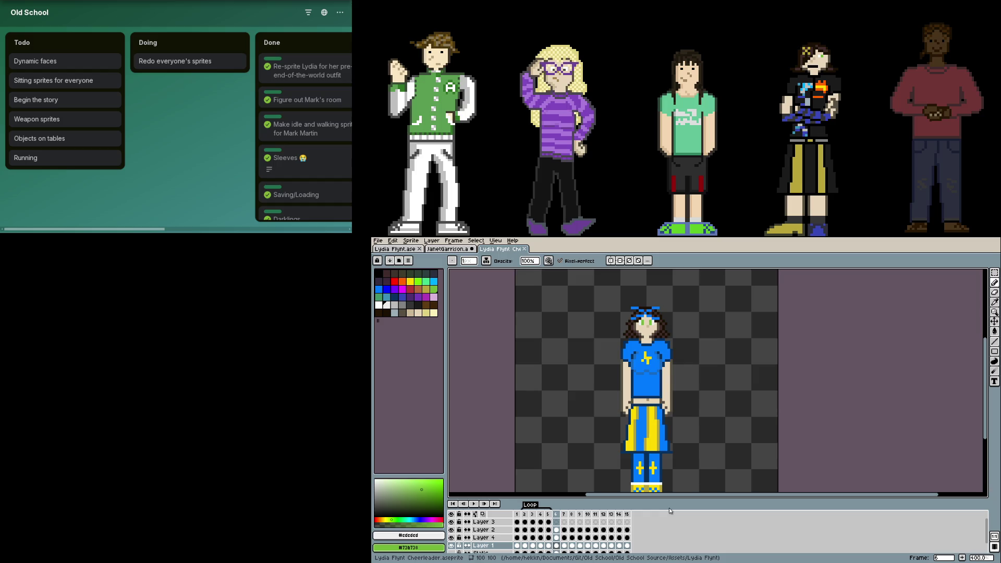
key("F7")
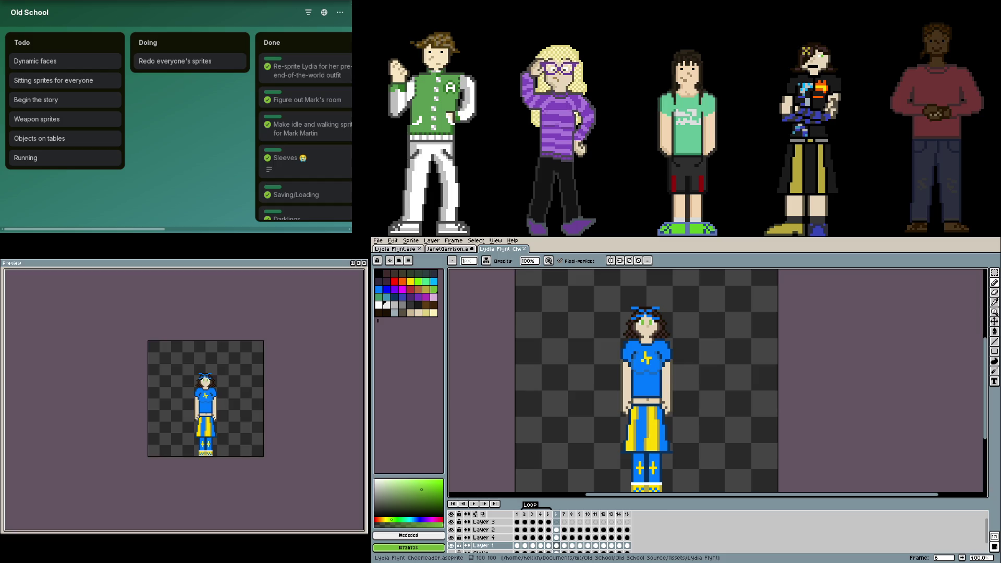
scroll(727, 417, "down", 1)
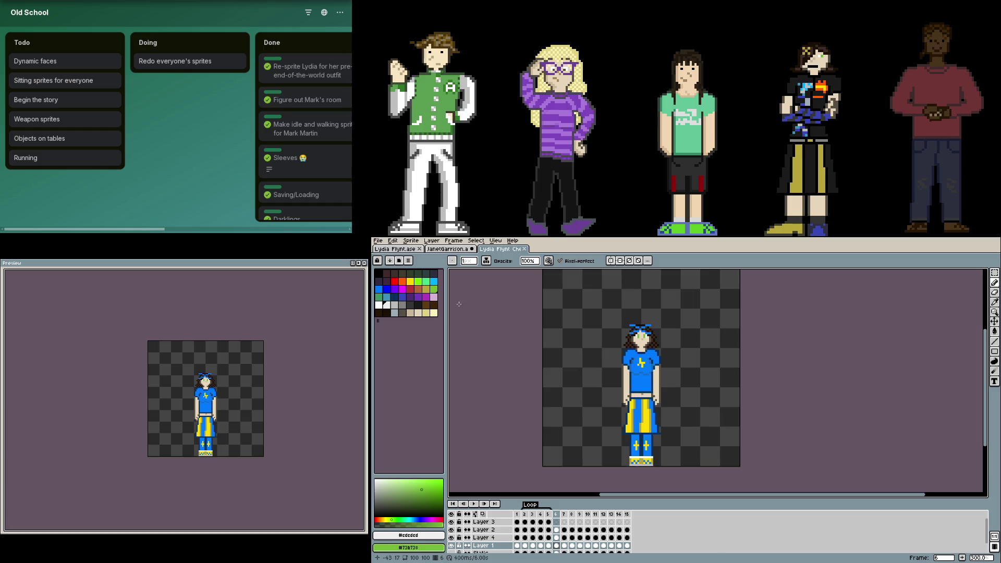
- Close the cheerleader sprite, activate Janet's layer, and switch to the Lydia Flynt.ase document
key("ctrl+w")
scroll(646, 363, "down", 1)
scroll(647, 364, "up", 1)
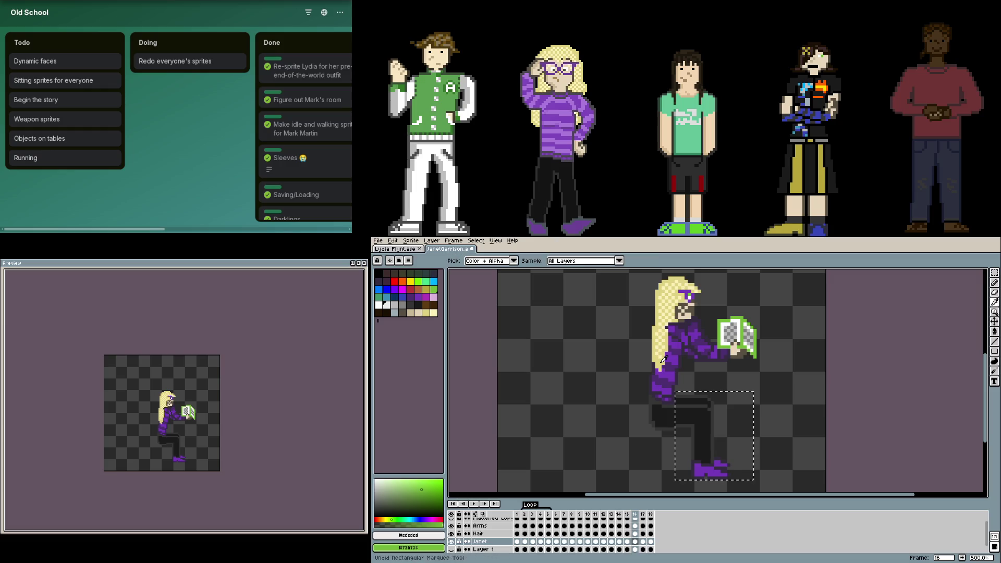
left_click(660, 363, "ctrl")
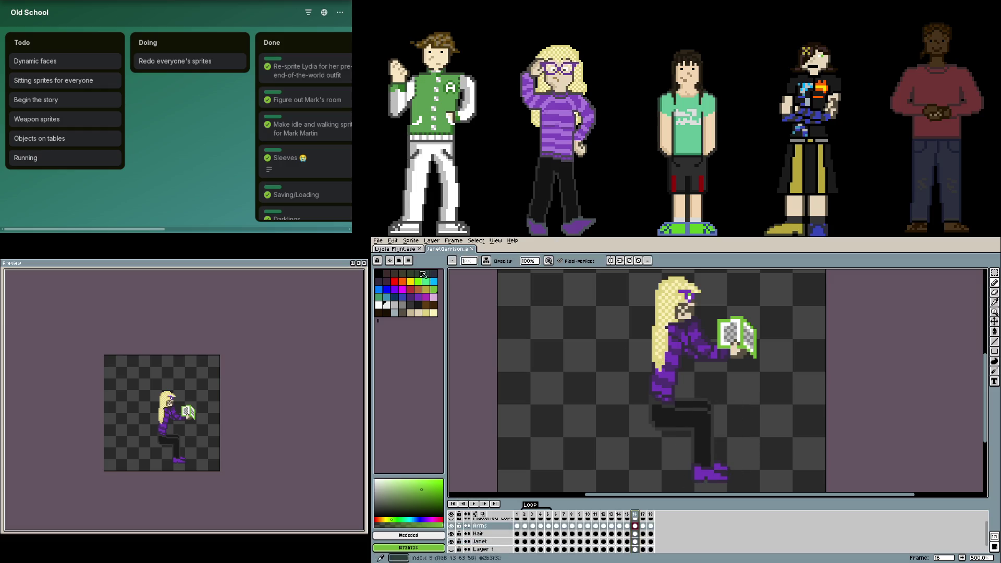
left_click(673, 423, "ctrl")
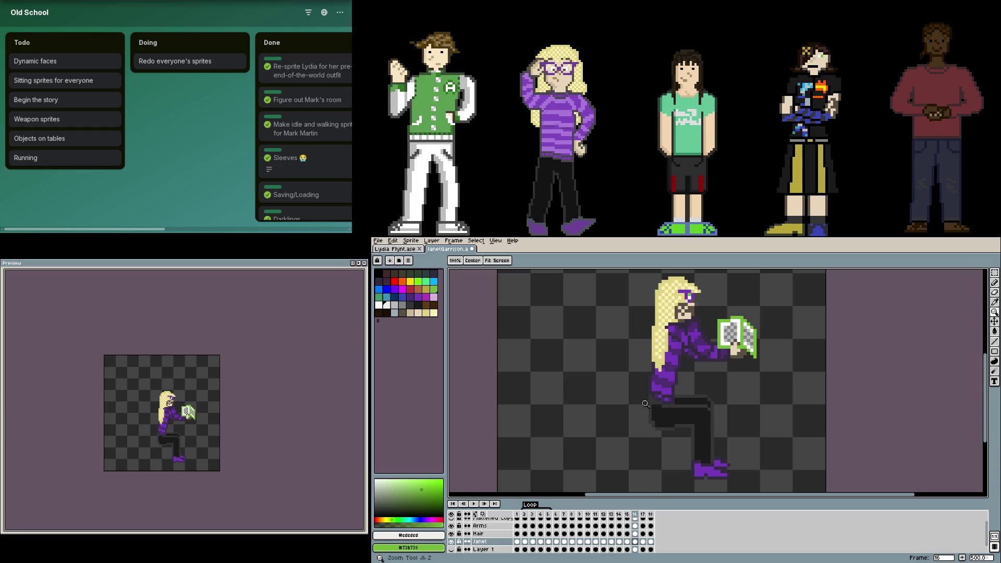
left_click(408, 250)
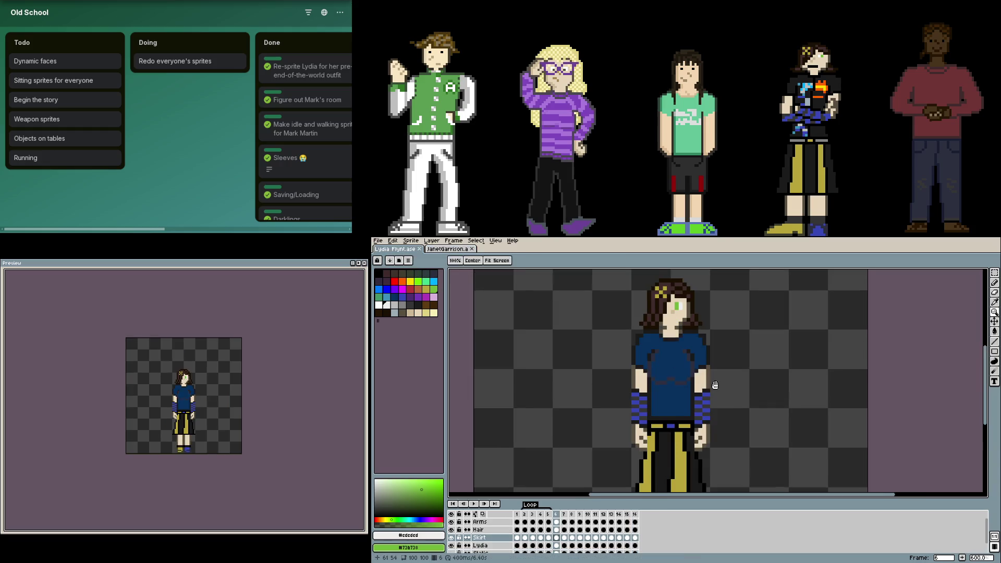
- On the seated side-view frame, marquee-select the spare upper arm on the Arms layer
left_click_drag(716, 384, 730, 383)
scroll(730, 384, "down", 1)
key("Right")
key("Right")
key("Right")
key("Right")
key("Right")
key("Right")
key("Right")
key("Right")
key("Right")
scroll(721, 400, "down", 1)
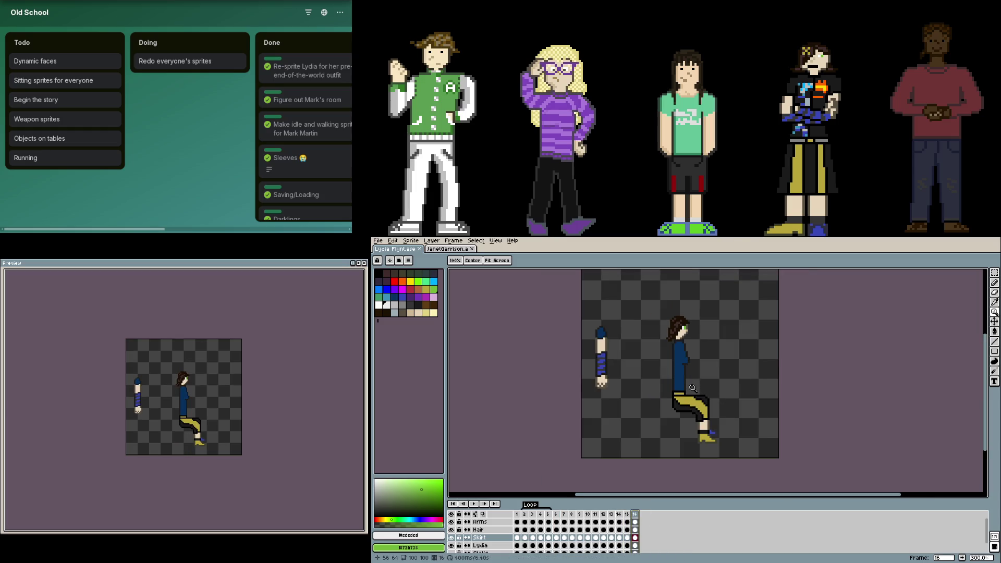
scroll(721, 399, "down", 1)
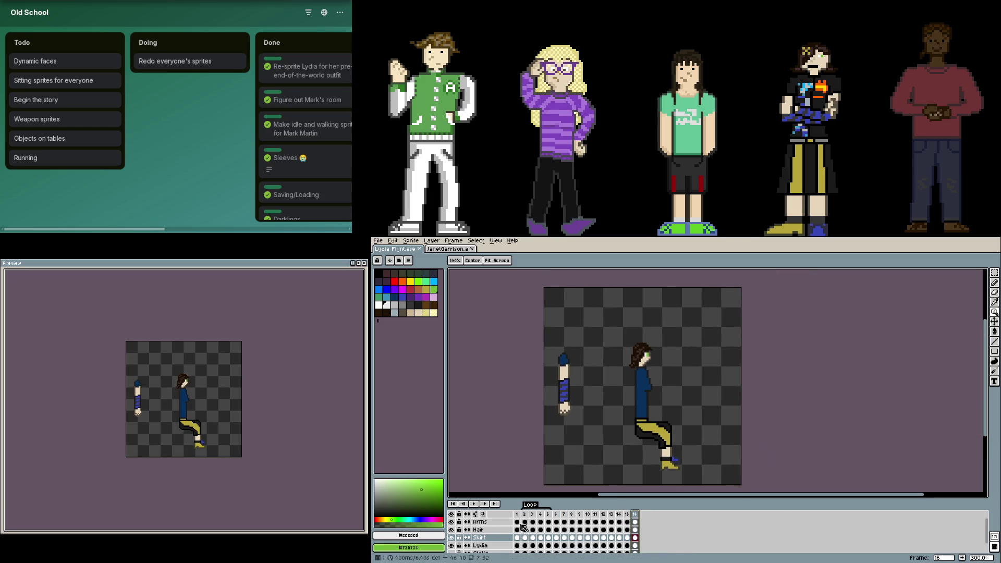
left_click(485, 522)
left_click_drag(610, 435, 604, 427)
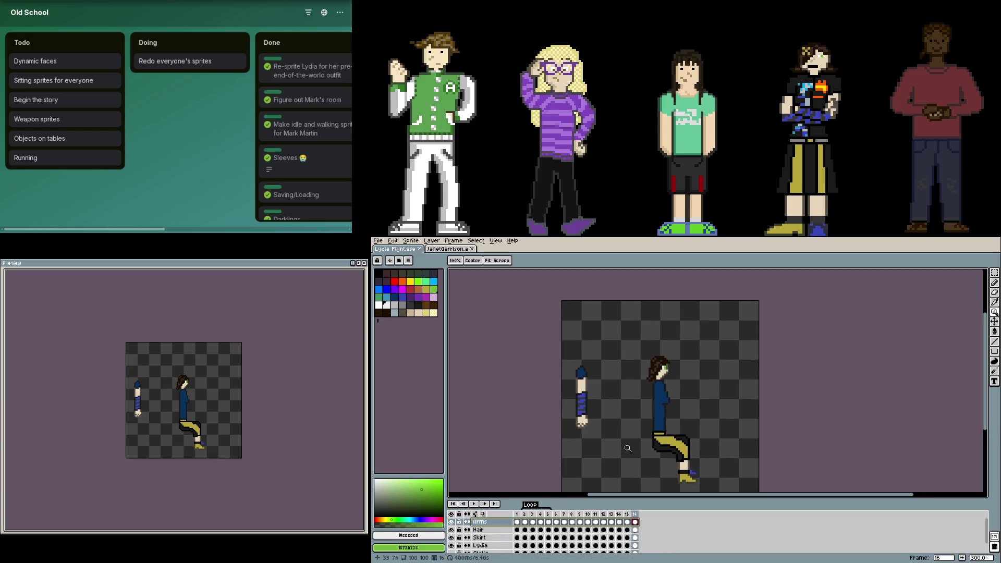
scroll(605, 416, "up", 2)
scroll(691, 464, "down", 1)
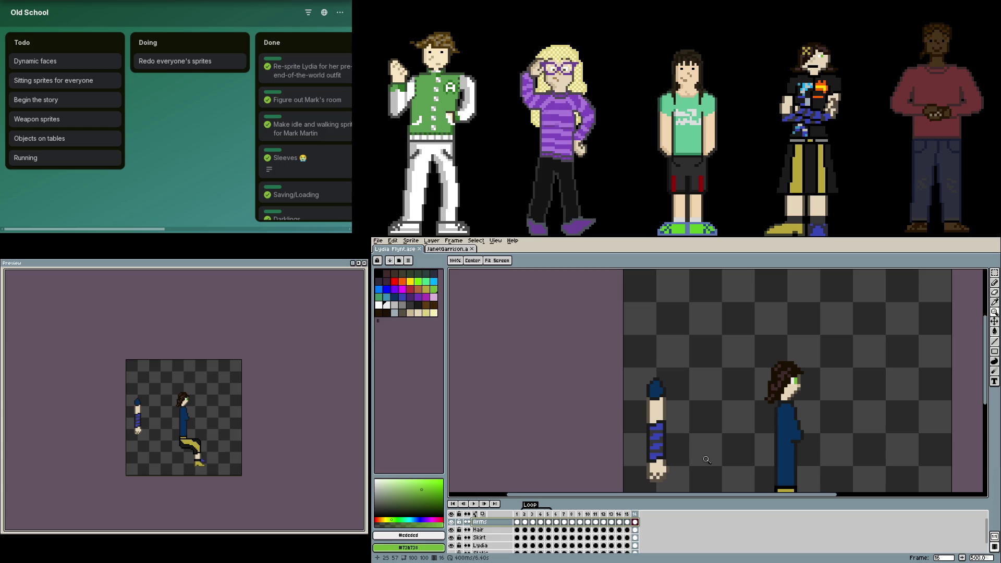
scroll(702, 438, "down", 2)
key("m")
left_click_drag(618, 322, 676, 393)
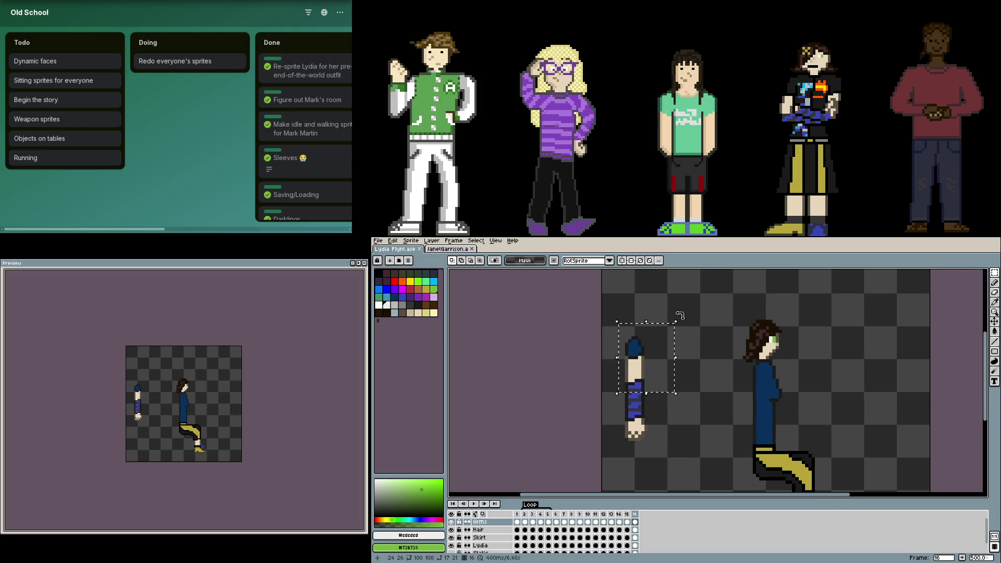
- Rotate the arm piece to about 17° and commit it against the seated torso's side
left_click_drag(676, 315, 648, 308)
left_click_drag(650, 309, 668, 313)
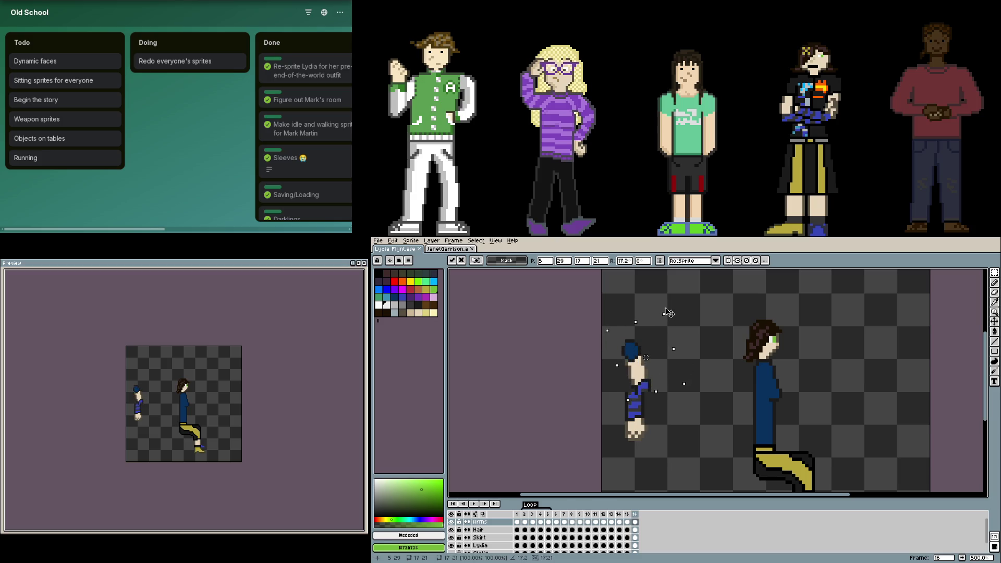
left_click_drag(642, 349, 779, 372)
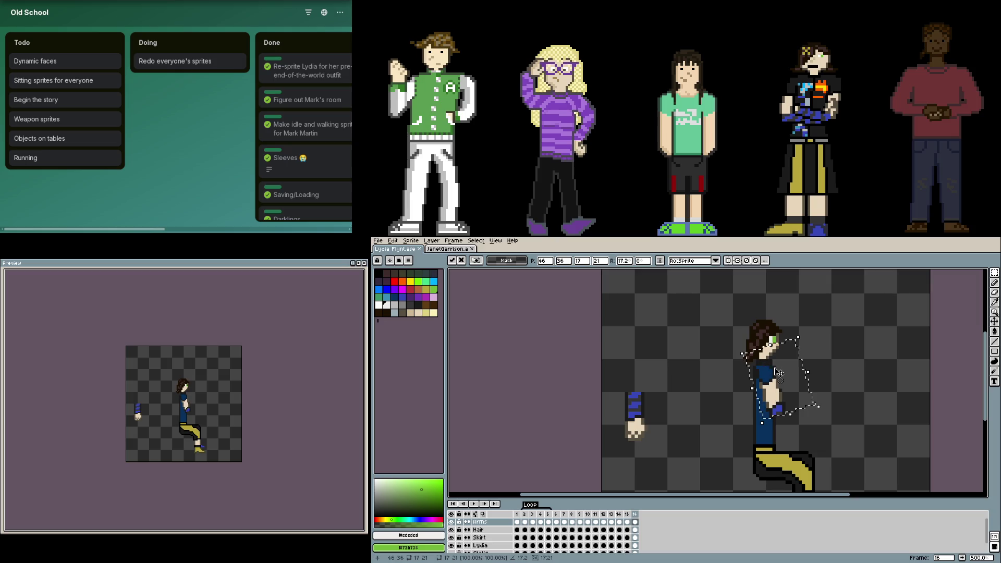
scroll(837, 422, "up", 2)
key("Return")
scroll(787, 403, "up", 1)
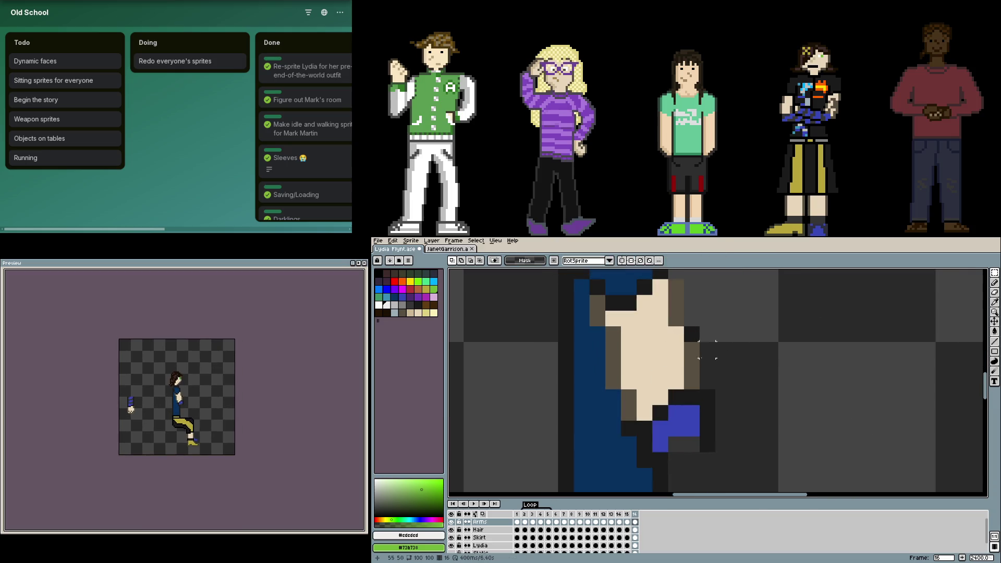
scroll(717, 405, "up", 1)
- Pencil dark pixels along the attached arm's bottom edge
key("b")
left_click(703, 375, "alt")
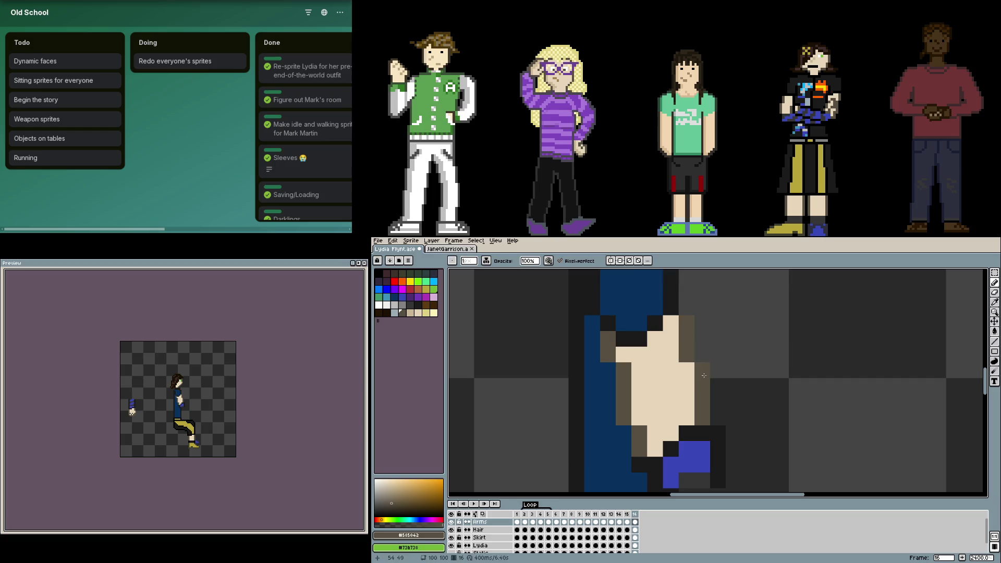
scroll(703, 373, "down", 2)
left_click(652, 448, "alt")
mouse_move(662, 454)
left_mouse_down()
mouse_move(692, 453)
mouse_move(688, 438)
left_mouse_up()
left_click(655, 438, "alt")
scroll(659, 430, "down", 3)
scroll(626, 436, "up", 1)
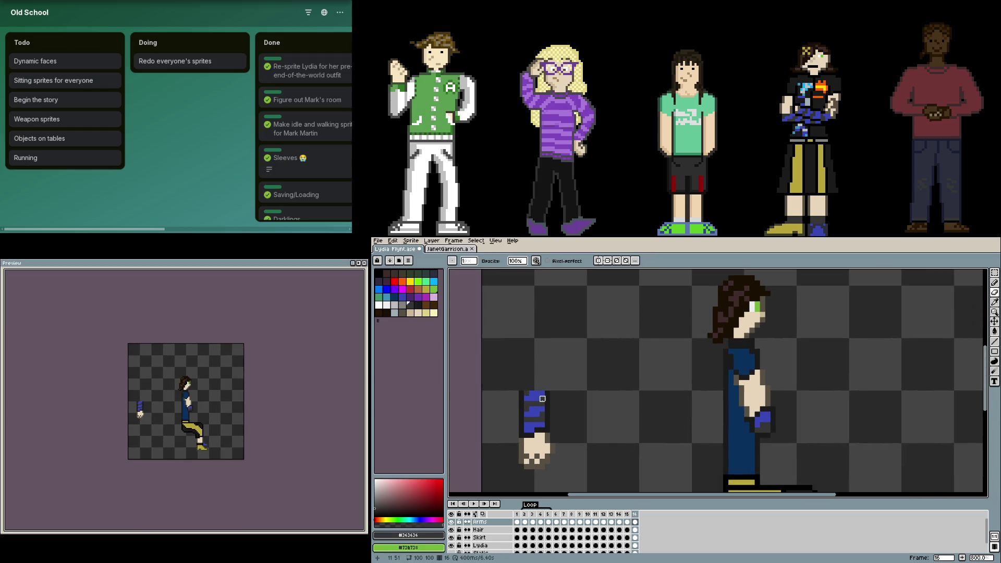
- Marquee-select and delete the leftover small arm and its stray dark pixels
left_click_drag(521, 428, 548, 457)
key("m")
left_click_drag(531, 357, 592, 485)
key("Delete")
left_click_drag(573, 369, 482, 493)
key("Delete")
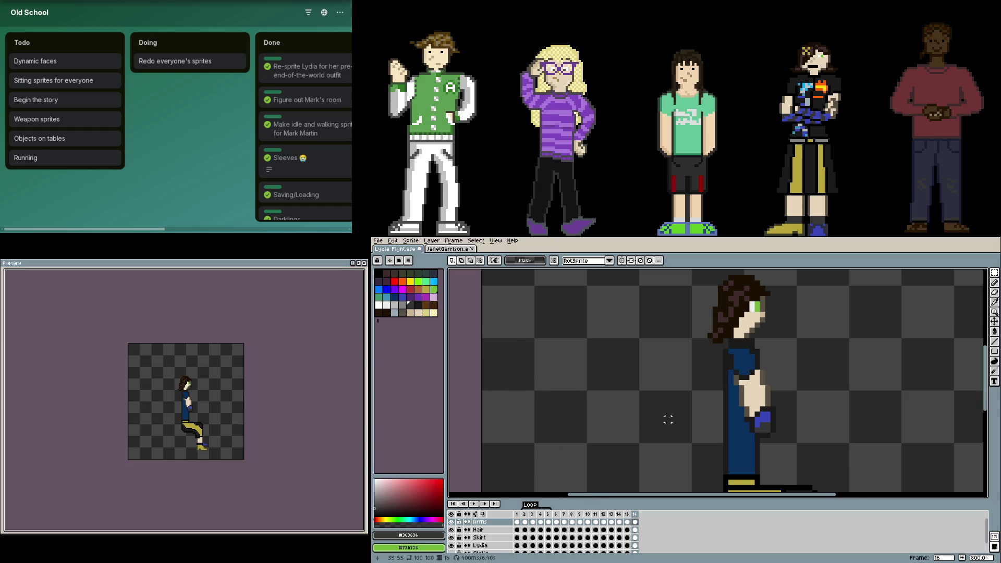
scroll(751, 423, "up", 2)
- Repaint the hand's bottom and right edge with grey-brown, beige and a brown column
key("b")
left_click(742, 426, "alt")
left_click_drag(726, 426, 732, 447)
left_click(719, 440)
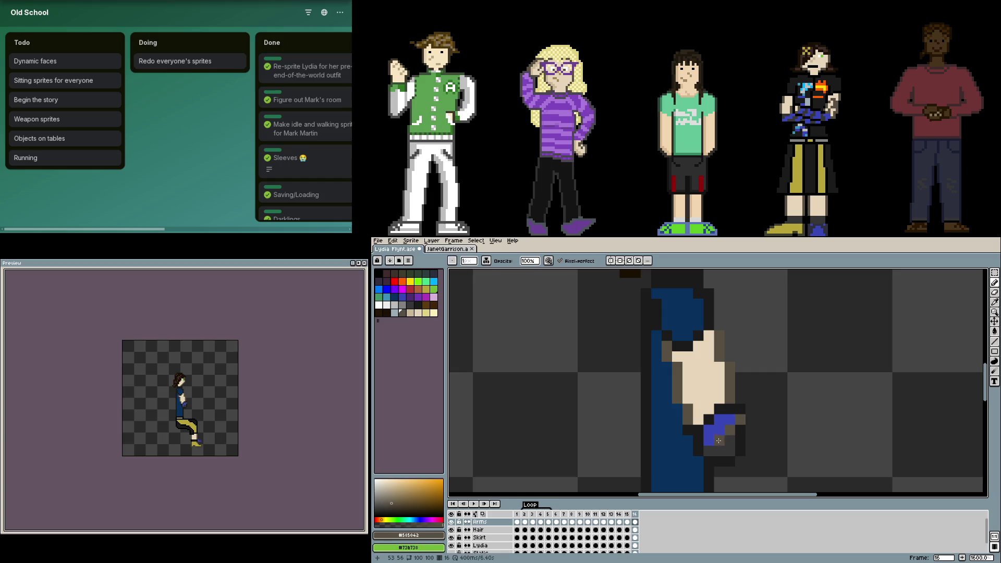
left_click(723, 398, "alt")
left_click(740, 436)
left_click(738, 459, "alt")
scroll(790, 439, "down", 1)
scroll(790, 439, "up", 1)
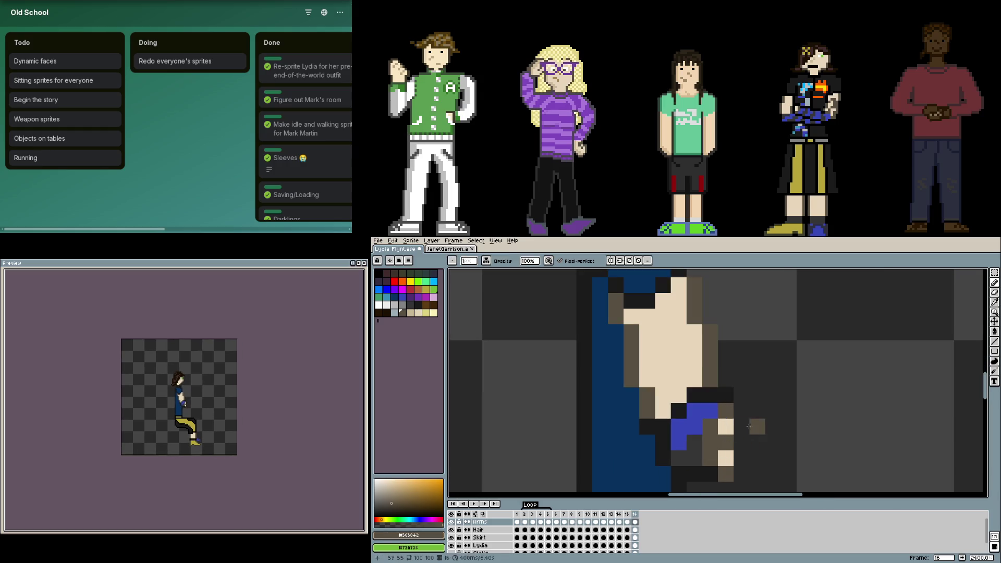
left_click(740, 412)
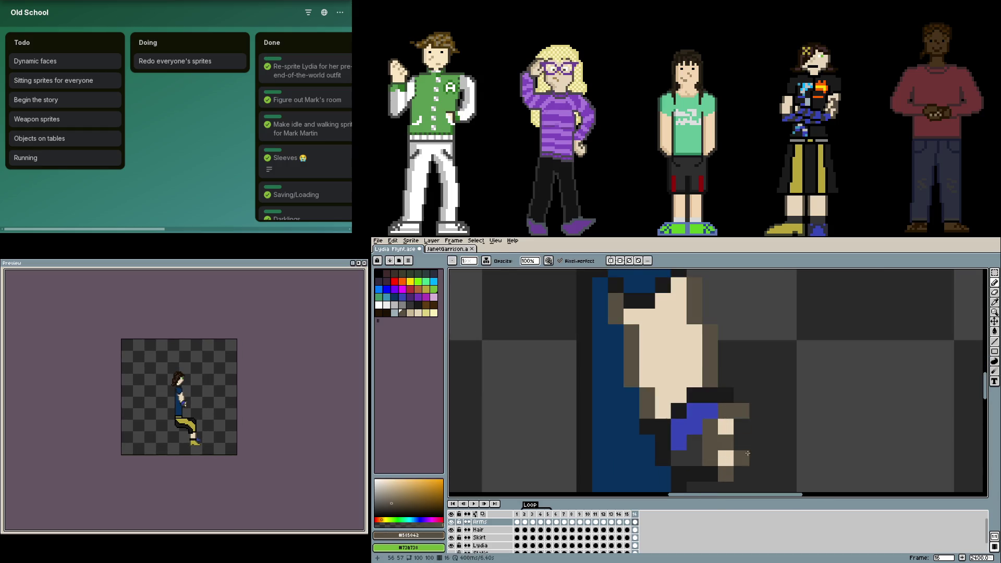
left_click_drag(741, 426, 742, 459)
scroll(762, 441, "up", 1)
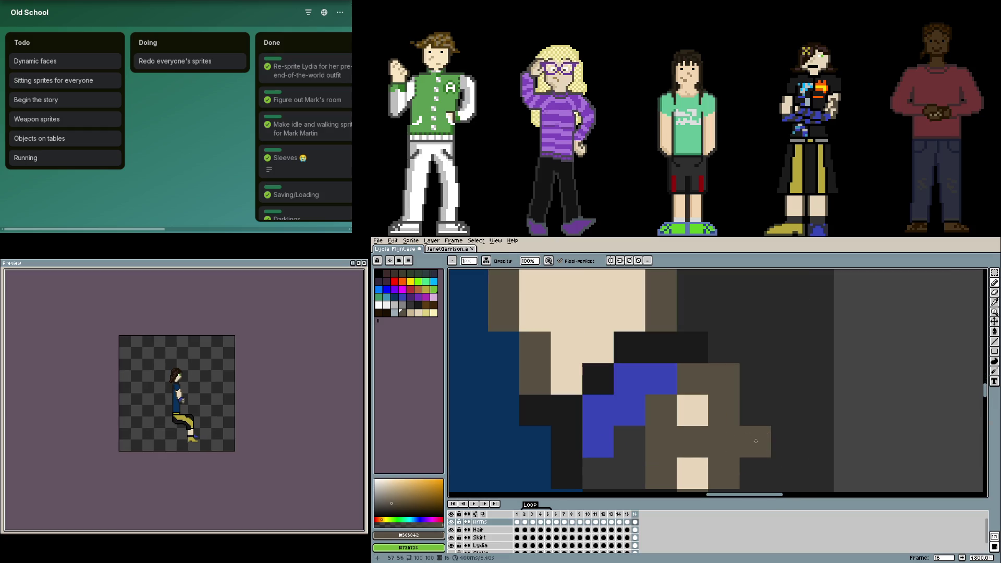
- Fill the hand with light skin and dot dark-brown pixels to form knuckles
left_click(692, 411, "alt")
left_click(693, 442)
left_click(727, 442)
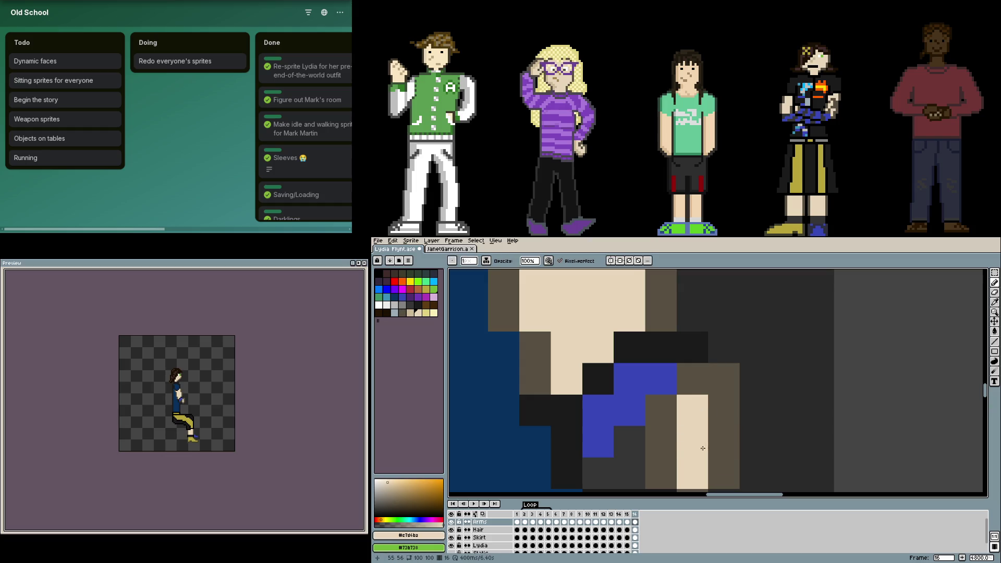
left_click(661, 441, "alt")
scroll(683, 457, "down", 2)
scroll(682, 457, "down", 1)
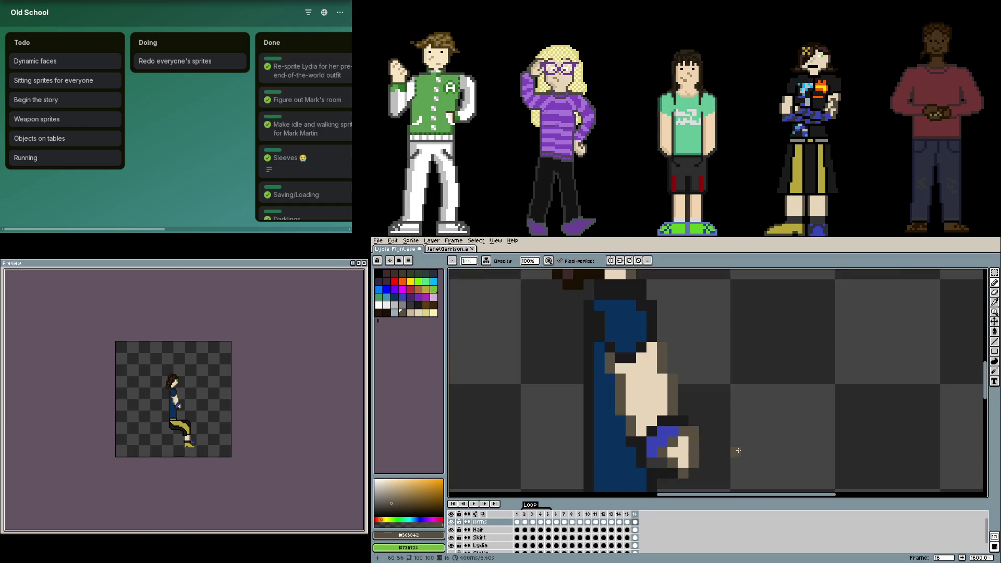
scroll(741, 448, "up", 3)
scroll(719, 356, "down", 1)
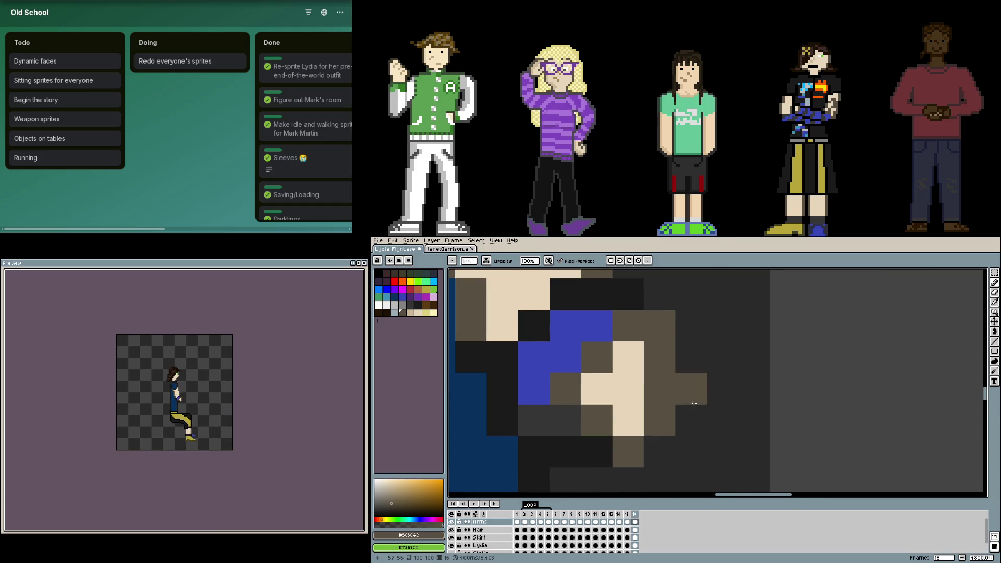
left_click(614, 363)
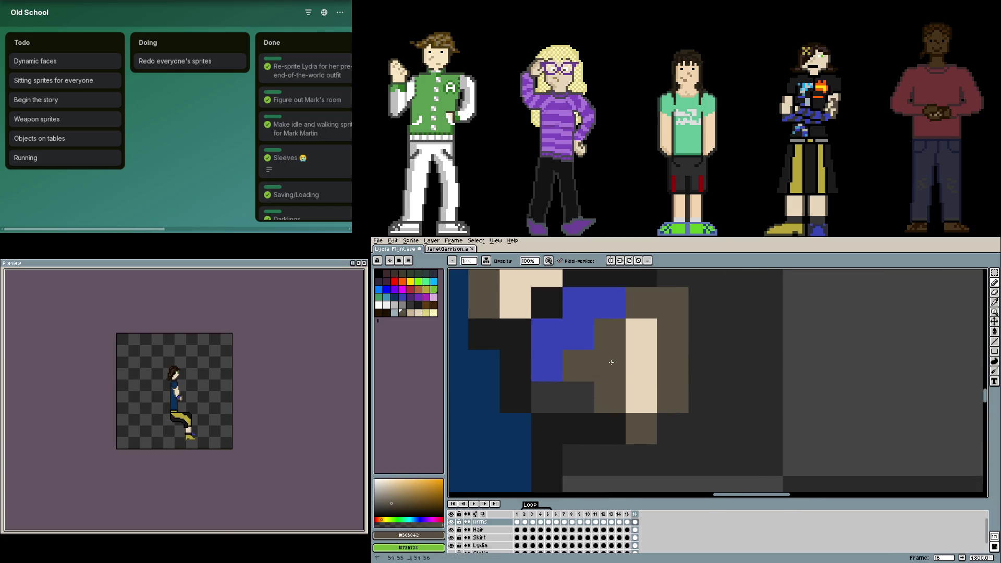
left_click(639, 368)
left_click_drag(611, 364, 610, 333)
left_click(603, 402)
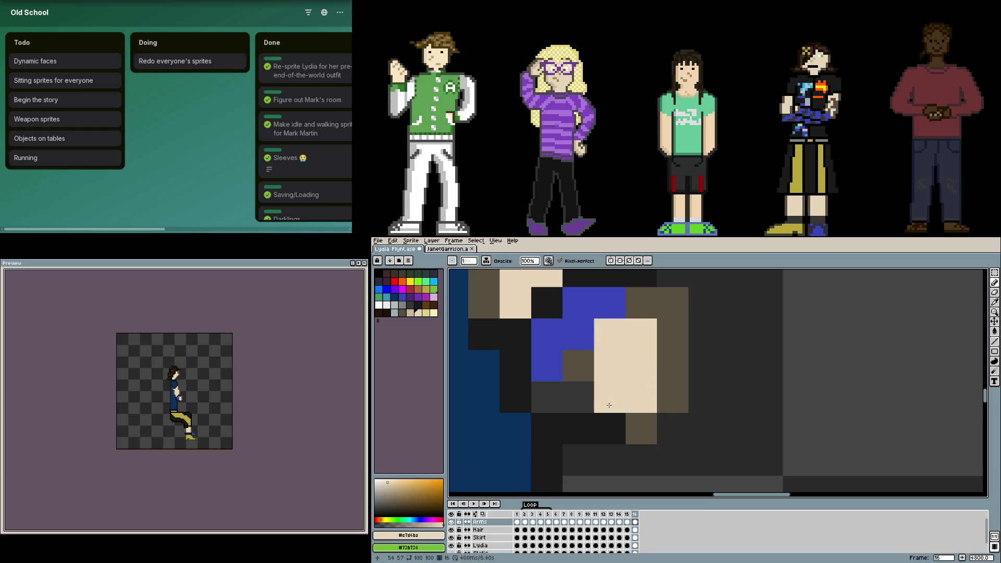
left_click(606, 396)
left_click(641, 364)
scroll(641, 364, "down", 1)
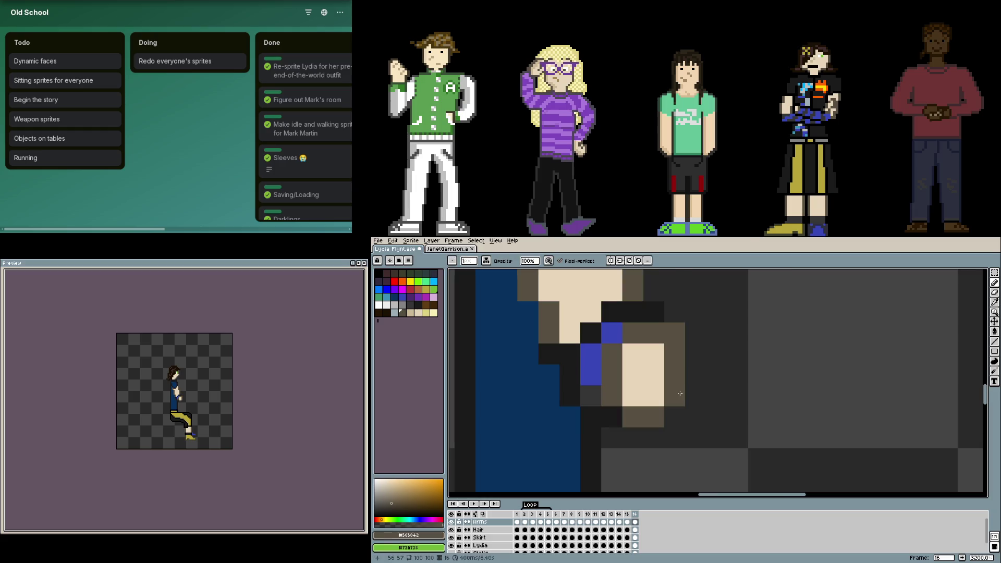
left_click(632, 374)
left_click(654, 396)
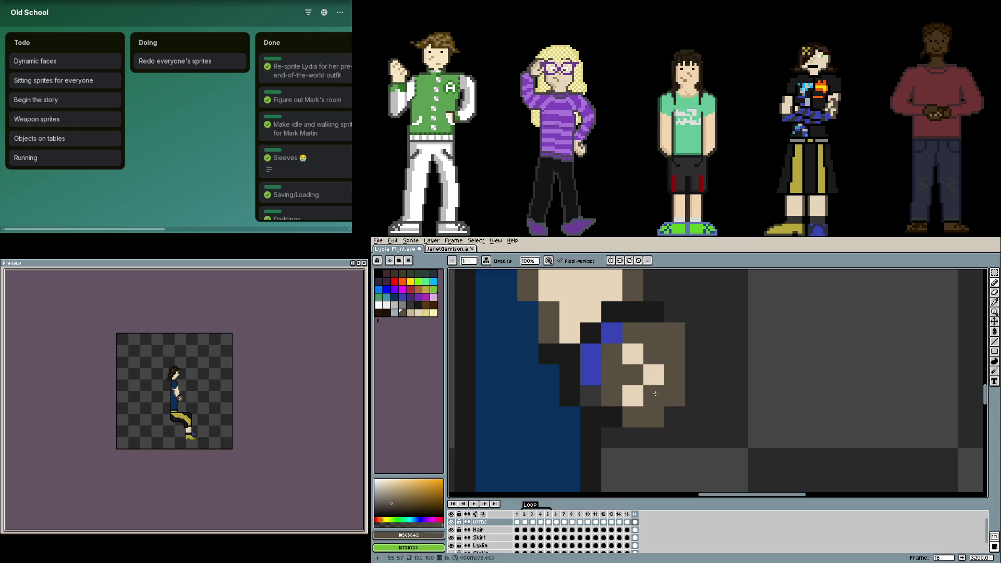
scroll(650, 400, "down", 2)
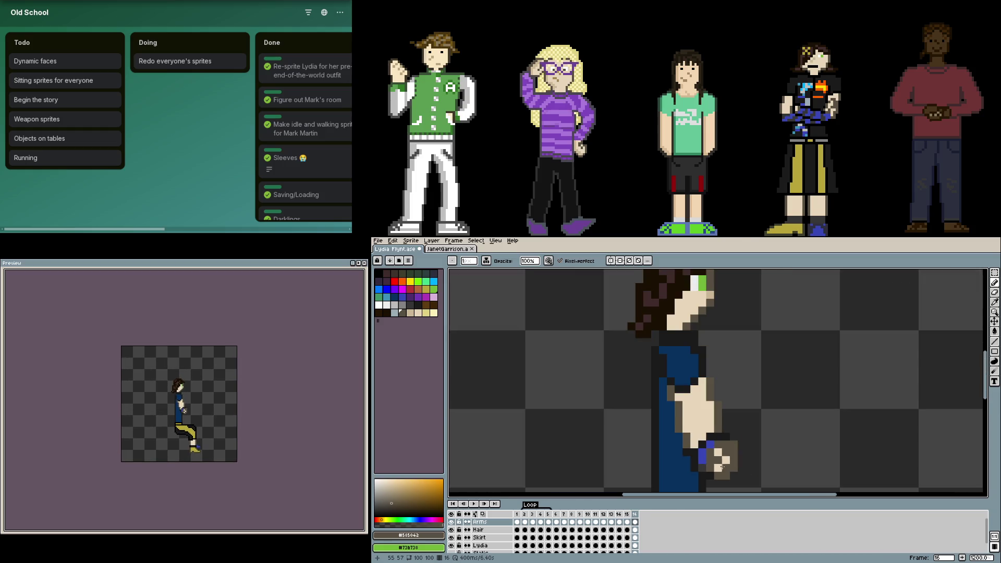
scroll(724, 424, "down", 1)
scroll(721, 424, "down", 1)
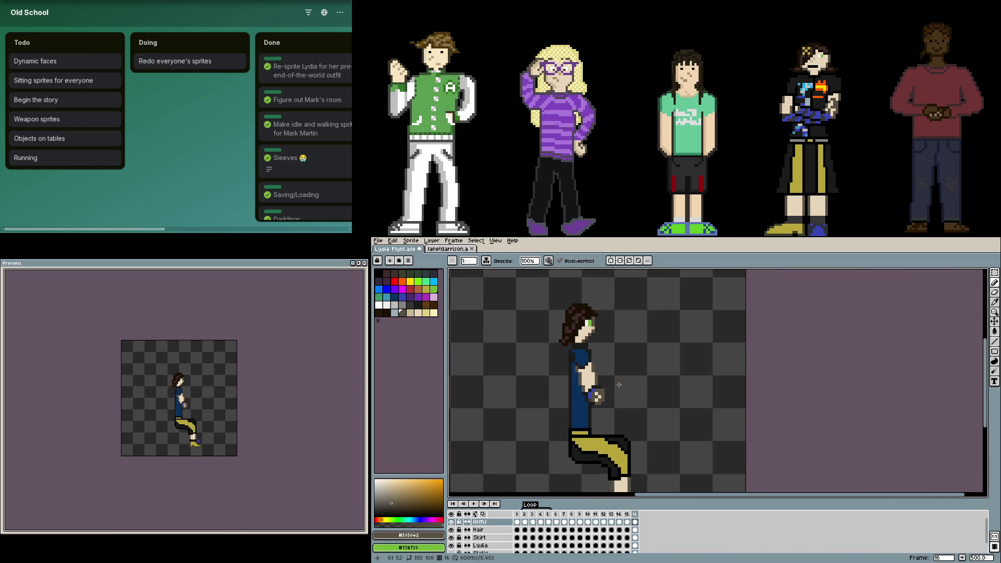
scroll(481, 530, "down", 1)
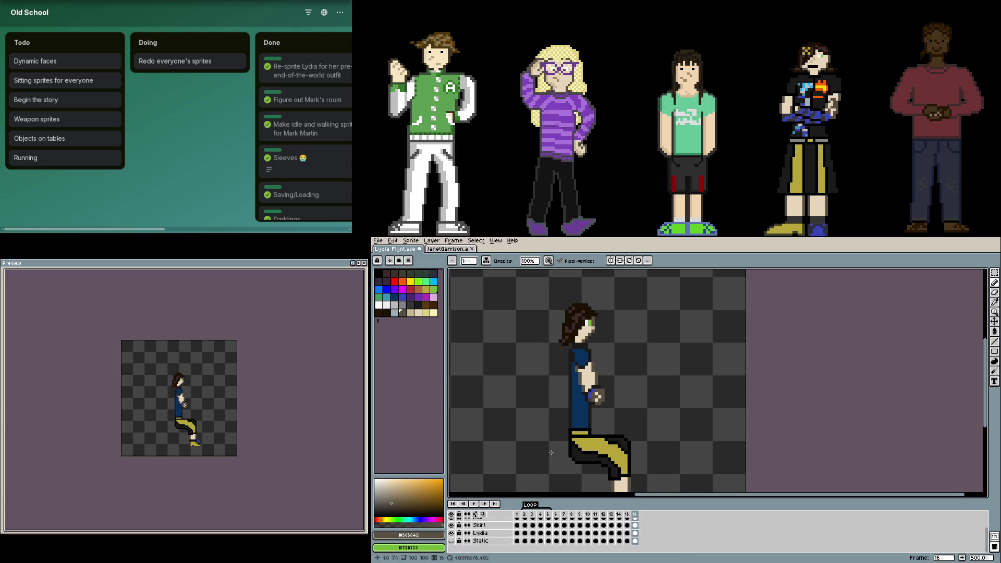
scroll(613, 383, "up", 2)
scroll(590, 395, "down", 2)
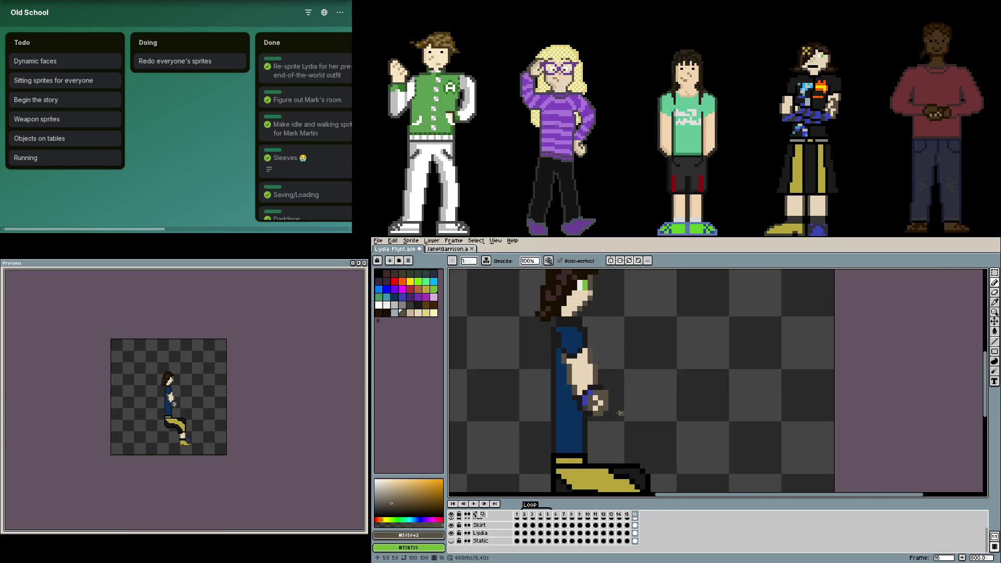
scroll(622, 412, "down", 1)
scroll(613, 410, "down", 1)
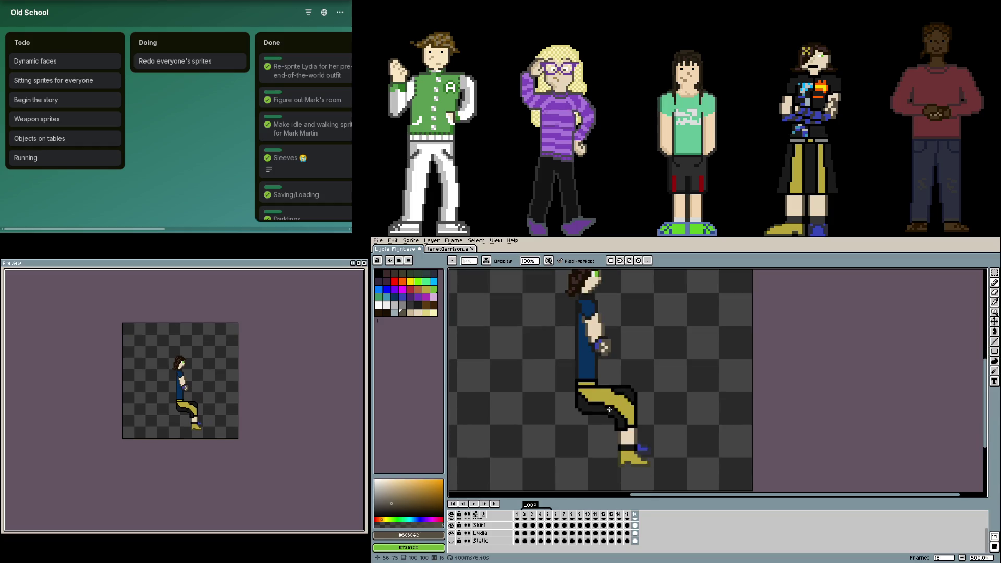
scroll(609, 419, "up", 1)
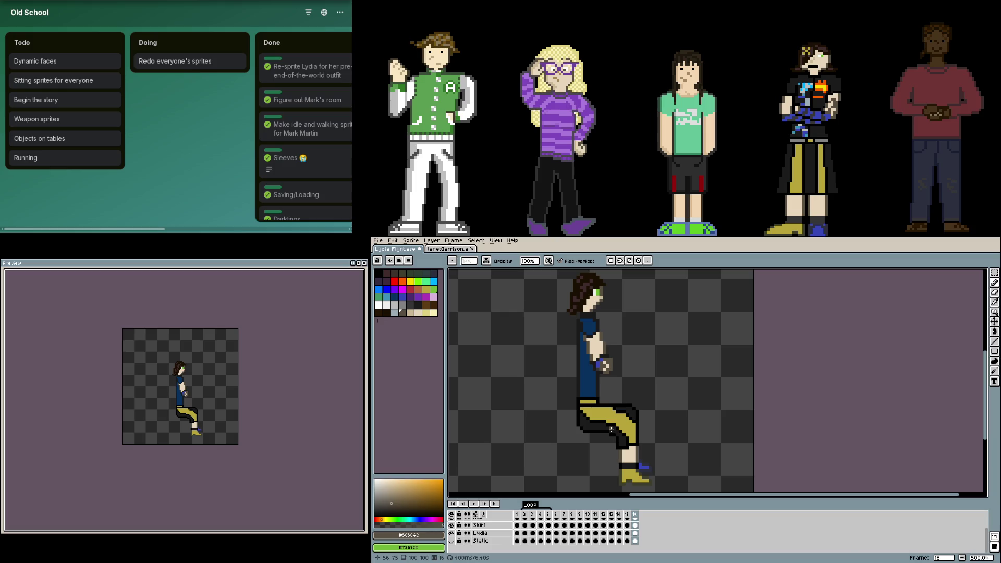
scroll(611, 429, "down", 1)
- Check under the Skirt layer, undo a stray stroke, and shade the skirt outline dark grey
left_click_drag(557, 411, 559, 417)
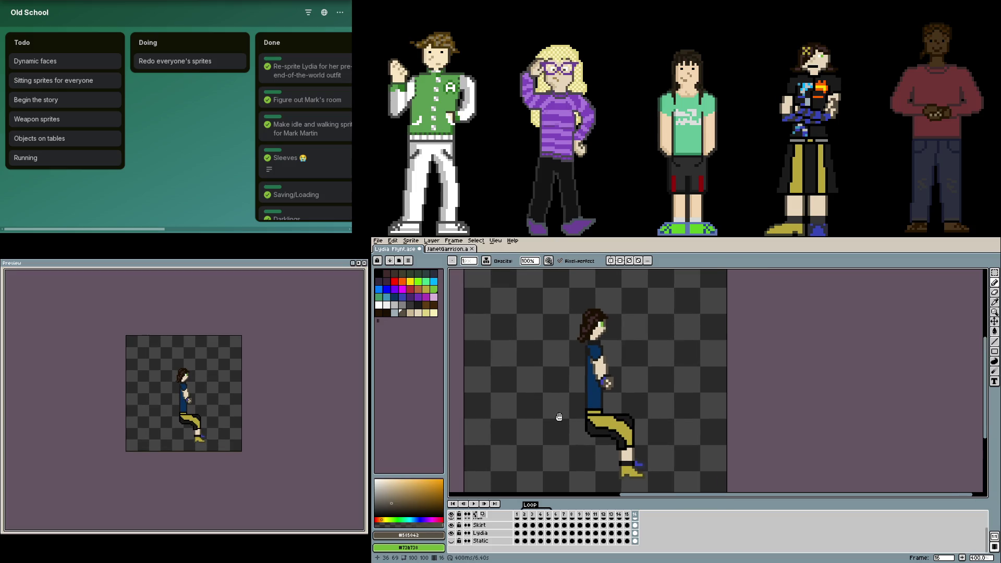
scroll(559, 417, "up", 1)
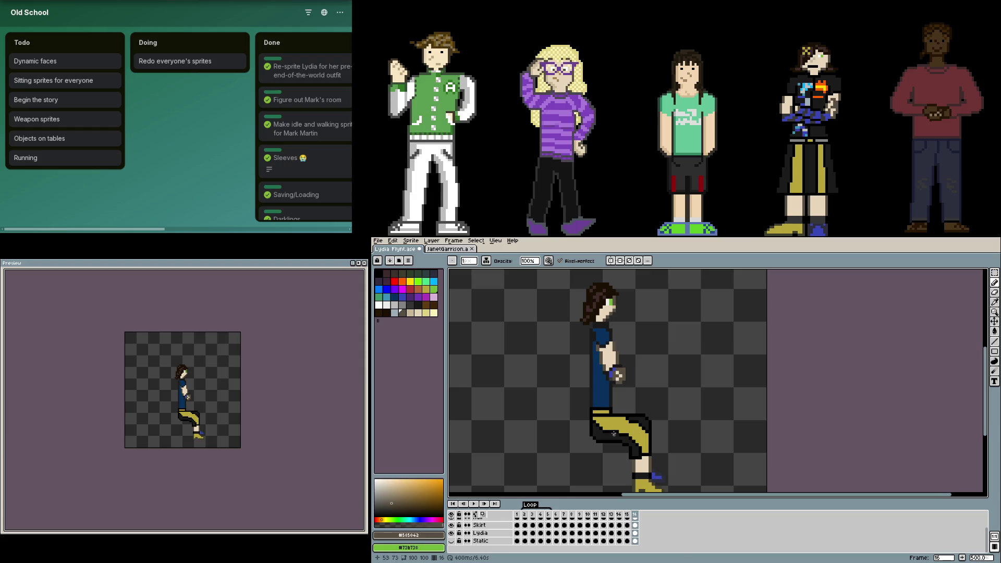
left_click(451, 525)
left_click(454, 526)
left_click(455, 526)
scroll(547, 406, "up", 3)
mouse_move(503, 407)
left_mouse_down()
mouse_move(659, 402)
mouse_move(753, 461)
mouse_move(712, 426)
mouse_move(681, 424)
left_mouse_up()
key("ctrl+z")
left_click(745, 446, "alt")
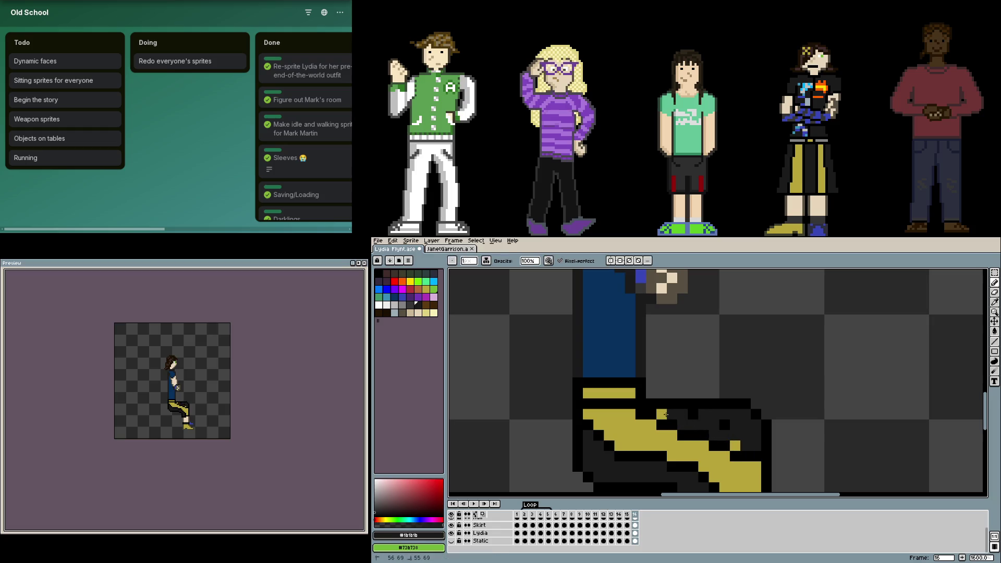
- Darken two yellow skirt pixels and shade dark grey over the black outline
left_click(736, 445)
left_click(664, 416, "alt")
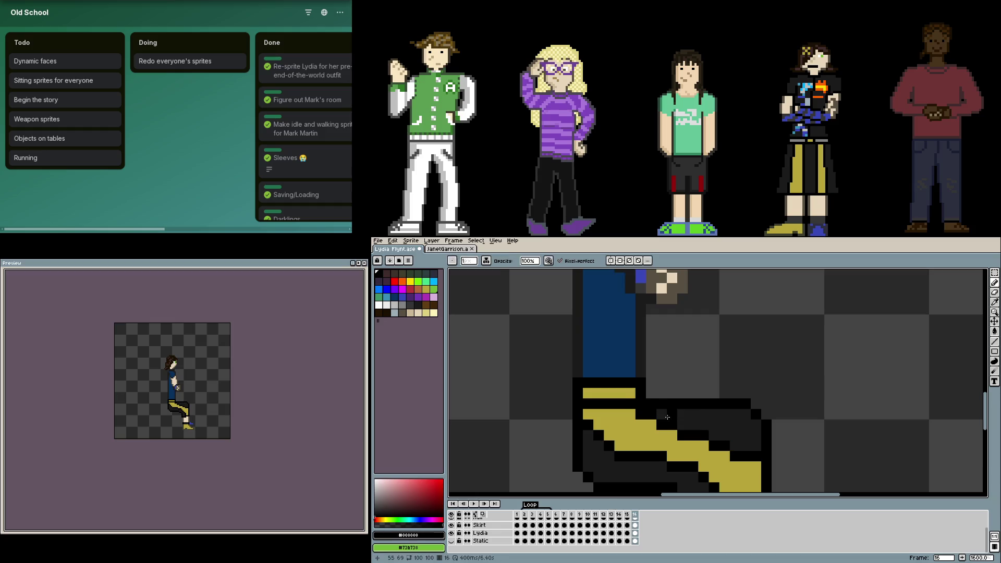
left_click_drag(665, 416, 755, 442)
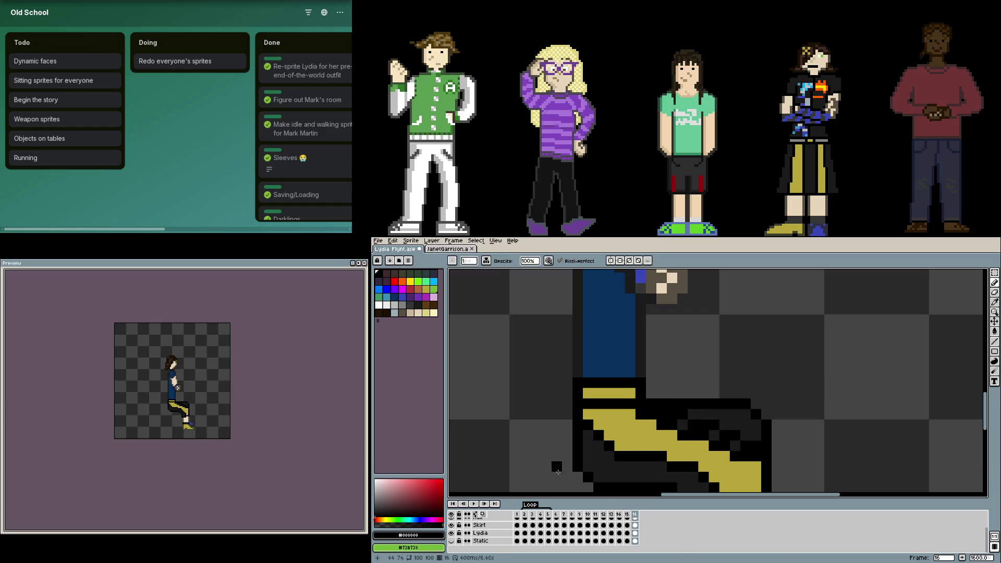
- Hide and reshow the Skirt layer to compare against the leg, then make it active again
left_click(451, 525)
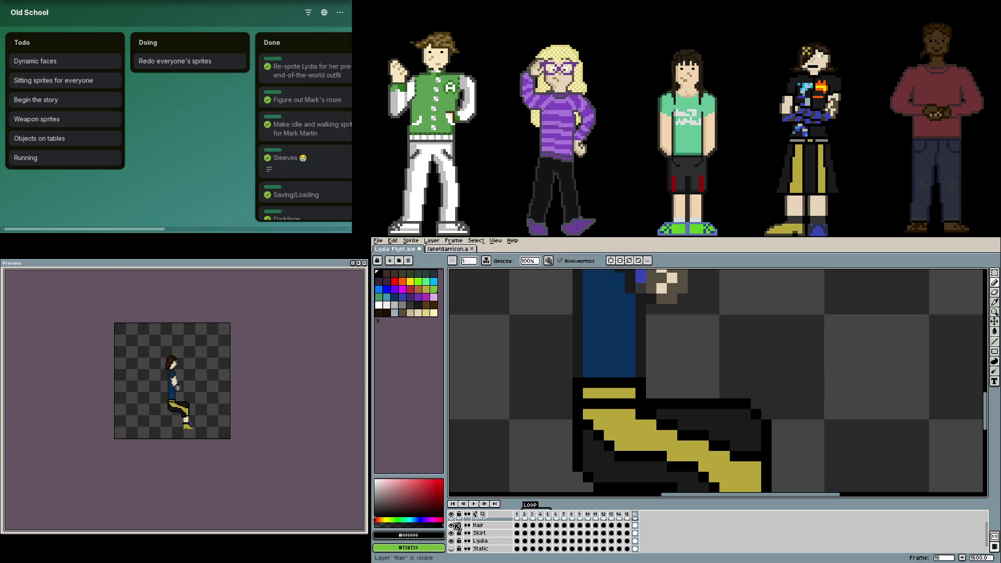
left_click(452, 533)
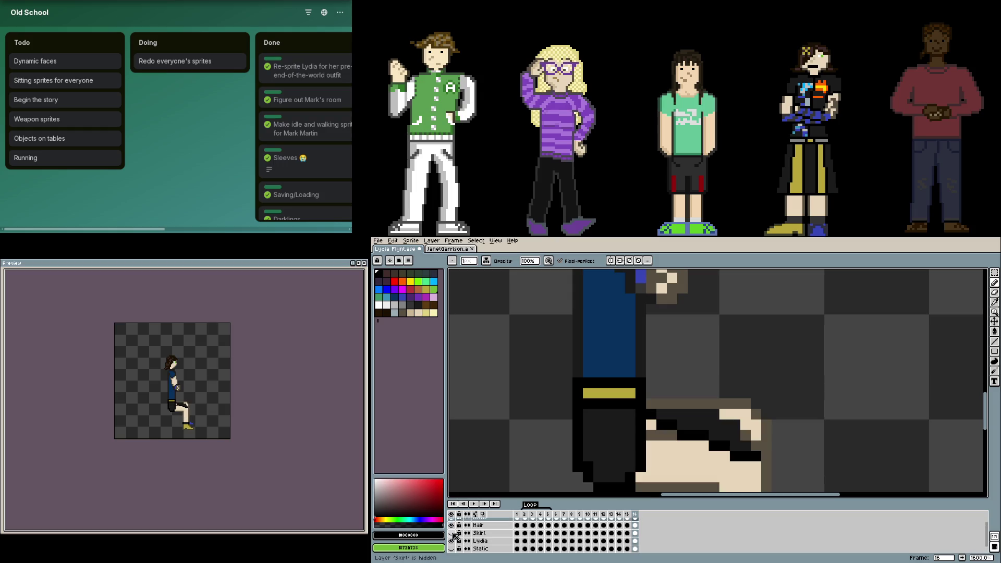
left_click_drag(650, 454, 630, 432)
key("m")
left_click_drag(569, 359, 786, 492)
left_click(456, 533)
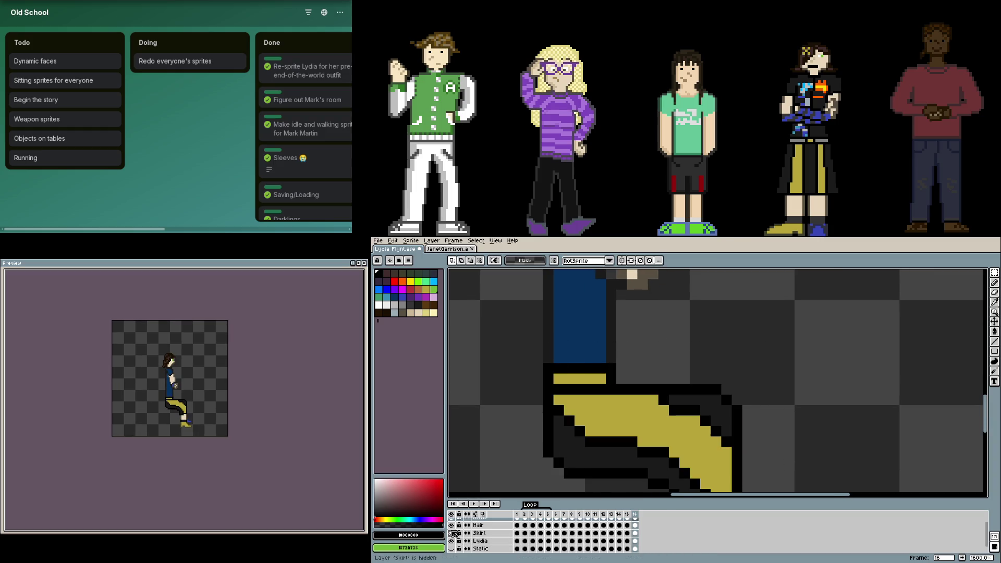
left_click(634, 533)
- Blacken dark-grey pixels and draw black outline pixels on the skirt's dark area
key("ctrl+v")
key("b")
left_click(643, 396)
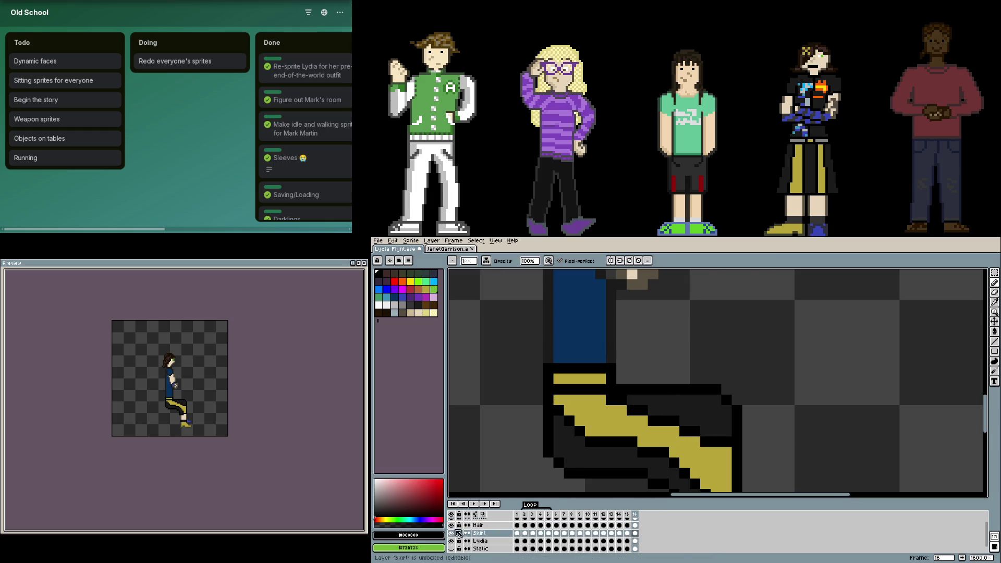
scroll(451, 534, "up", 1)
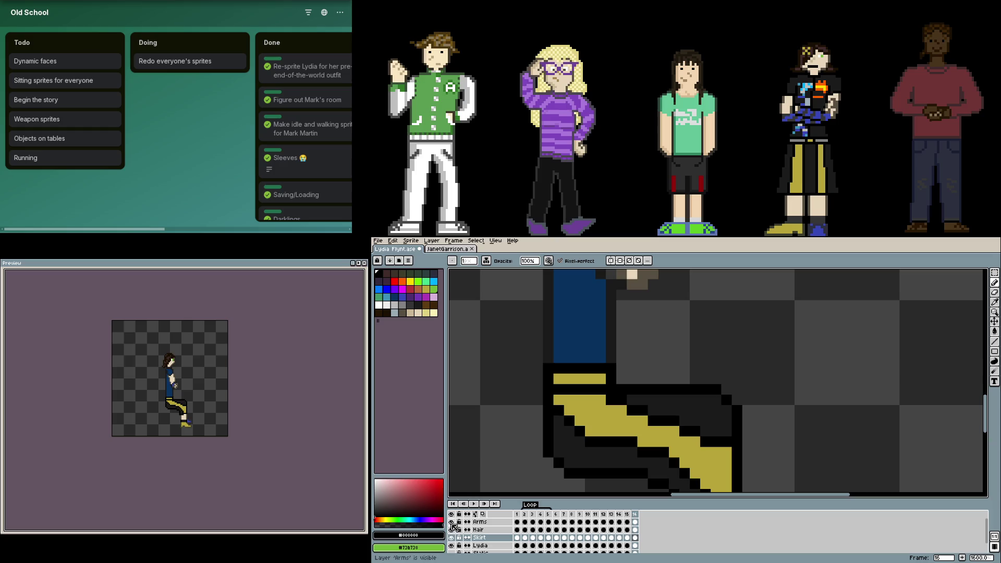
left_click(452, 538)
left_click(451, 538)
left_click(451, 538)
left_click_drag(669, 418, 727, 434)
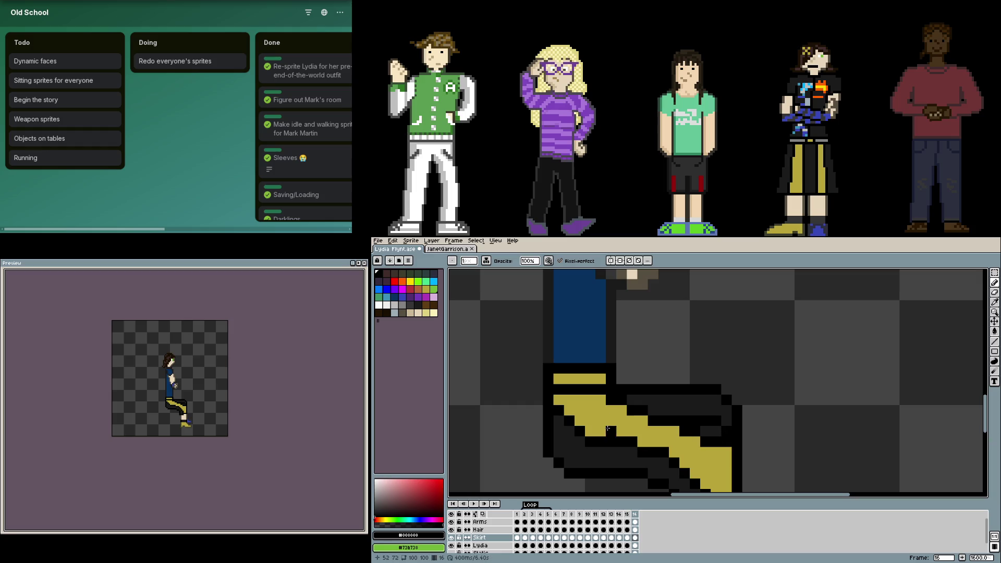
- Paint a dark fold line across the yellow band and repaint the dark grey strip black
left_click(623, 443, "alt")
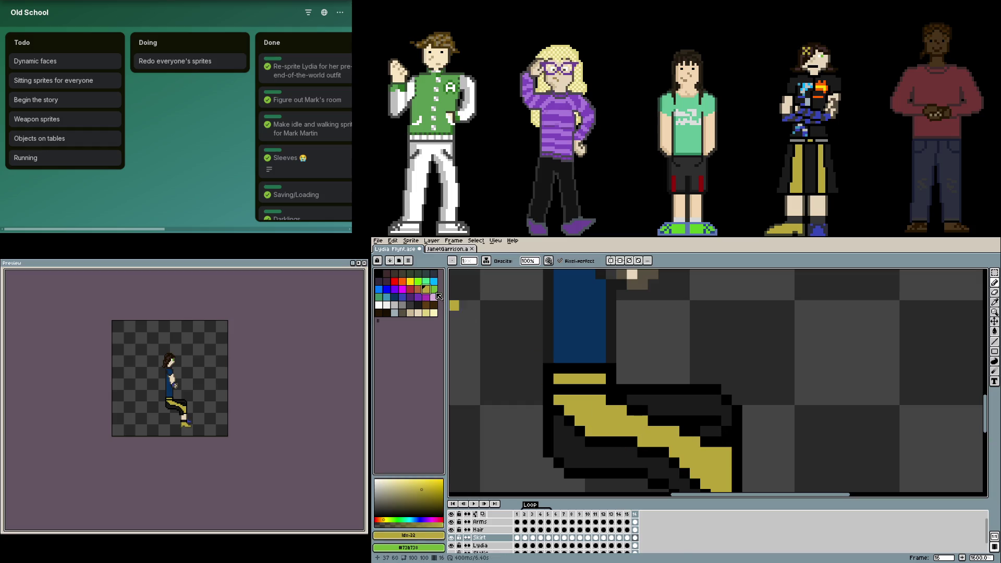
left_click(641, 418, "alt")
left_click_drag(641, 418, 623, 421)
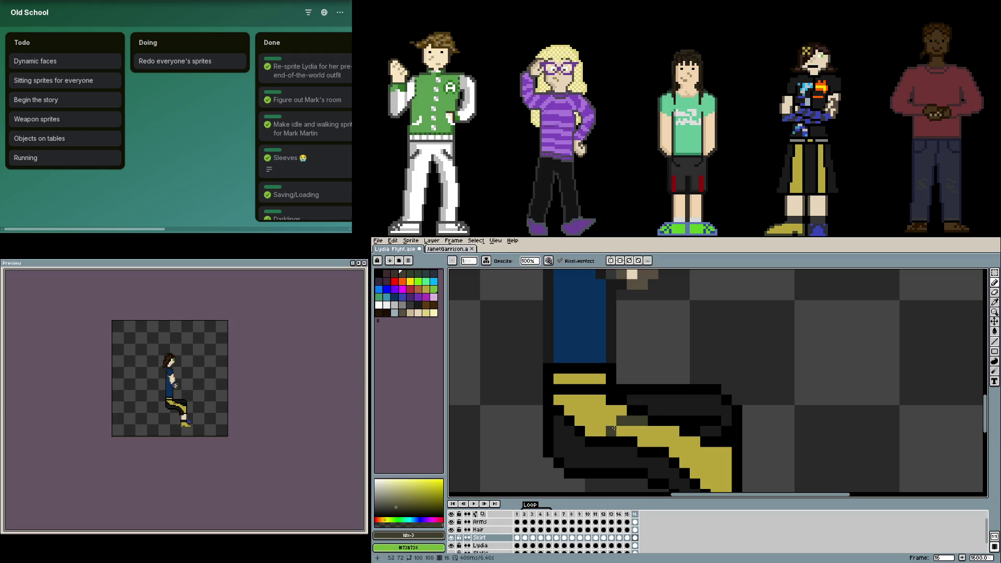
scroll(685, 428, "down", 2)
scroll(684, 429, "right", 2)
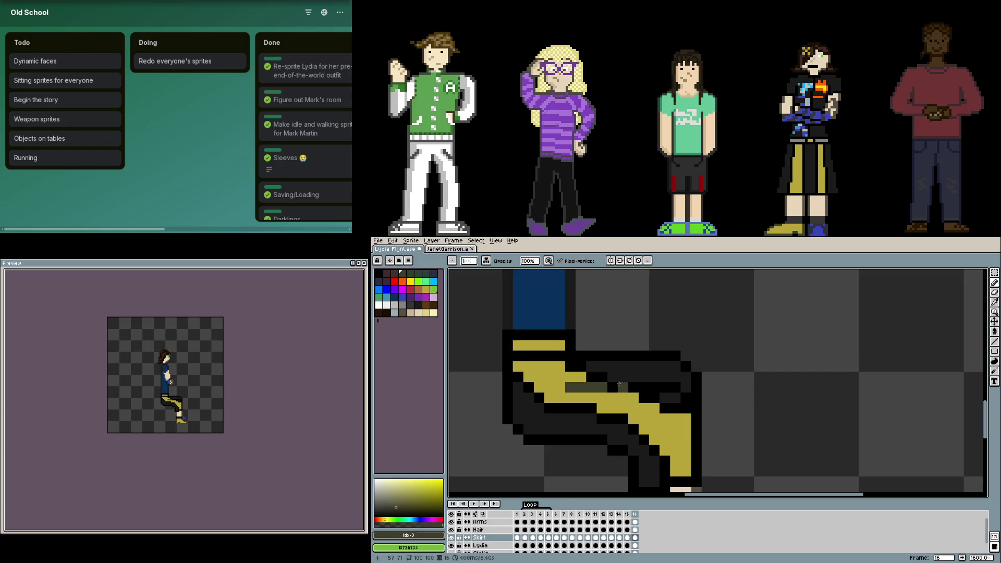
left_click(410, 305)
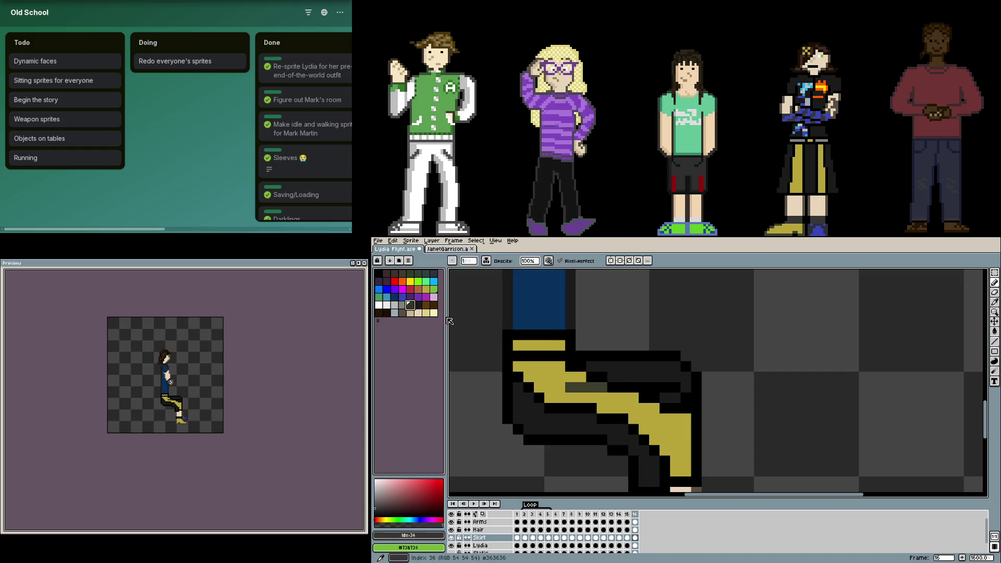
key("0")
scroll(640, 381, "down", 1)
scroll(626, 392, "down", 1)
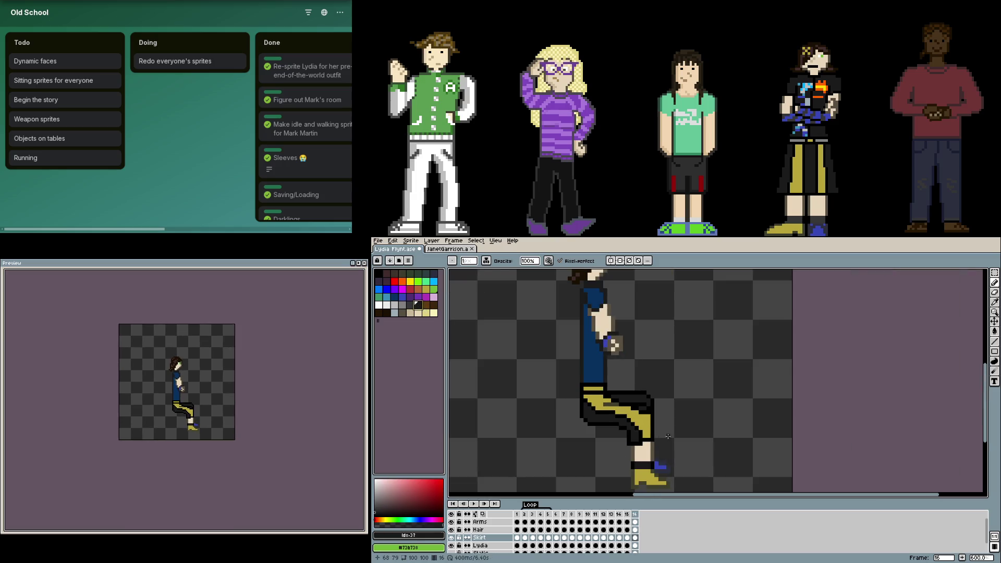
scroll(626, 392, "up", 1)
scroll(613, 398, "up", 1)
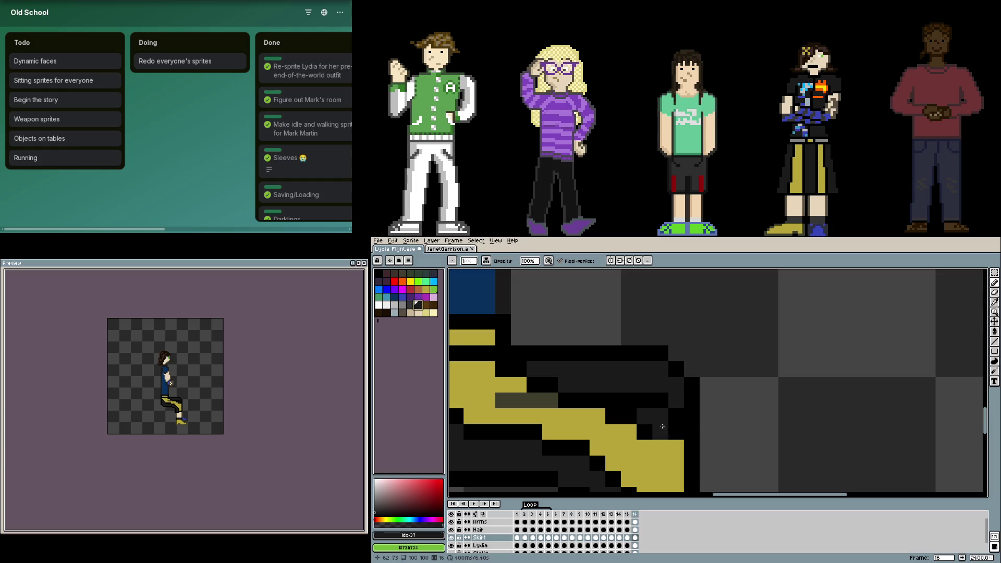
scroll(595, 403, "down", 1)
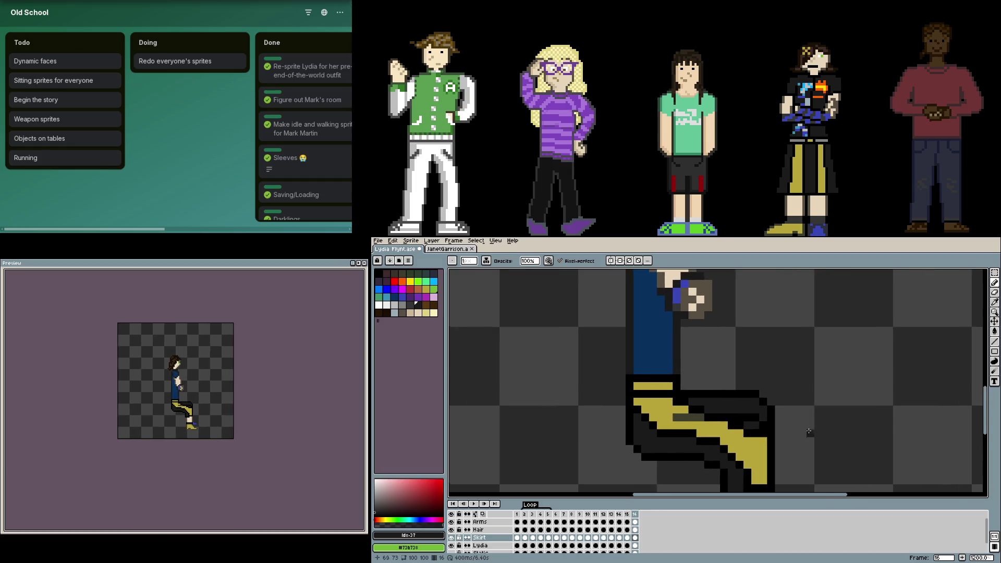
scroll(657, 408, "up", 2)
key("bracketleft")
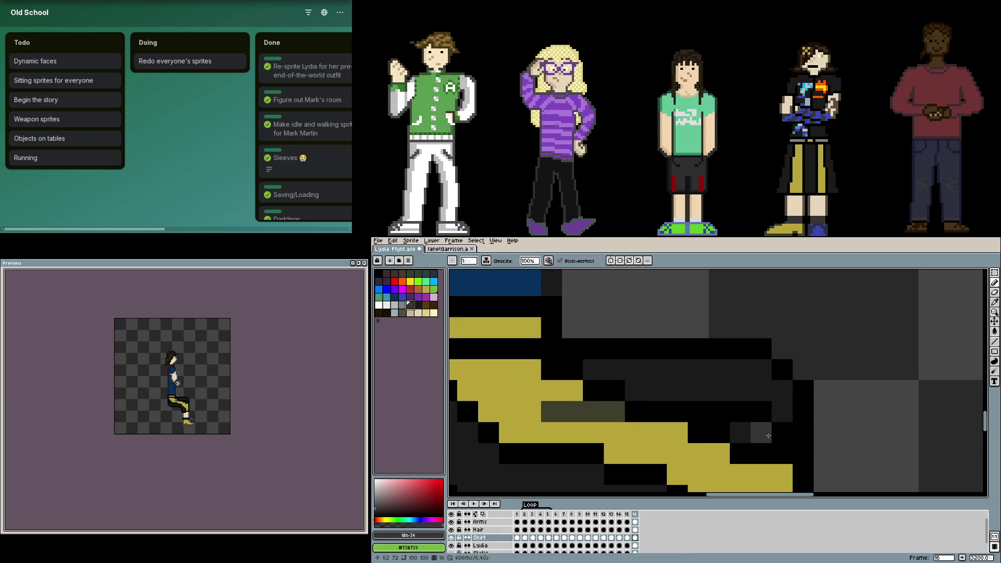
scroll(723, 439, "down", 3)
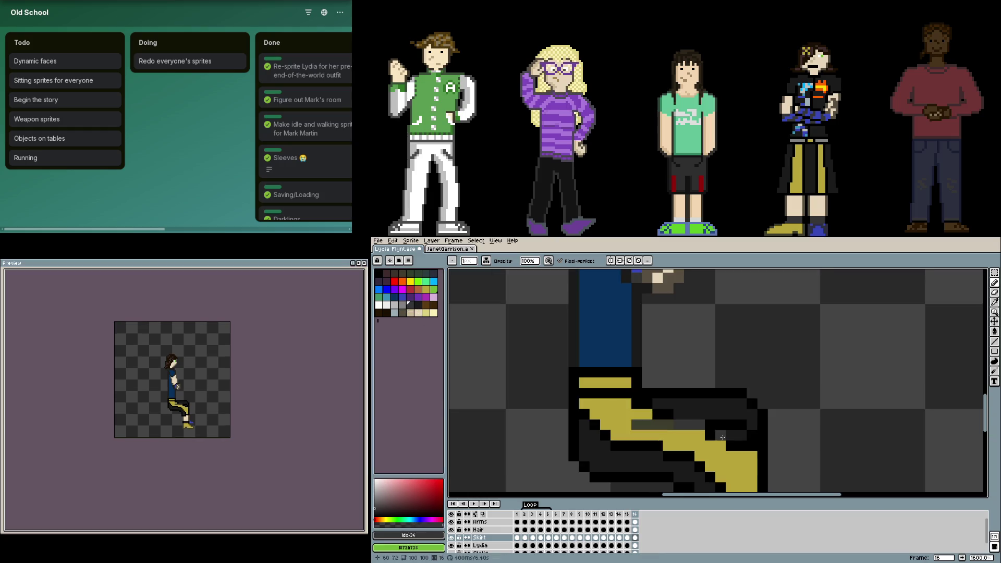
scroll(718, 437, "up", 2)
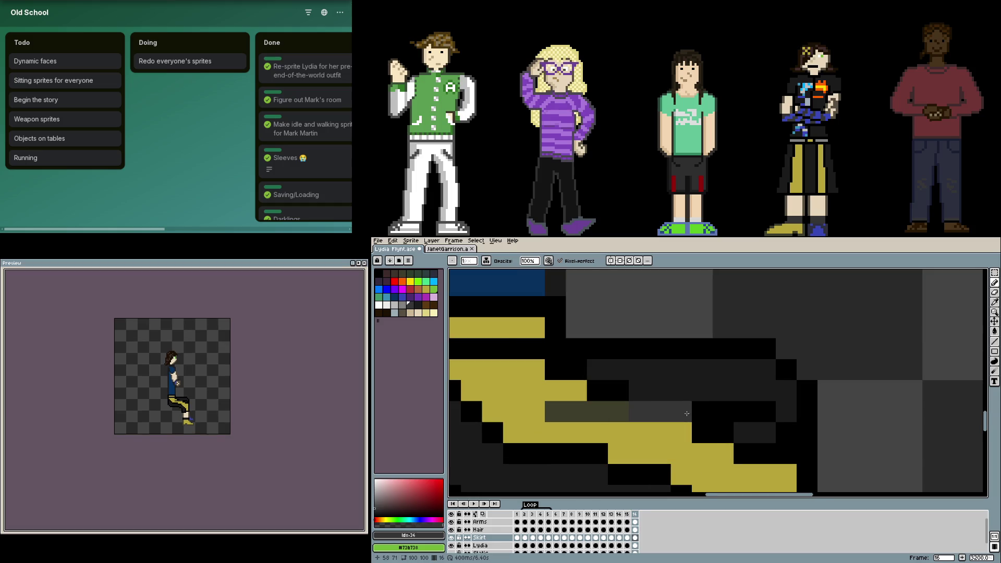
scroll(779, 447, "down", 1)
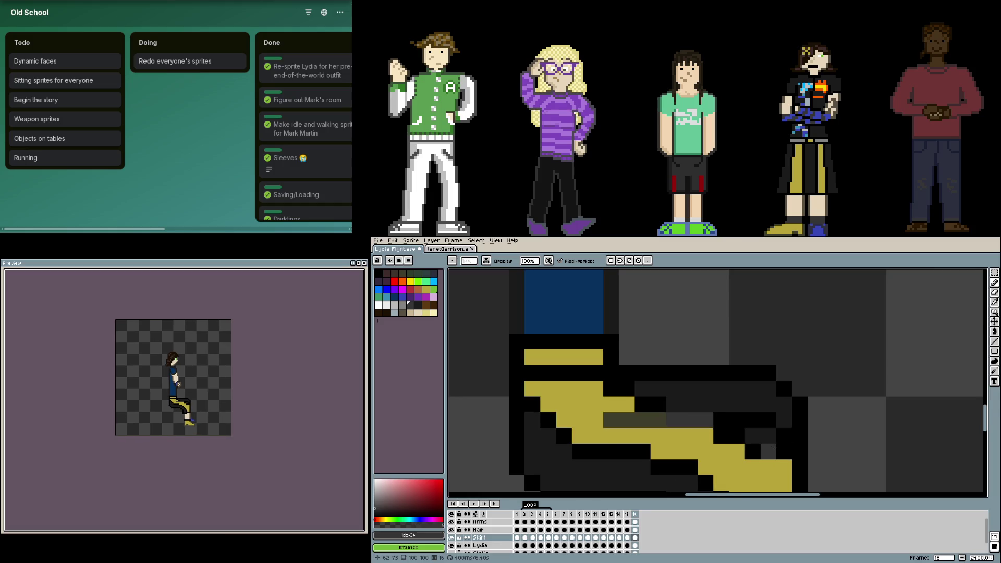
scroll(775, 448, "up", 2)
scroll(774, 448, "down", 1)
left_click_drag(635, 388, 574, 389)
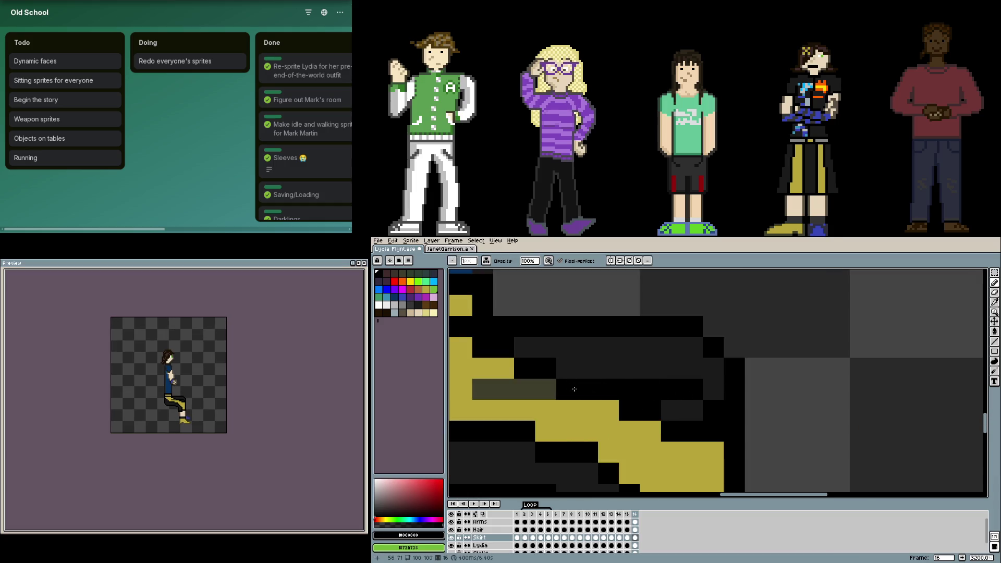
scroll(574, 389, "down", 1)
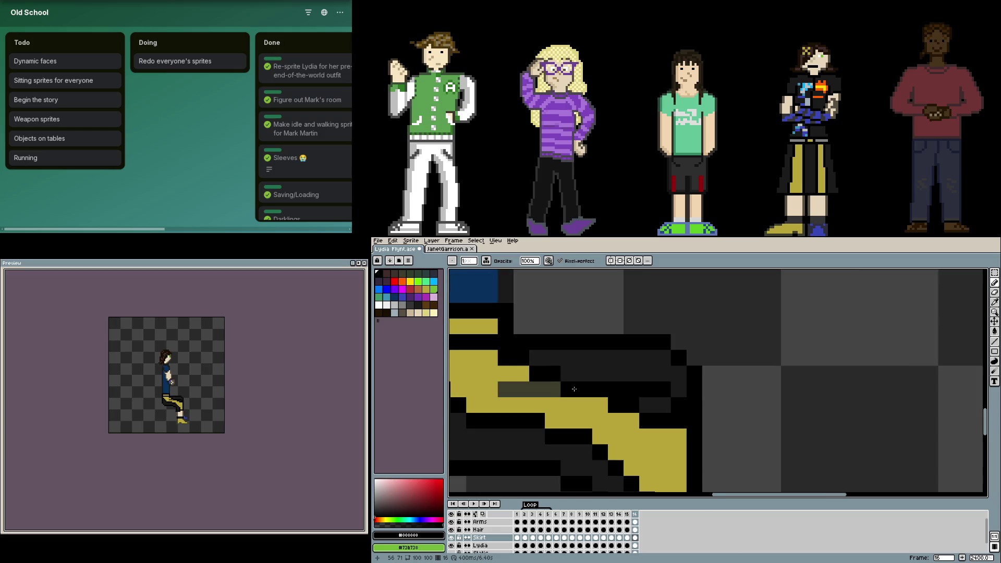
scroll(575, 389, "up", 1)
- Try gold on the olive fold strip, then blacken the stray gold pixels again
left_click_drag(685, 396, 731, 400)
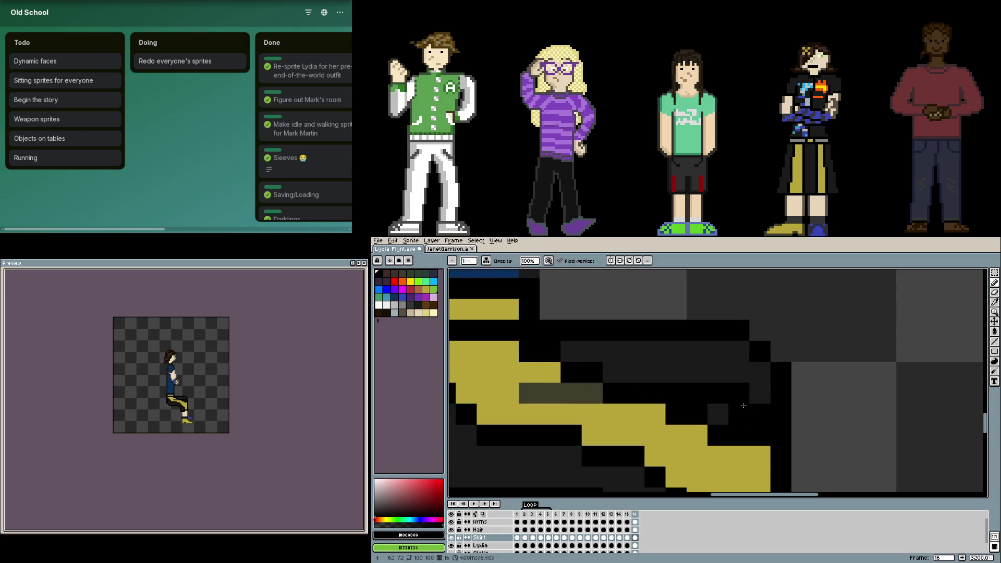
left_click(581, 407, "alt")
mouse_move(592, 394)
left_mouse_down()
mouse_move(532, 389)
mouse_move(596, 391)
left_mouse_up()
left_click(547, 352, "alt")
left_click_drag(524, 376, 646, 383)
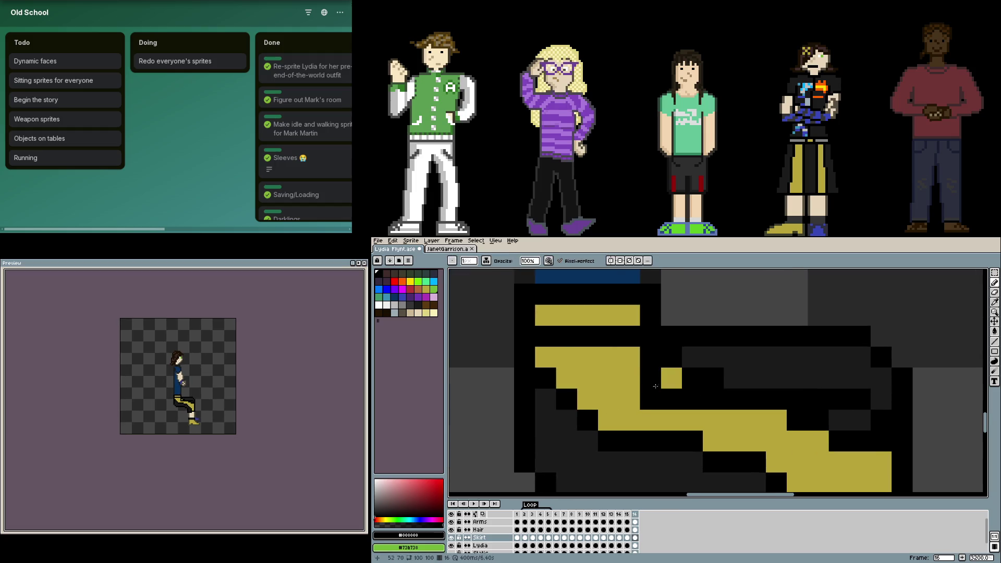
left_click(670, 379, "alt")
left_click(713, 378, "alt")
left_click_drag(714, 379, 671, 379)
scroll(806, 405, "down", 2)
scroll(870, 400, "up", 3)
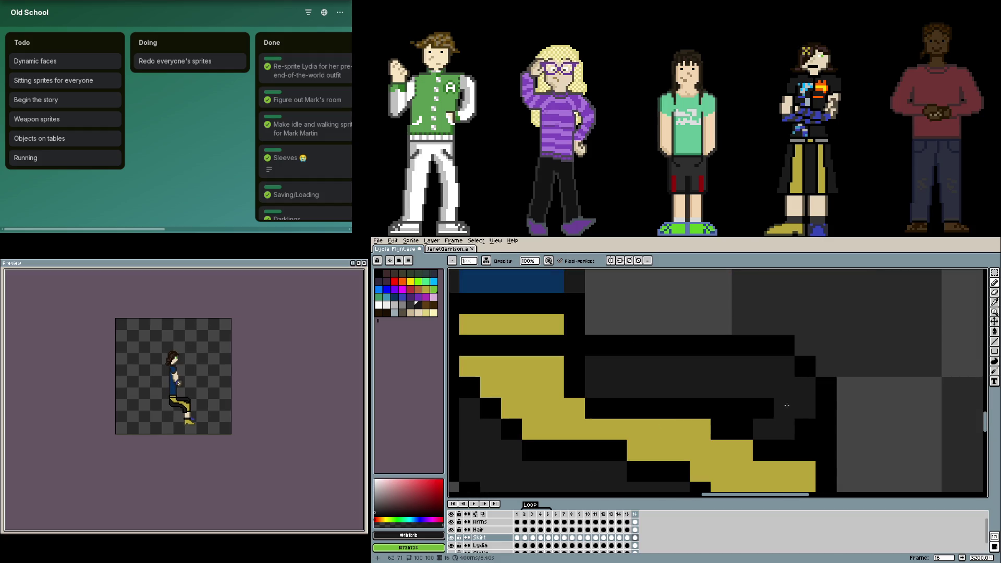
scroll(850, 441, "down", 4)
- Recolour a stray gold pixel near the skirt hem to the dark outline shade
left_click_drag(849, 441, 721, 388)
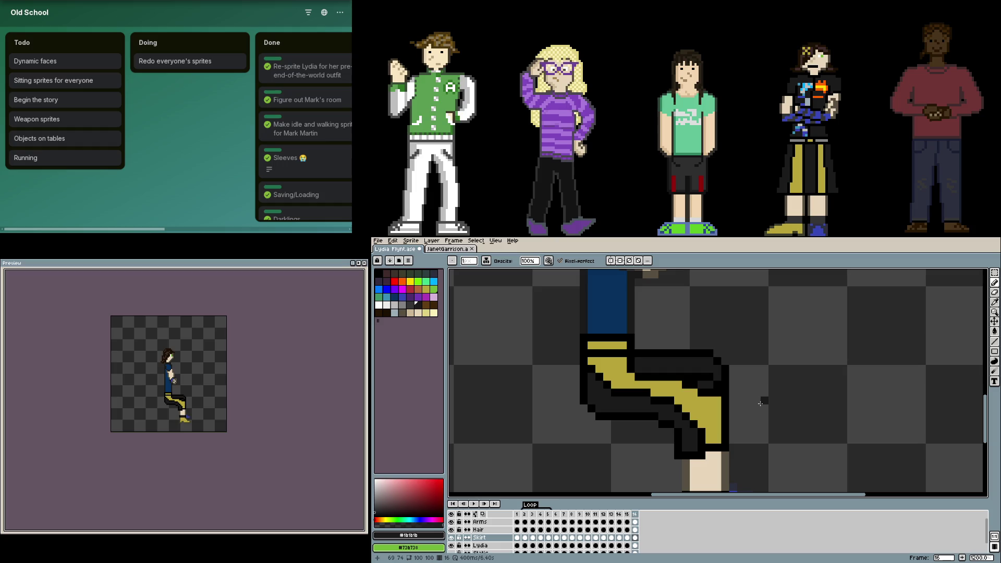
scroll(721, 399, "up", 2)
left_click(681, 363, "alt")
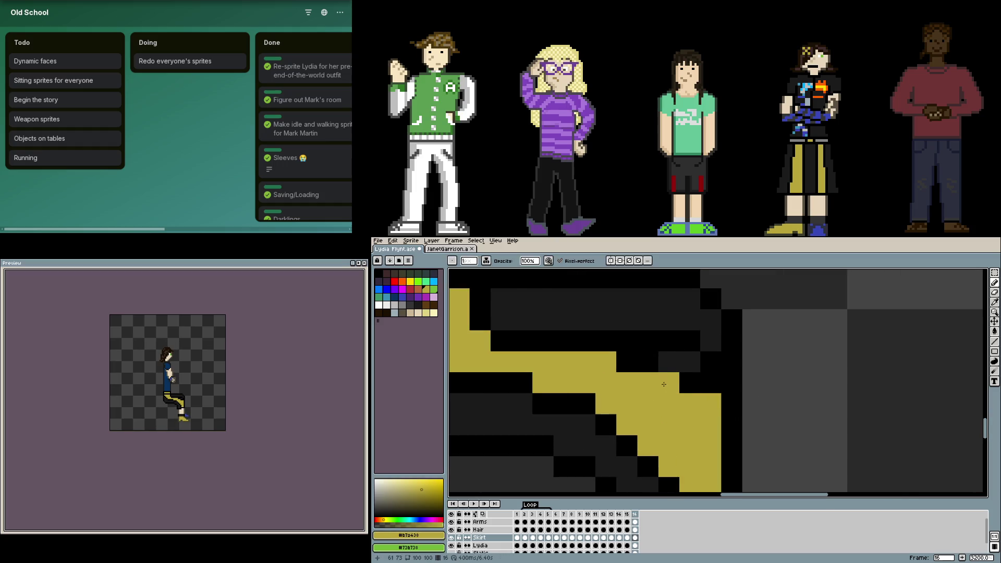
scroll(783, 399, "down", 2)
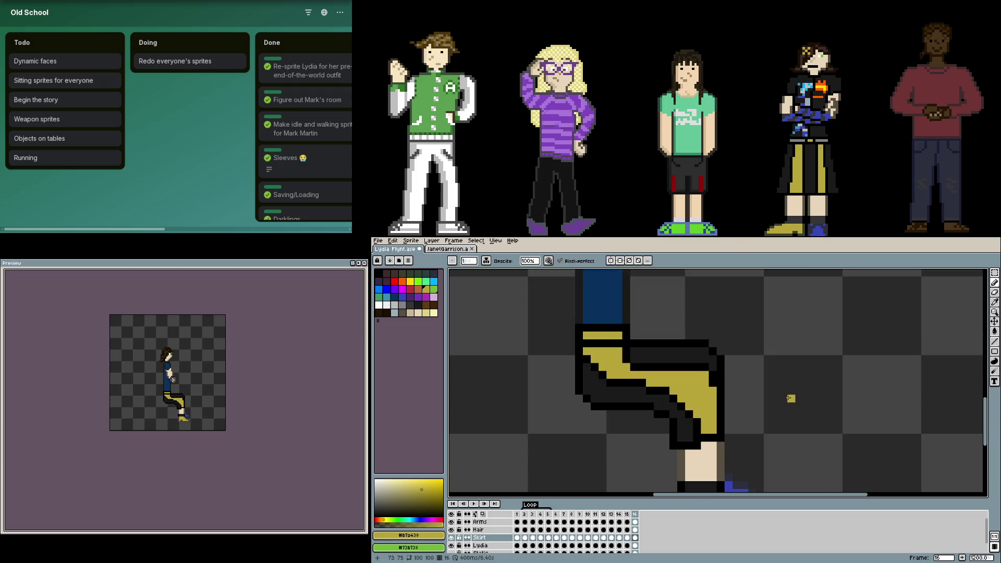
scroll(684, 379, "up", 2)
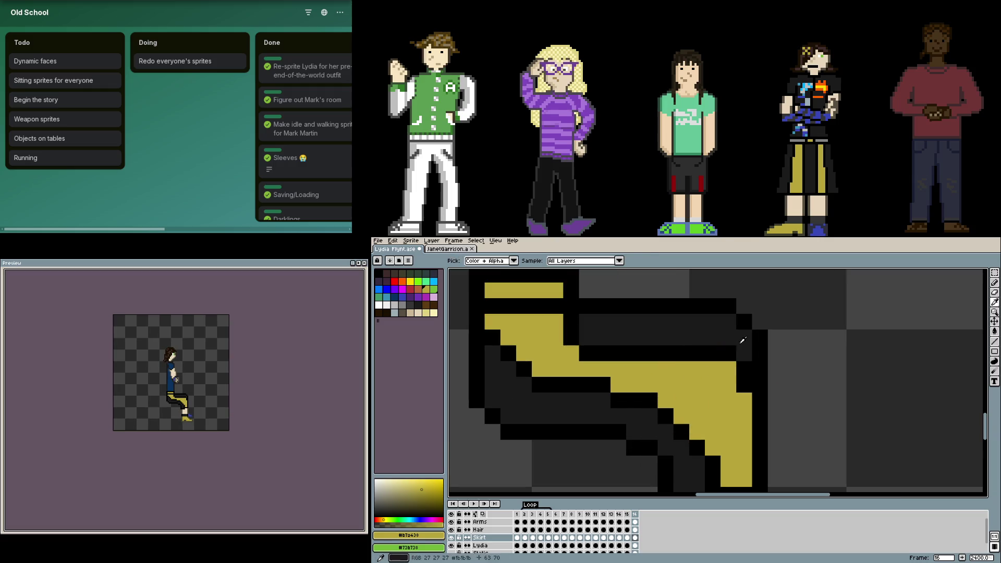
left_click(731, 356, "alt")
left_click(730, 363)
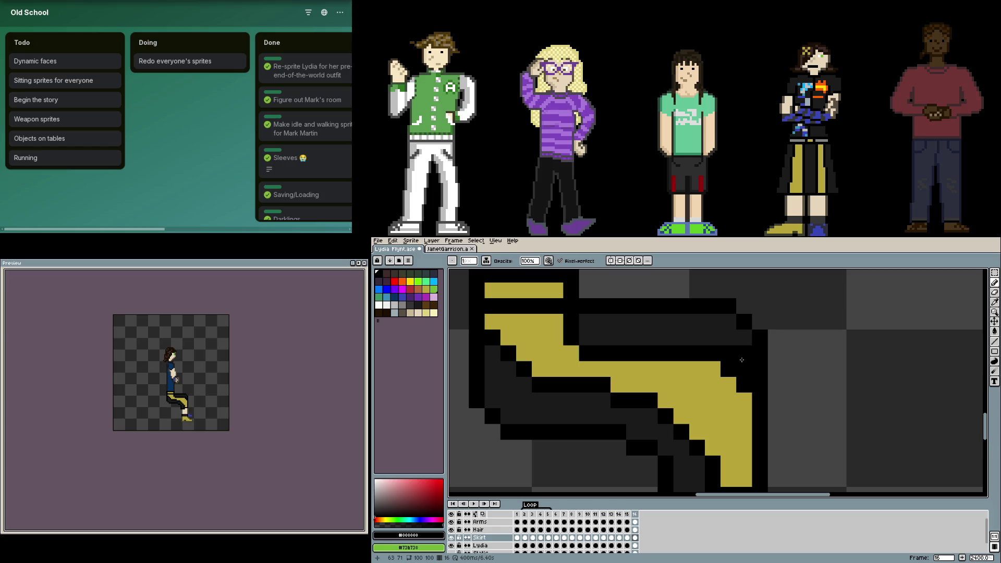
left_click(746, 351, "alt")
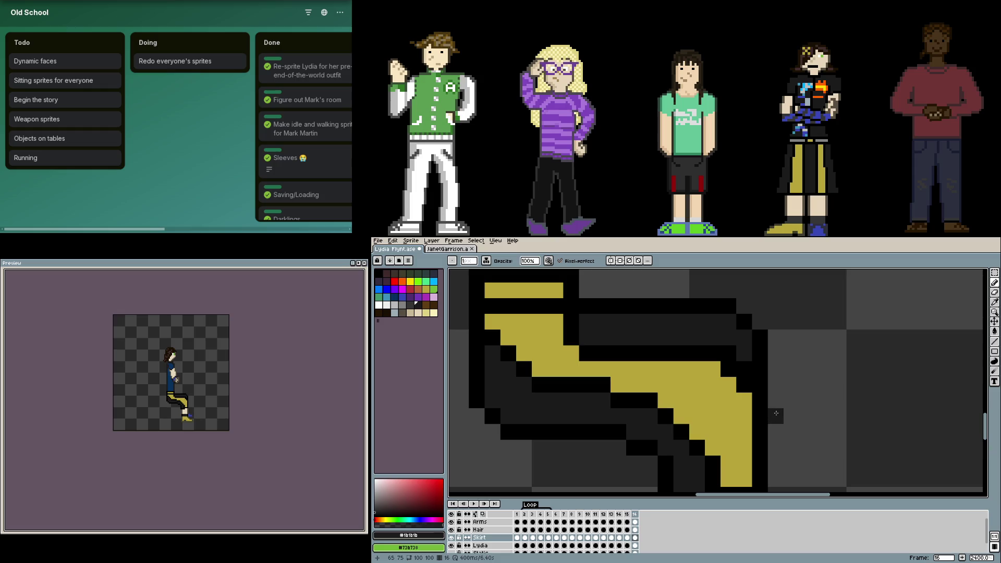
scroll(783, 449, "down", 2)
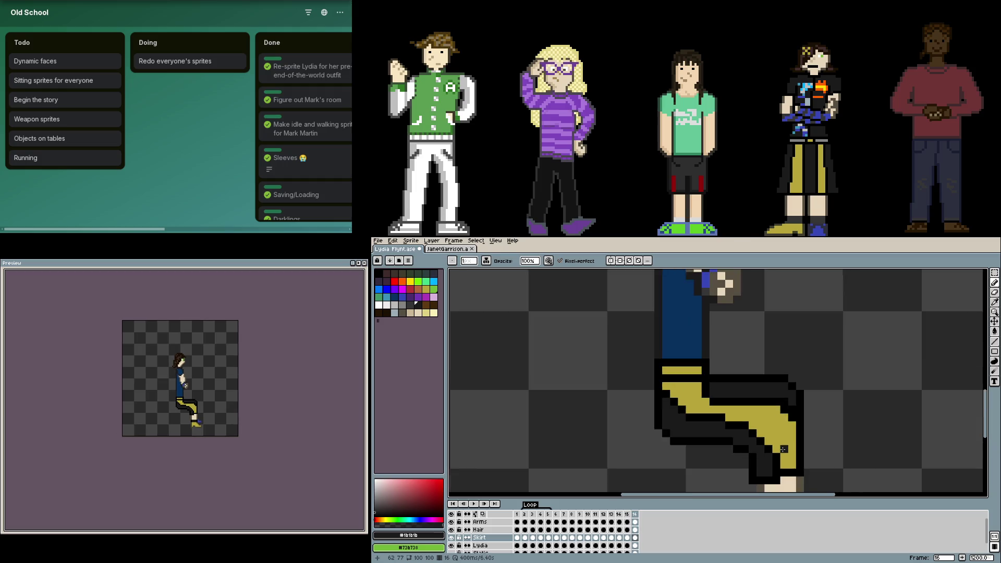
scroll(784, 449, "down", 2)
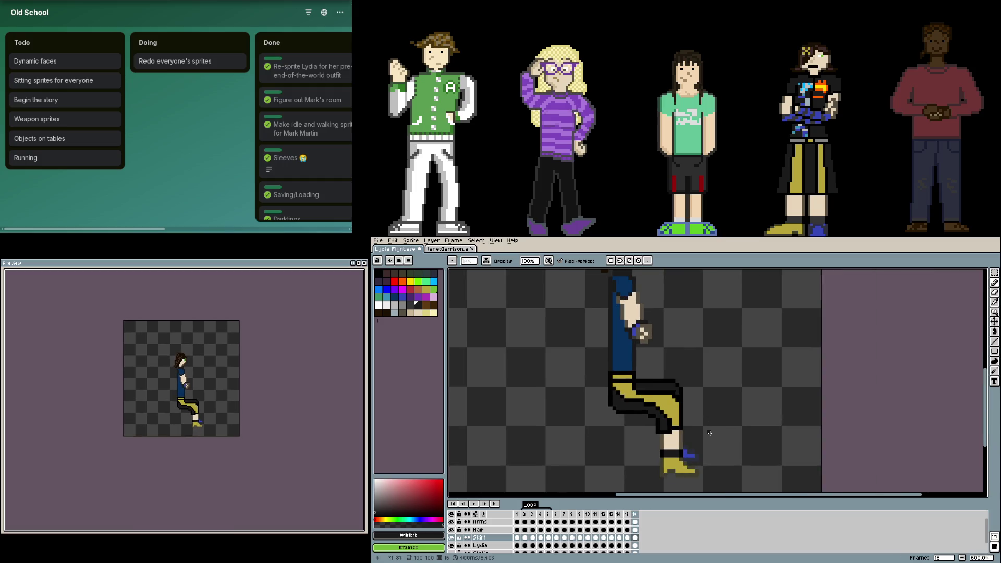
scroll(716, 381, "down", 2)
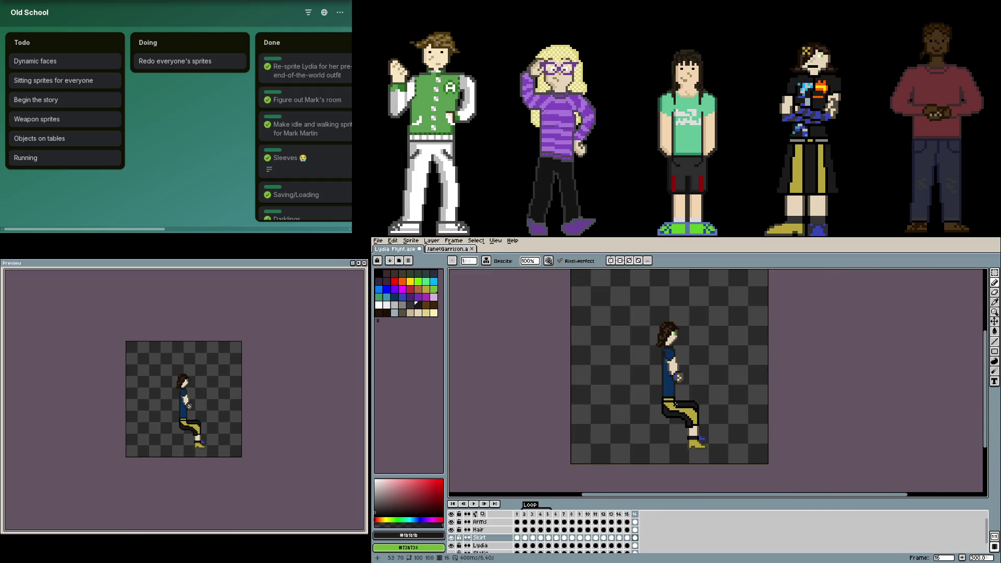
scroll(677, 327, "up", 2)
scroll(677, 328, "up", 2)
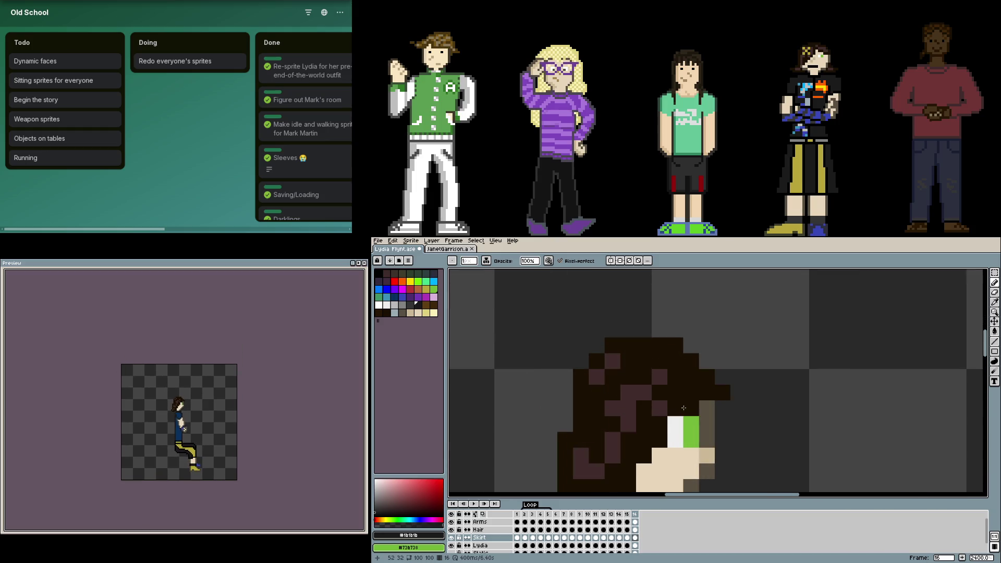
scroll(665, 403, "down", 2)
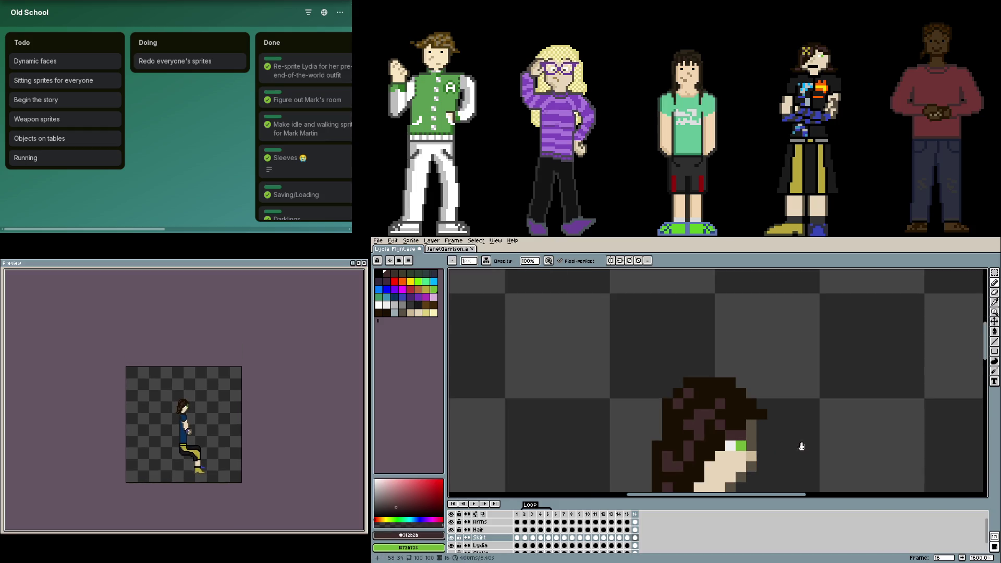
scroll(670, 398, "up", 1)
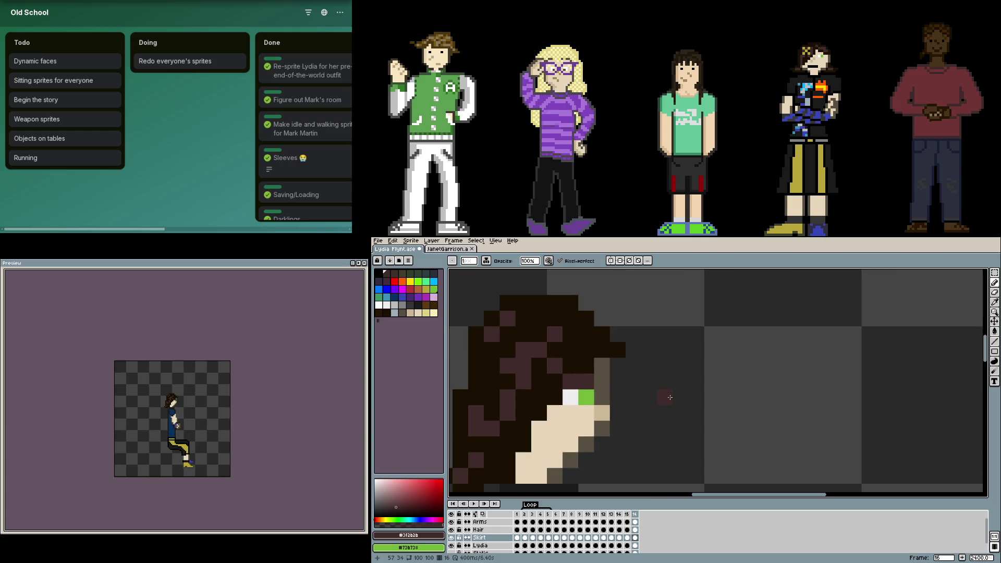
- Undo to restore the taller eye, then step back a frame
key("ctrl+z")
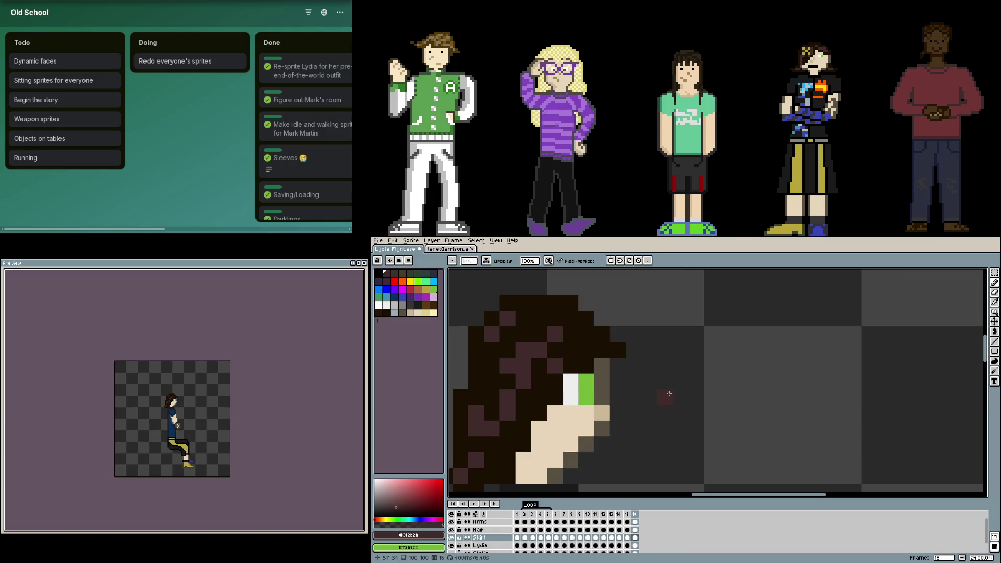
scroll(668, 395, "down", 3)
scroll(664, 393, "down", 4)
scroll(704, 401, "down", 3)
key("Left")
key("Left")
key("Left")
- Step through the walk frames to the front-facing pose, toggling the Preview window
key("Left")
key("Left")
key("Left")
key("Left")
key("Left")
key("Left")
key("Left")
key("Left")
key("Left")
key("Left")
key("Right")
key("Right")
key("Right")
key("Right")
key("Right")
key("Right")
key("Right")
key("Right")
key("Right")
key("Right")
key("Left")
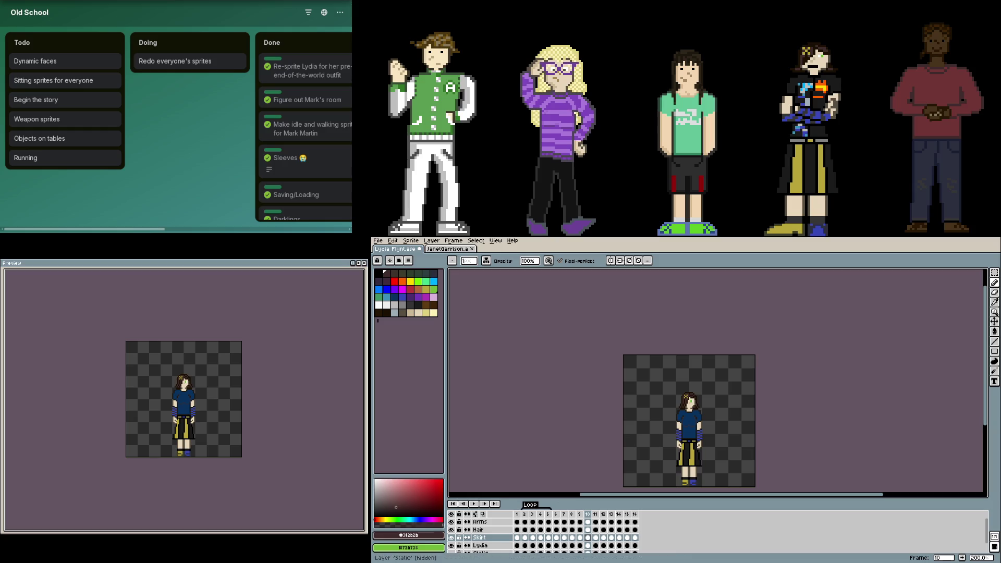
key("F7")
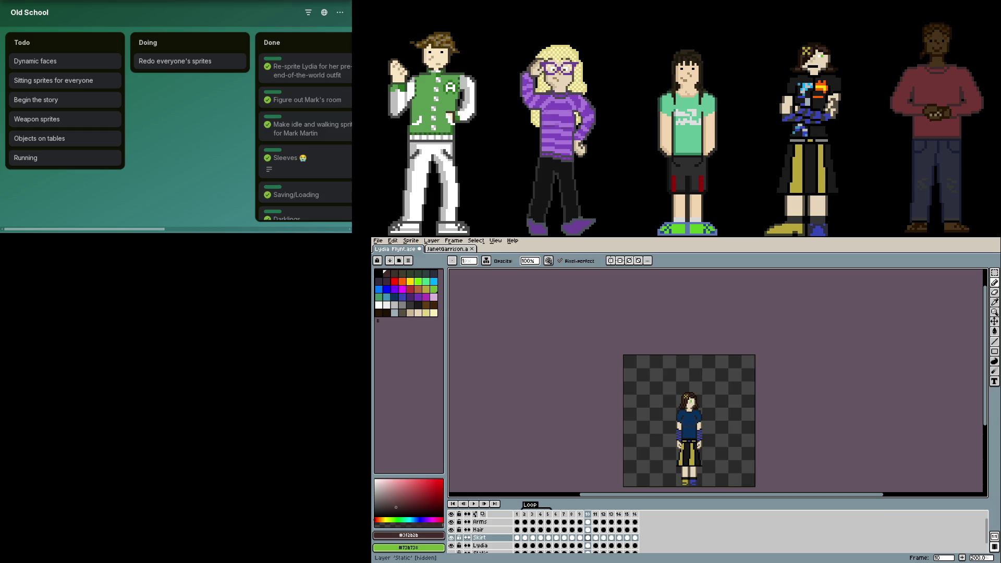
key("F7")
left_click(635, 514)
left_click(557, 514)
- Add a new frame 17, delete the skirt from it, and switch to Janet's sprite file
left_click(635, 517)
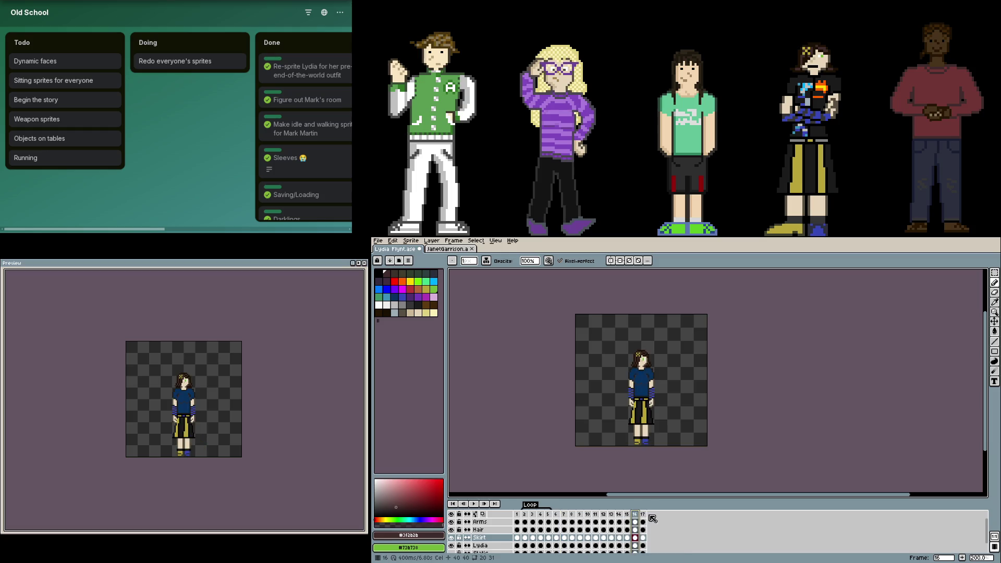
key("alt+n")
left_click(636, 513)
left_click(643, 514)
scroll(649, 420, "up", 3)
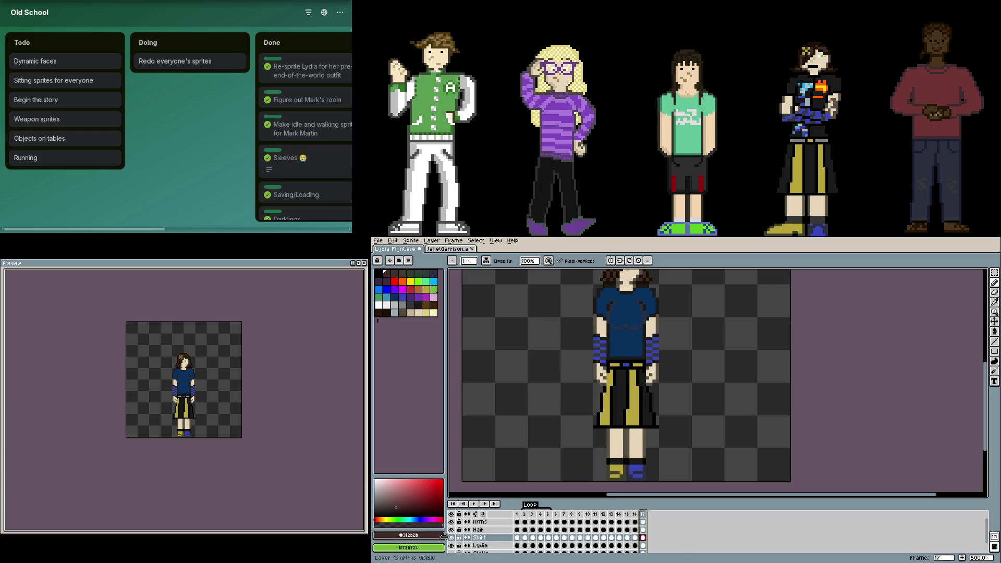
key("Delete")
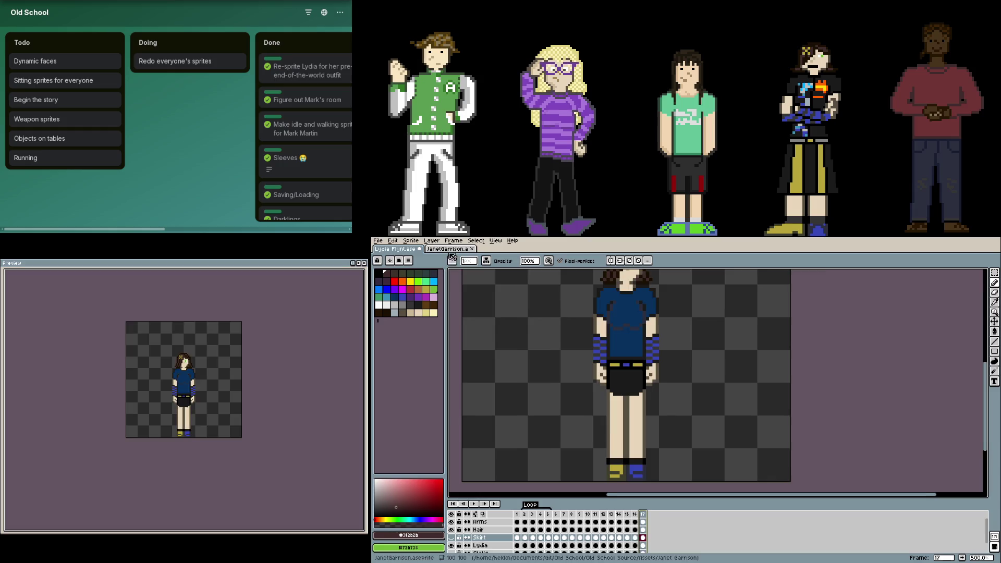
key("ctrl+Tab")
left_click(645, 513)
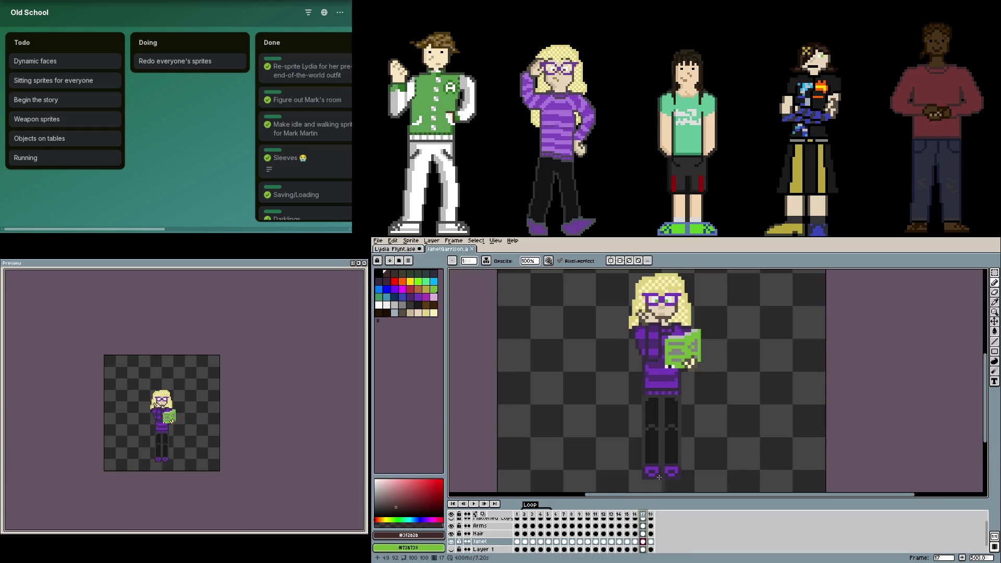
scroll(687, 478, "up", 2)
scroll(673, 478, "up", 2)
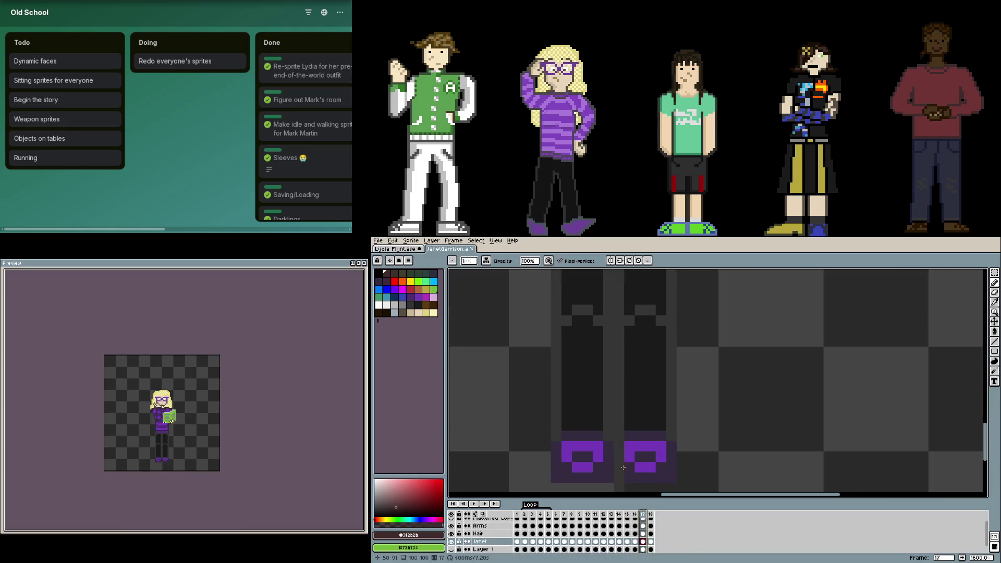
left_click_drag(640, 481, 670, 403)
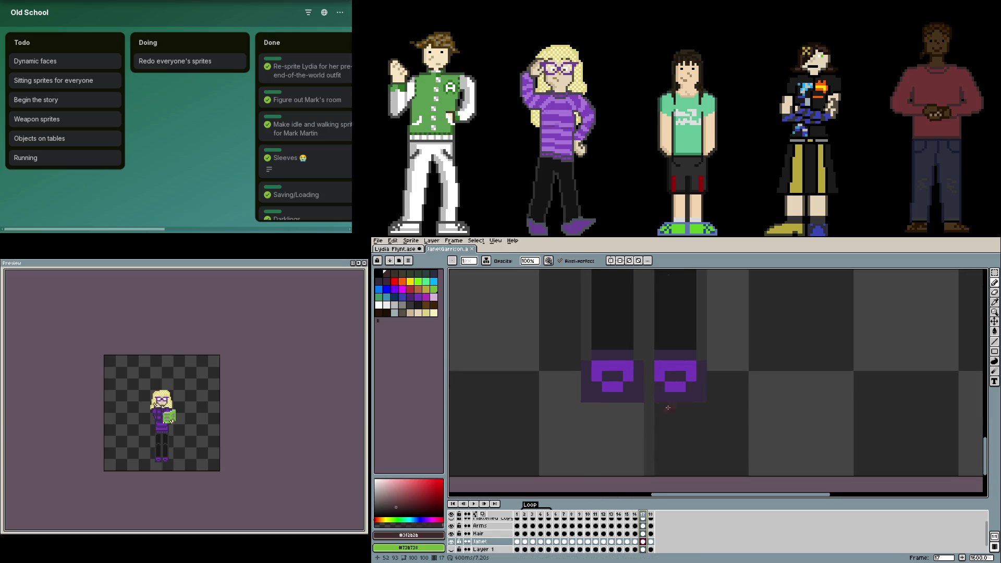
- Toggle Janet's hair layer and undo an accidental erase while checking the layers
key("b")
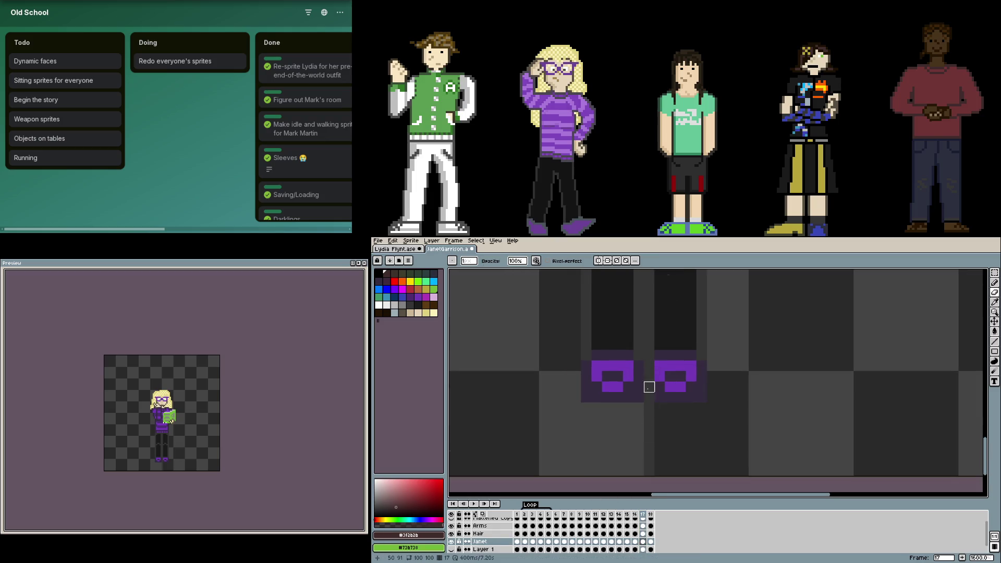
left_click(454, 534)
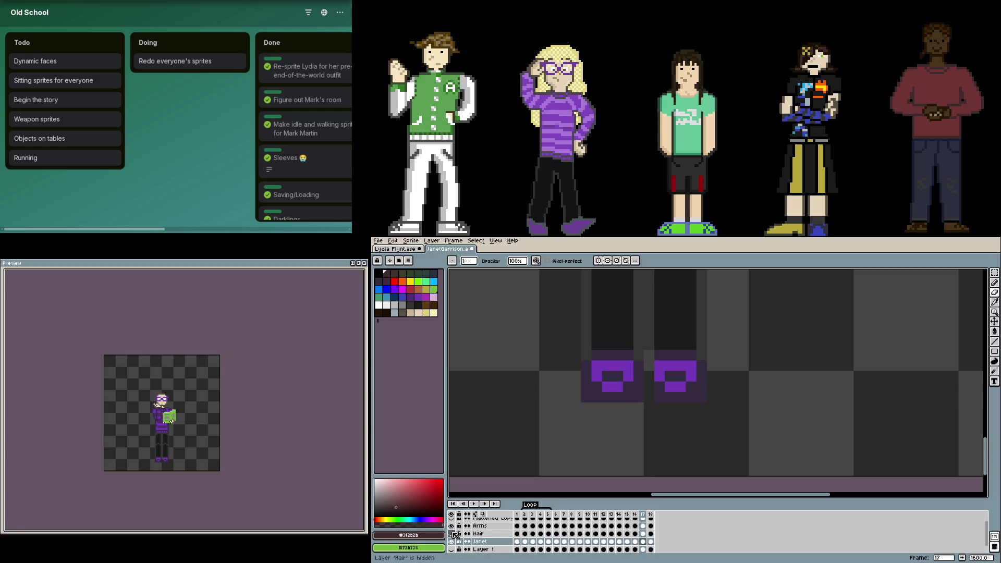
key("ctrl+z")
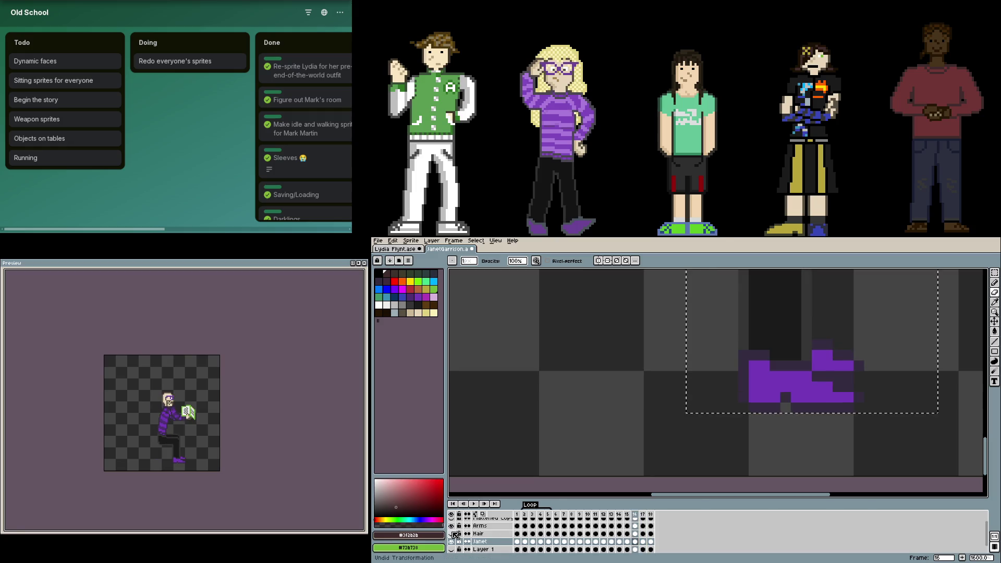
key("ctrl+y")
key("ctrl+y")
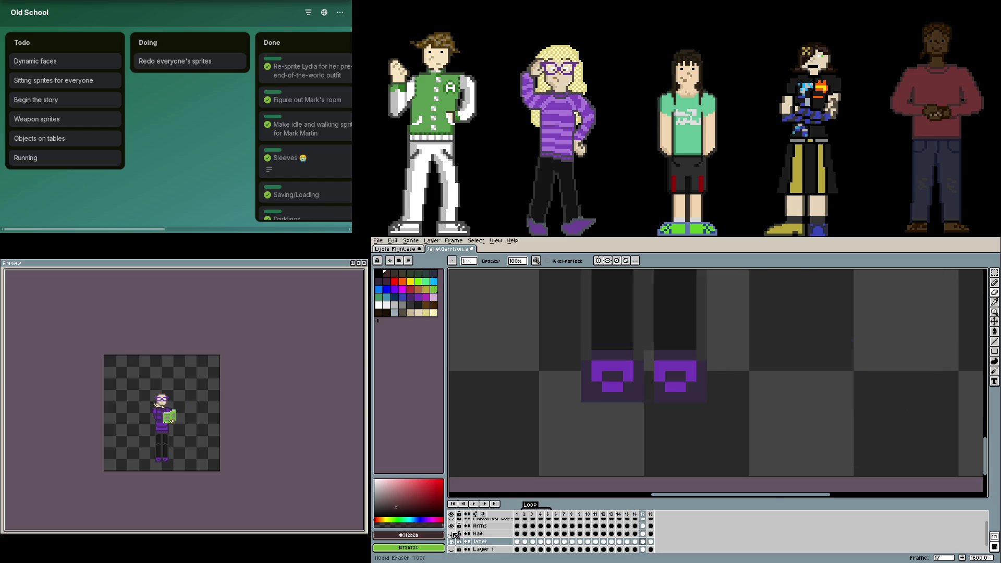
key("ctrl+z")
left_click(453, 534)
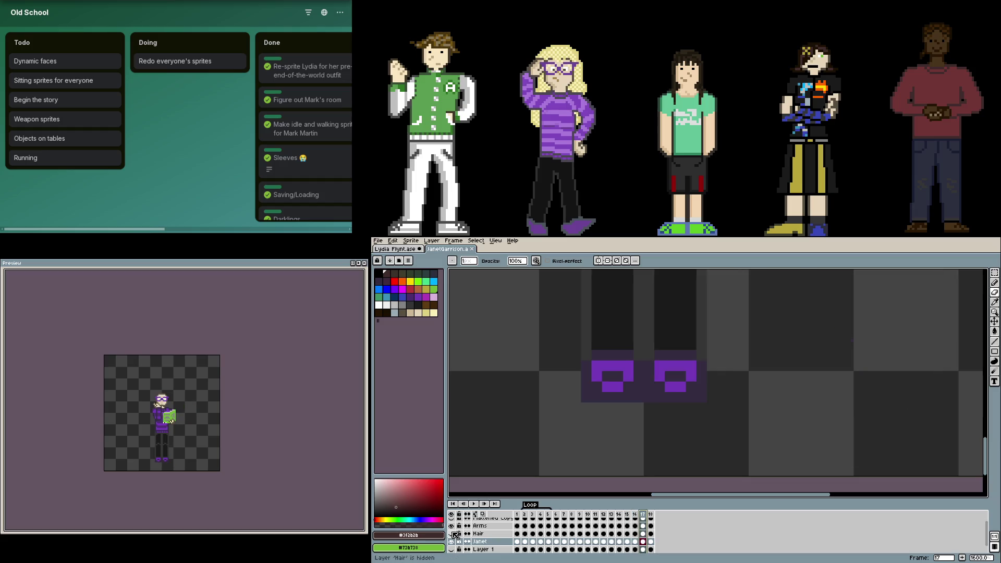
left_click(642, 534)
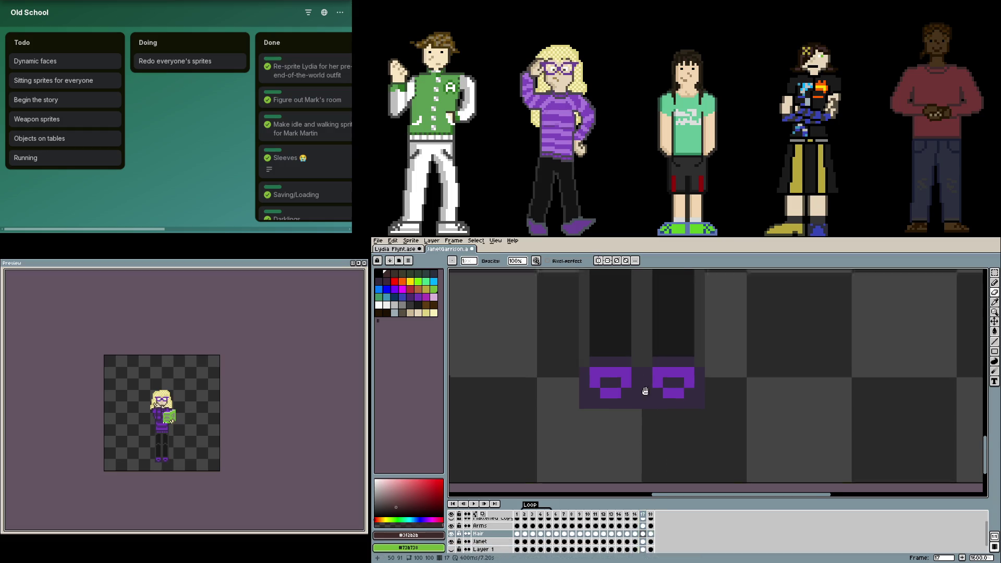
left_click_drag(646, 386, 607, 443)
scroll(602, 461, "up", 2)
scroll(594, 438, "up", 2)
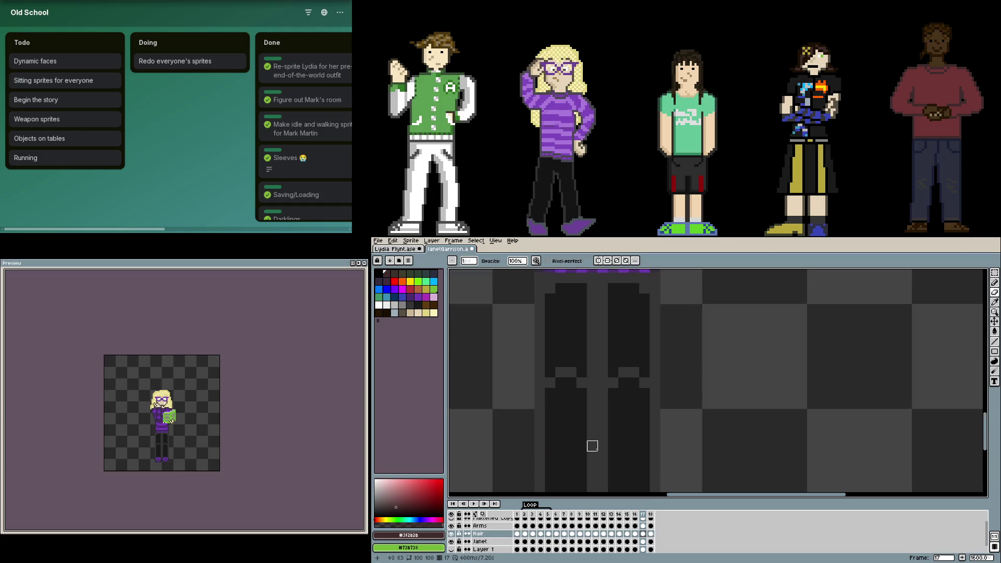
- Activate the Janet layer on frame 17 and marquee-select her legs and shoes
left_click(451, 541)
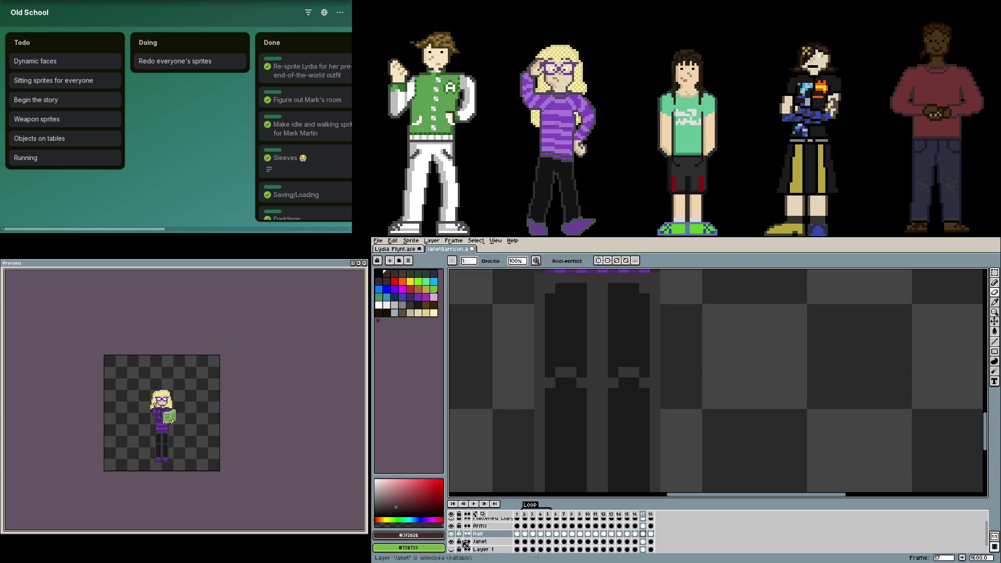
scroll(588, 425, "down", 2)
scroll(588, 424, "down", 1)
scroll(631, 500, "down", 2)
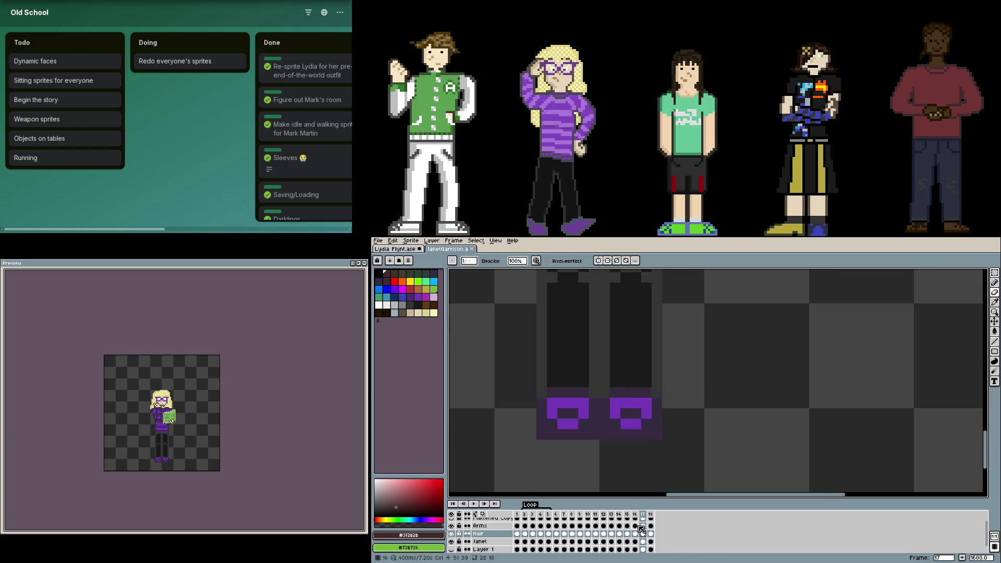
left_click(644, 541)
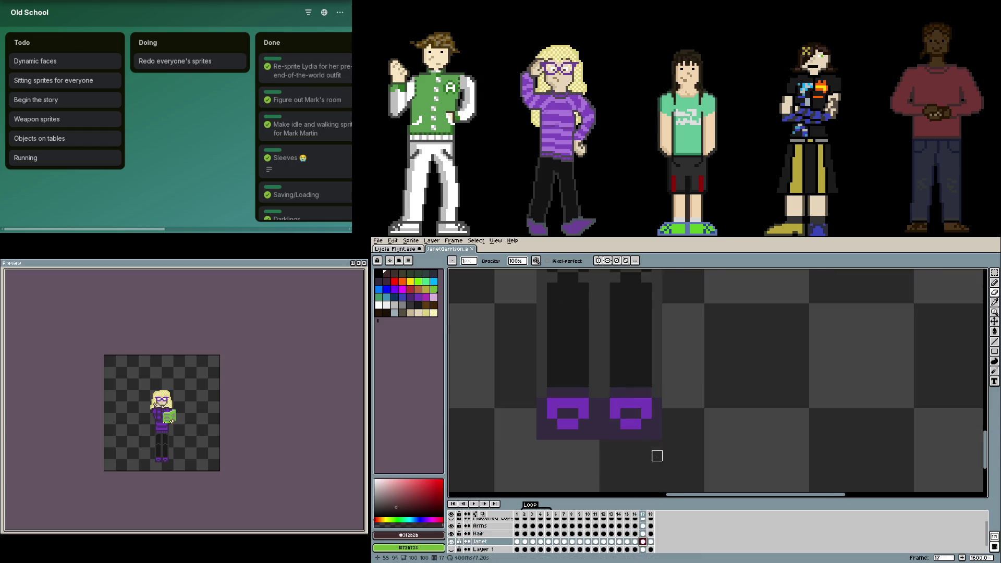
scroll(657, 435, "down", 1)
scroll(628, 393, "up", 1)
key("m")
left_click_drag(666, 463, 604, 330)
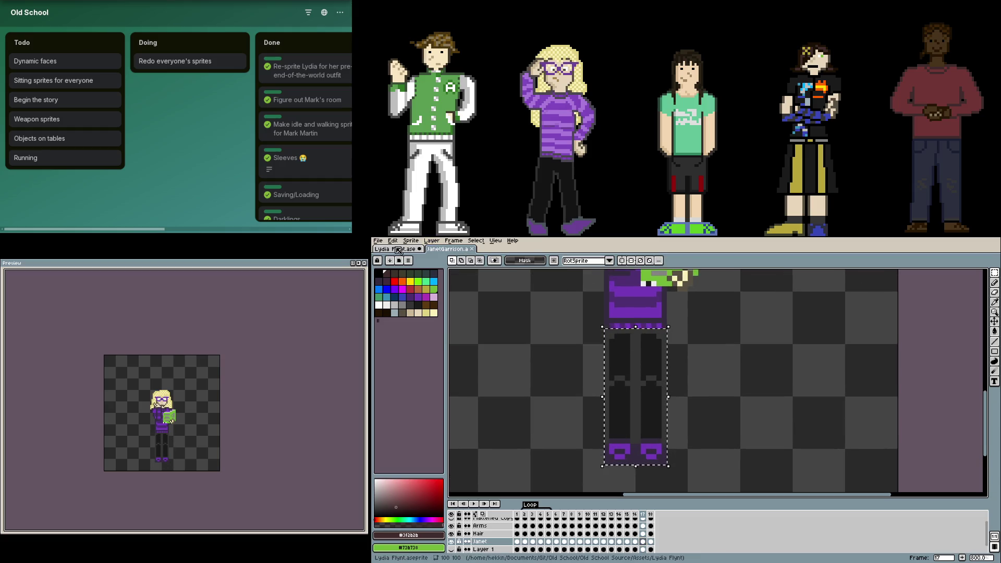
- Paste Janet's selected legs onto the Lydia layer and move them up toward her hips
left_click(397, 249)
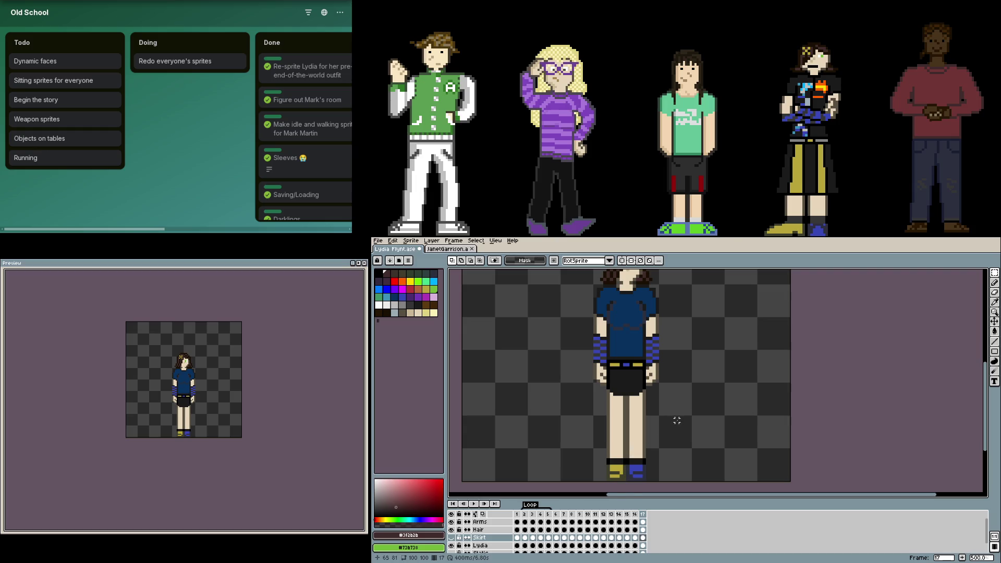
left_click(446, 248)
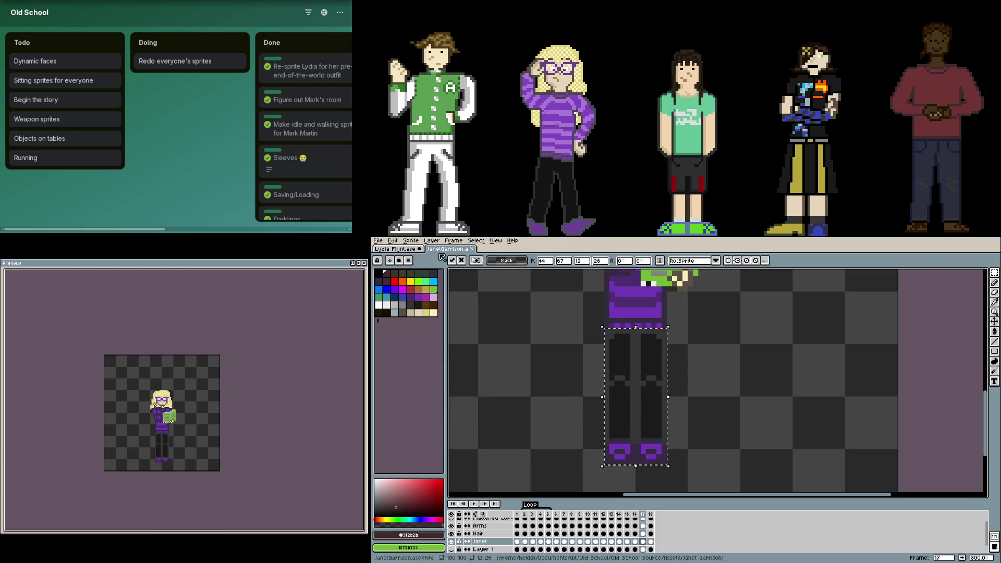
key("ctrl+Tab")
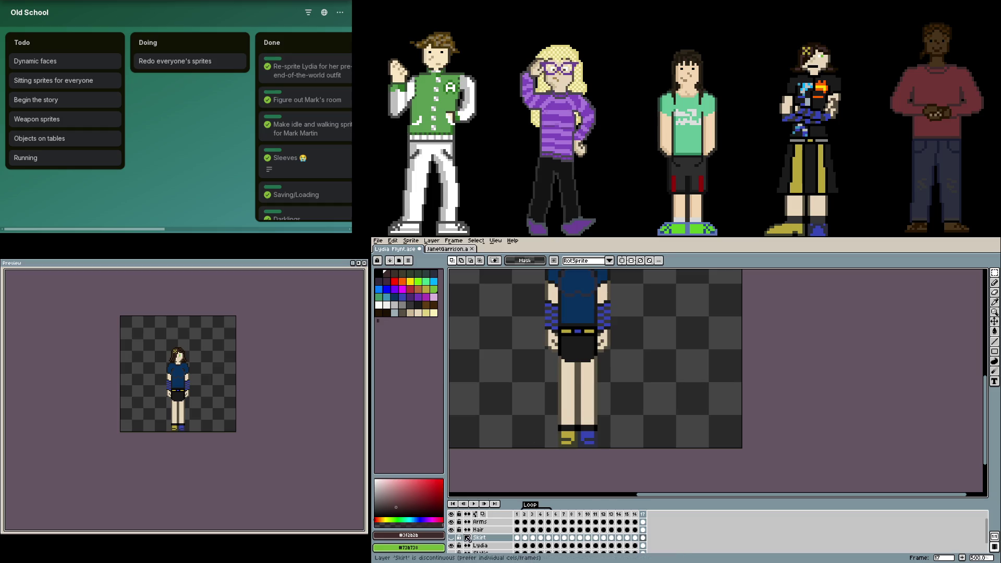
left_click(642, 545)
key("ctrl+v")
left_click_drag(584, 398, 583, 391)
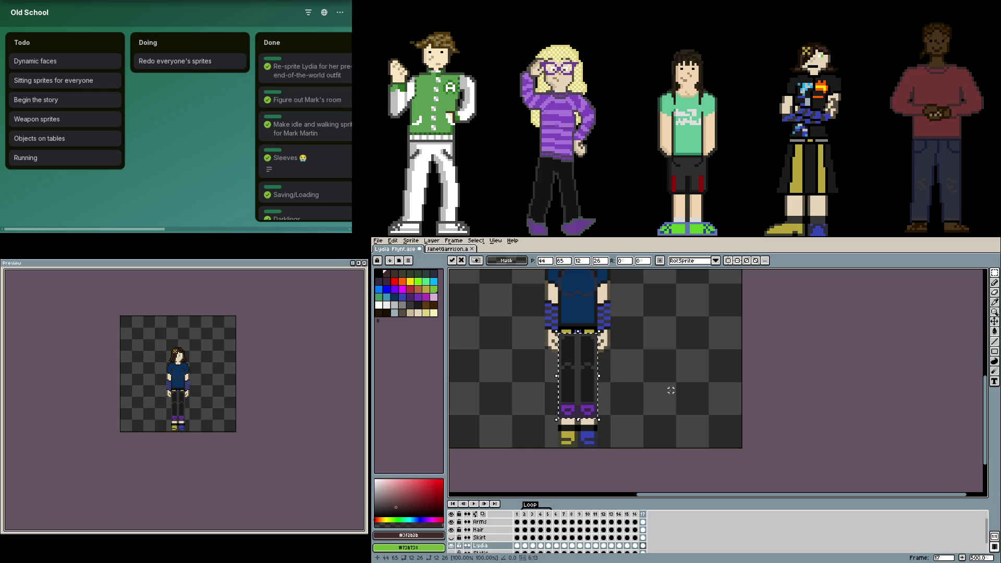
- Commit the pasted legs, then select Lydia's feet and move them up beneath the legs
left_click_drag(670, 389, 740, 422)
left_click(695, 458)
scroll(680, 465, "up", 2)
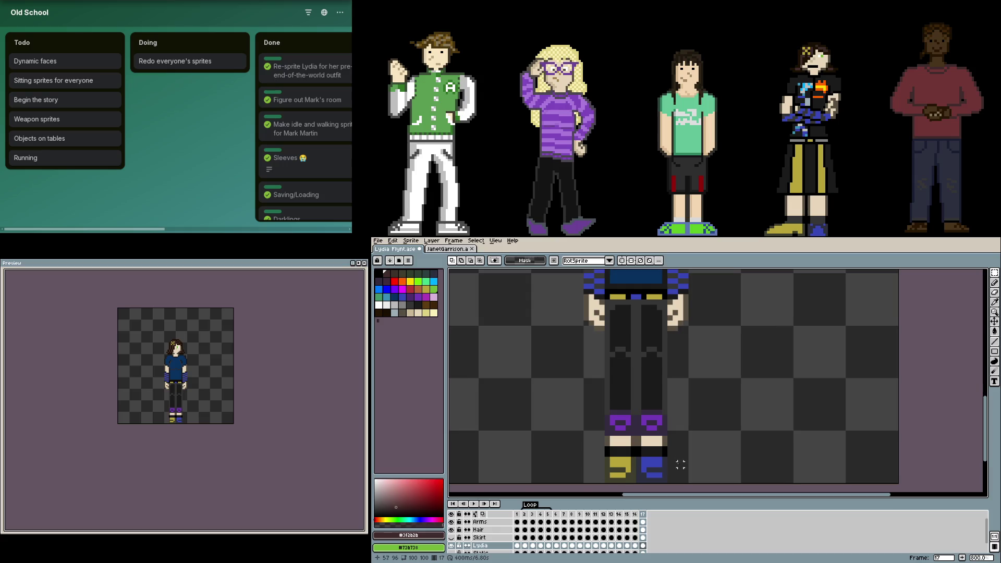
left_click_drag(666, 478, 604, 432)
left_click_drag(643, 465, 644, 413)
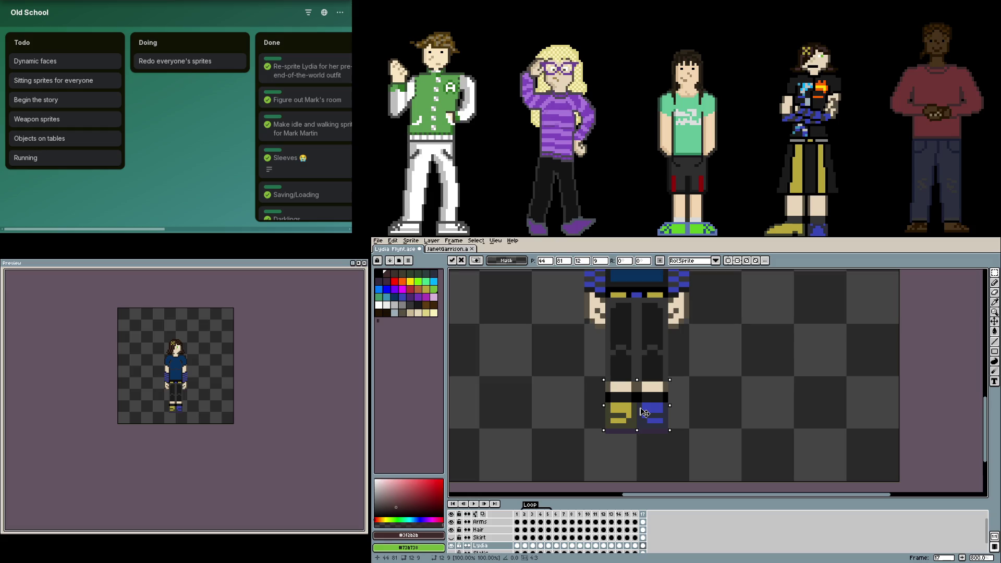
key("Return")
scroll(643, 414, "up", 1)
scroll(638, 422, "up", 1)
- Bucket-fill all four leg sections with cream skin and show the Skirt layer again
key("b")
key("g")
left_click(635, 427)
scroll(633, 446, "up", 2)
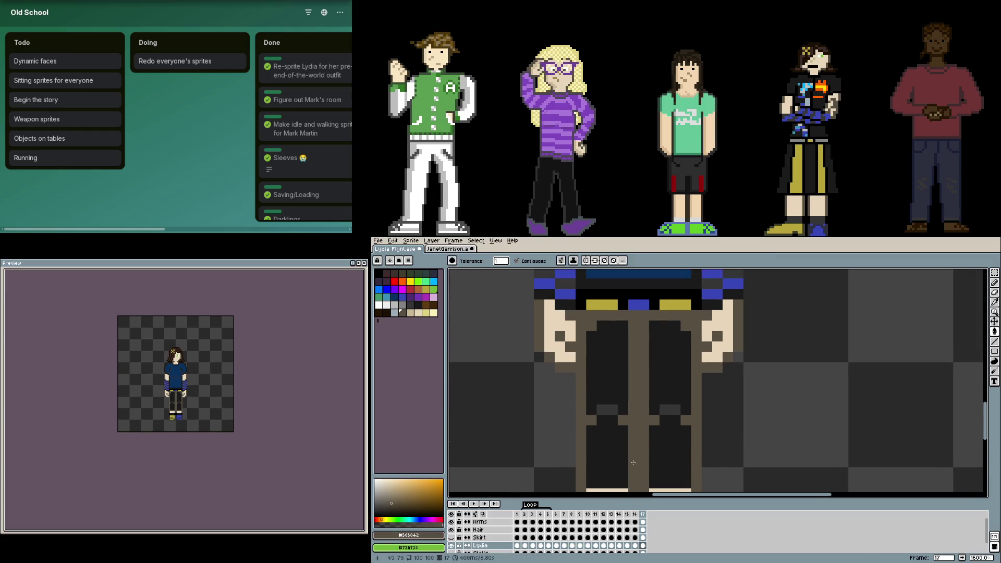
scroll(633, 464, "down", 1)
left_click(682, 452, "alt")
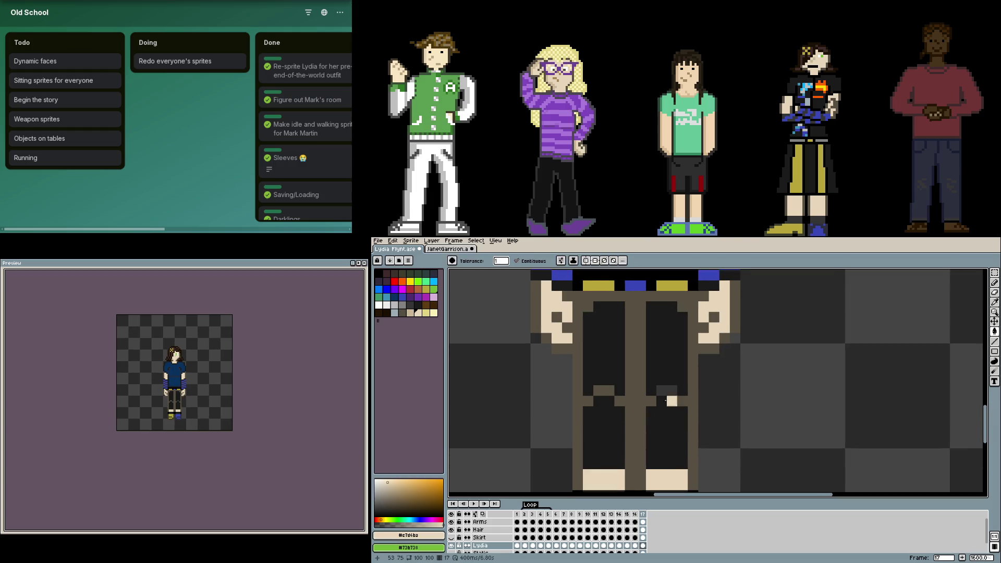
left_click(675, 469)
left_click(606, 438)
left_click(628, 370)
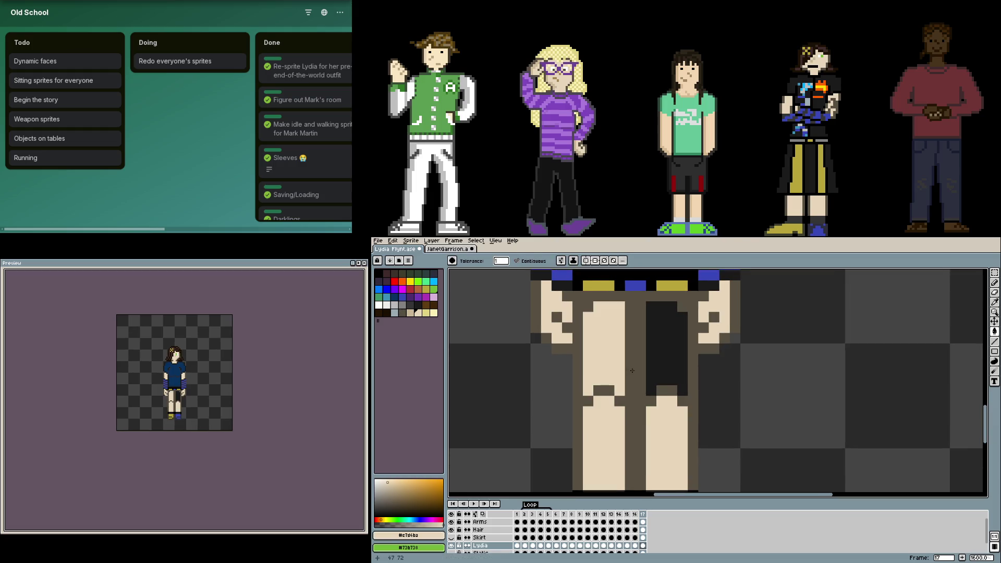
left_click(665, 352)
scroll(618, 392, "down", 3)
scroll(600, 409, "down", 2)
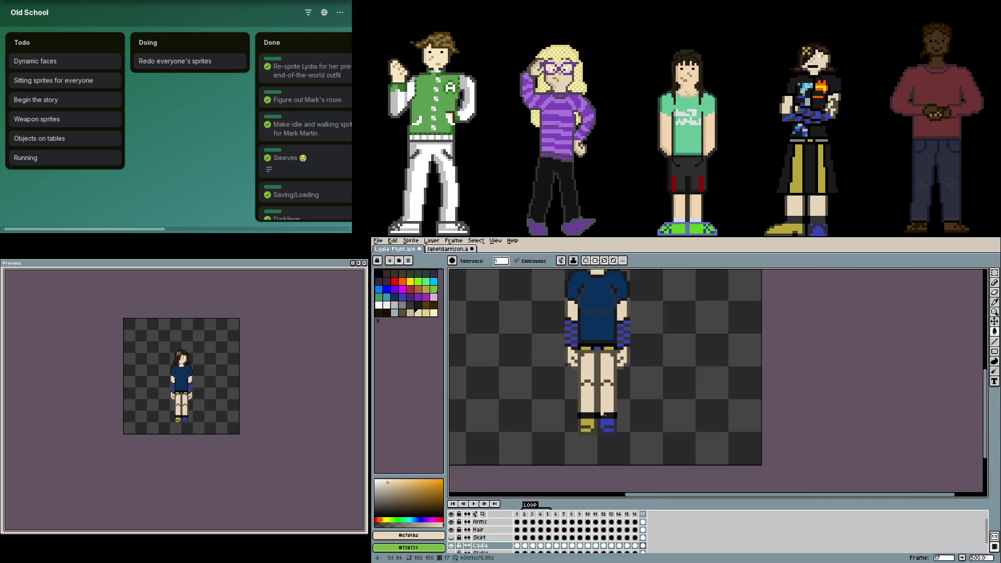
scroll(601, 414, "up", 1)
left_click(451, 537)
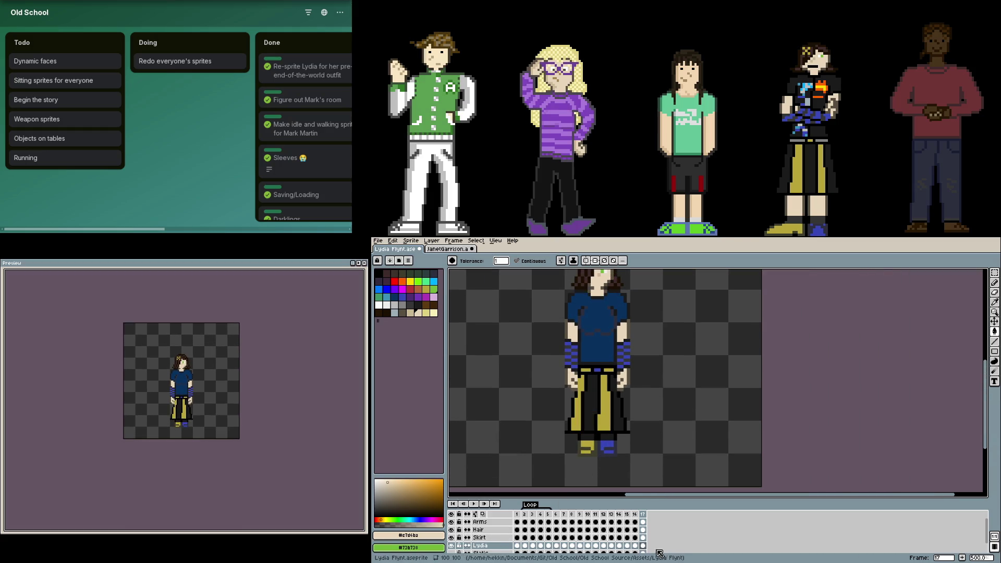
- Select the upper half of the skirt on frame 17 and stretch it downward, then apply
left_click(643, 537)
key("m")
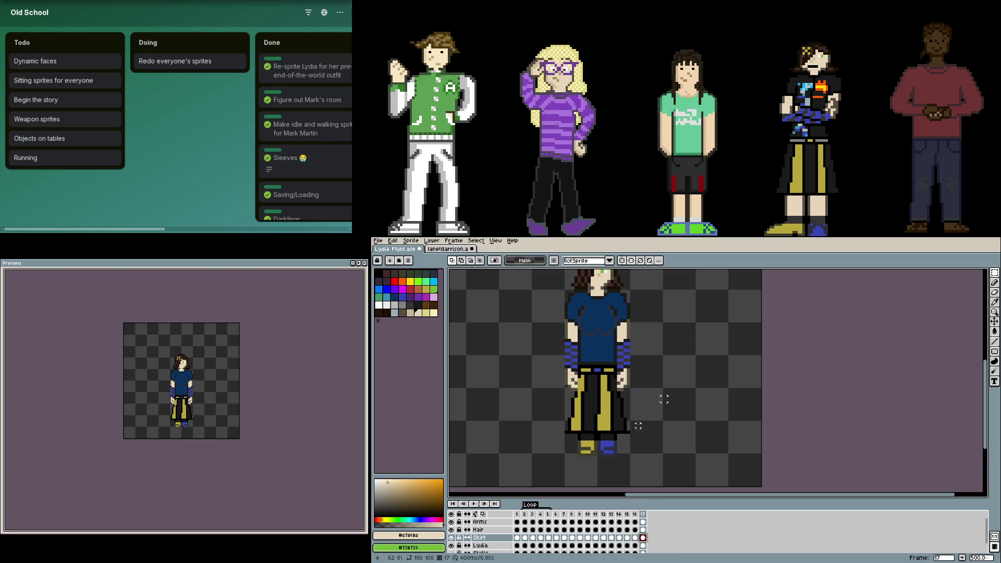
left_click_drag(634, 405, 557, 370)
left_click_drag(598, 405, 600, 425)
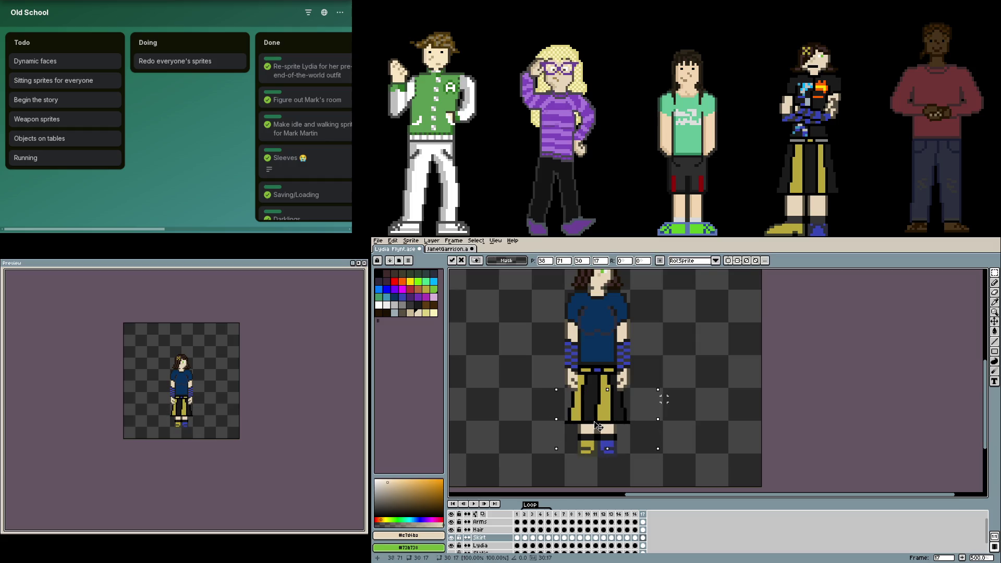
left_click(717, 432)
scroll(615, 410, "up", 2)
- Pick black and marquee-select the lower part of the skirt
key("b")
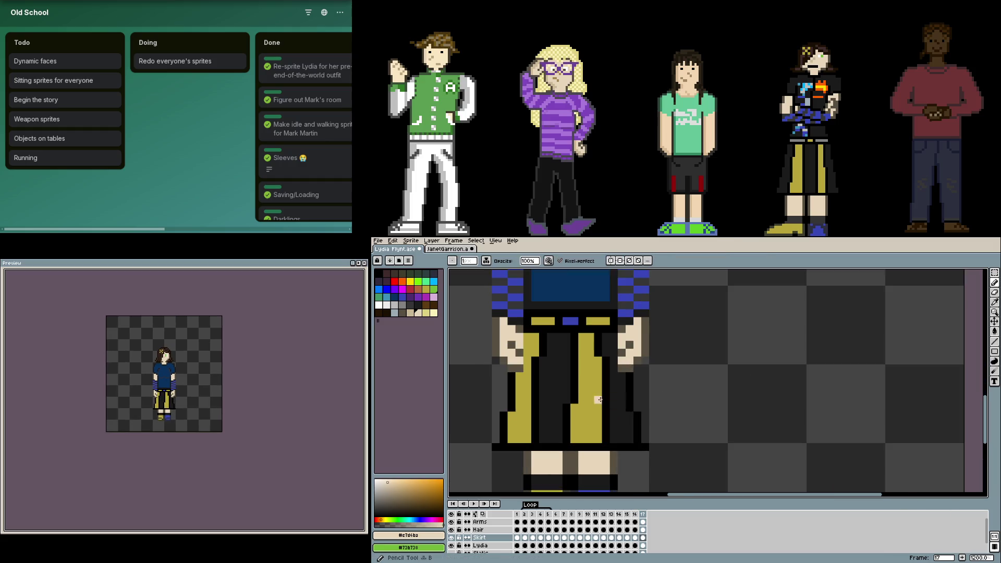
left_click(581, 378, "alt")
key("m")
left_click_drag(475, 373, 711, 509)
scroll(675, 436, "down", 4)
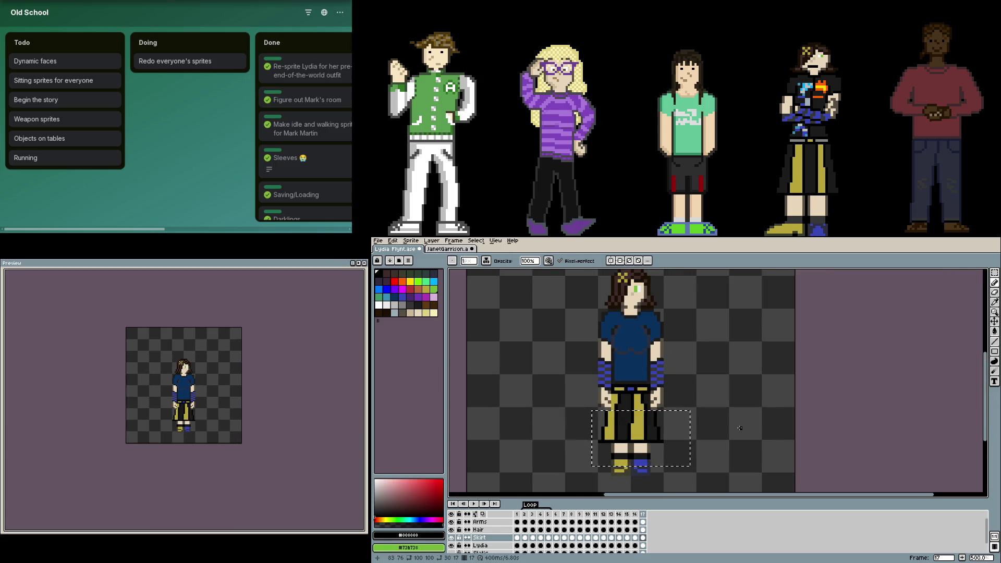
- Sample yellow and black from the skirt and draw black fold pixels on it
key("ctrl+t")
scroll(636, 418, "up", 2)
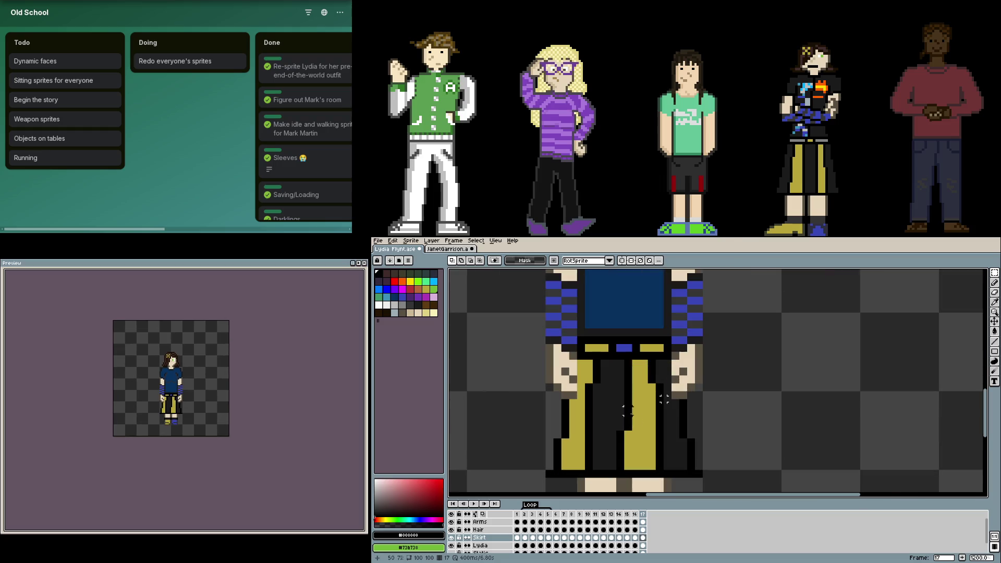
scroll(589, 394, "up", 1)
scroll(634, 413, "down", 2)
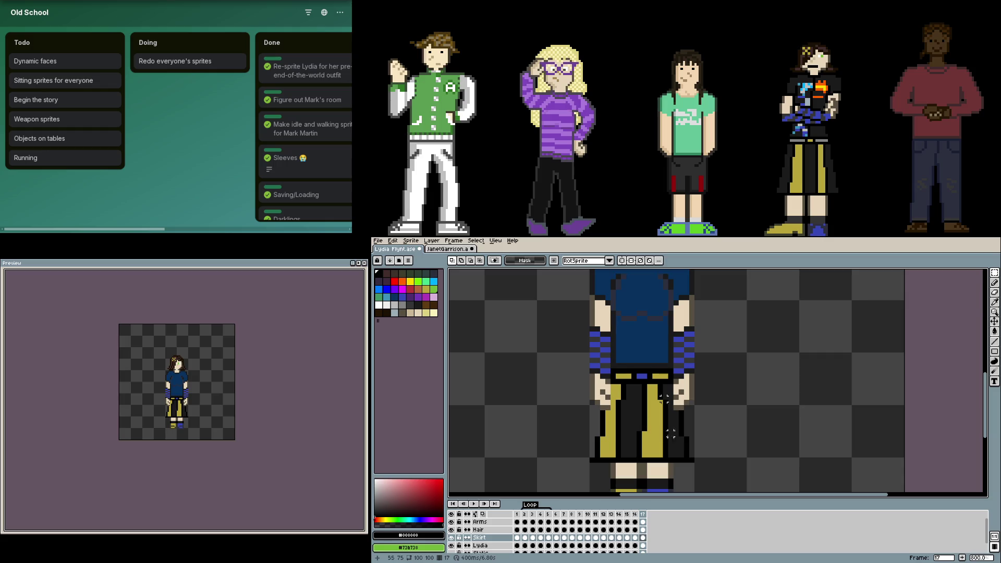
scroll(623, 413, "up", 2)
scroll(642, 415, "up", 1)
key("b")
scroll(658, 416, "down", 2)
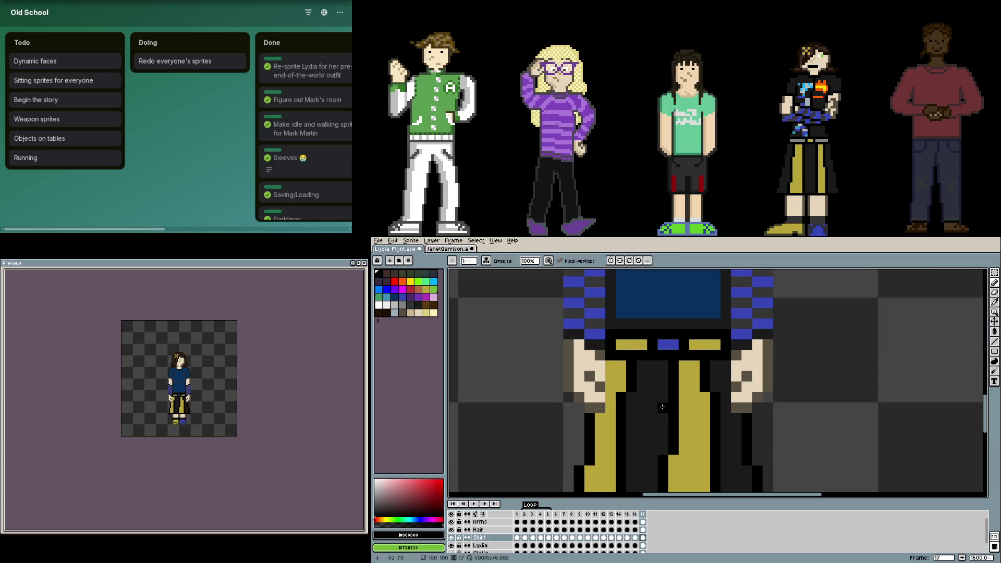
scroll(663, 419, "down", 2)
scroll(665, 428, "up", 2)
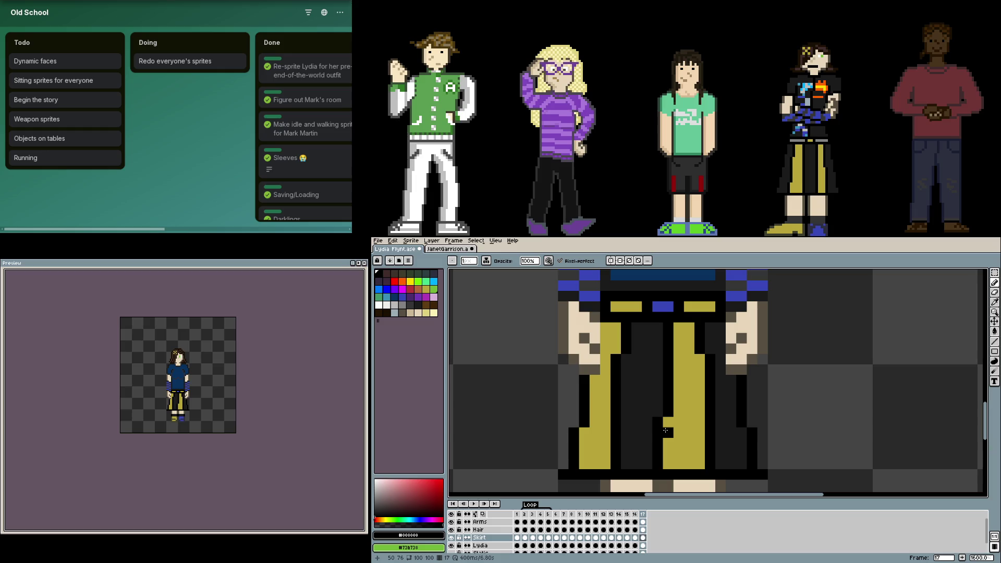
scroll(666, 430, "down", 2)
scroll(665, 430, "up", 2)
left_click(607, 373, "alt")
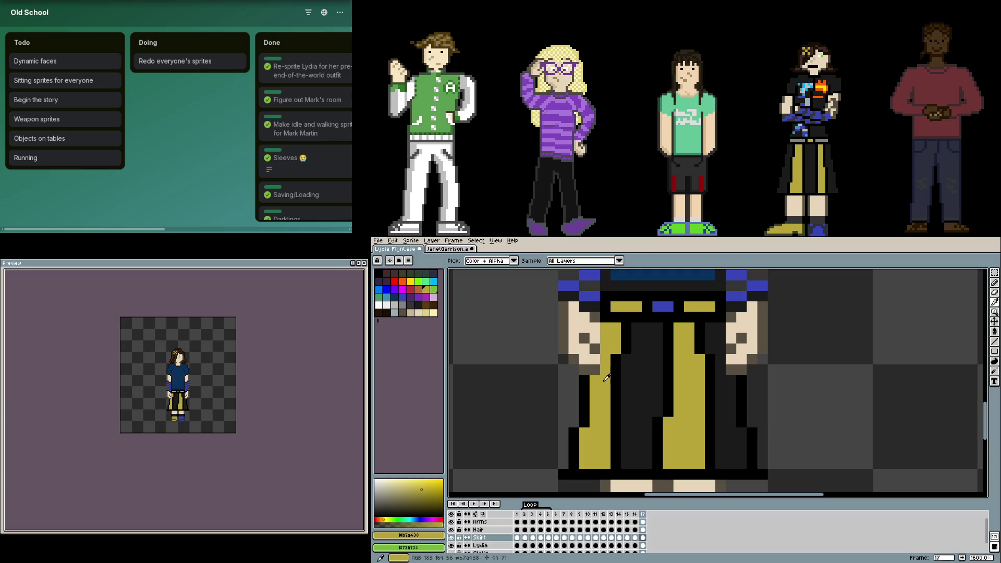
left_click(426, 289)
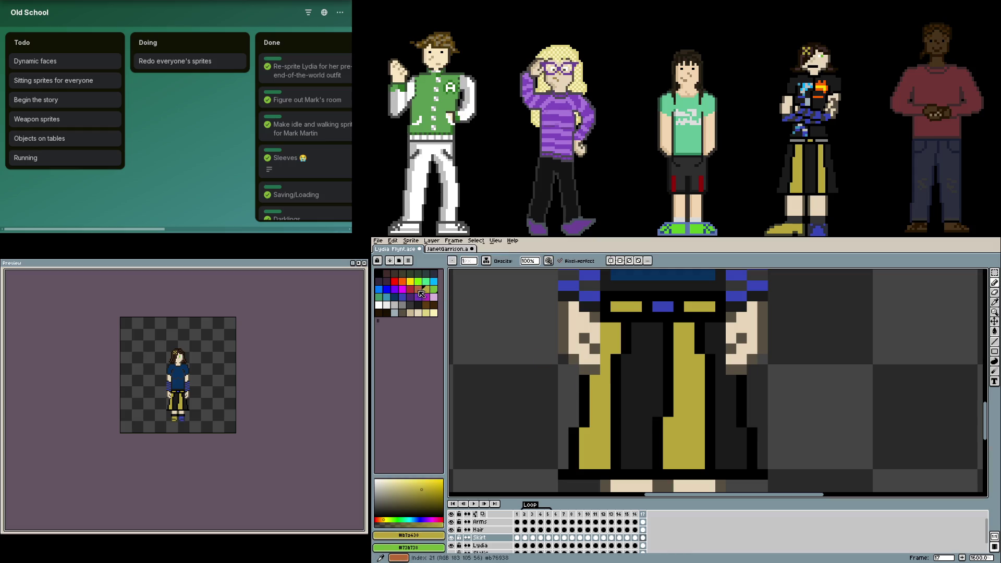
left_click(595, 391, "alt")
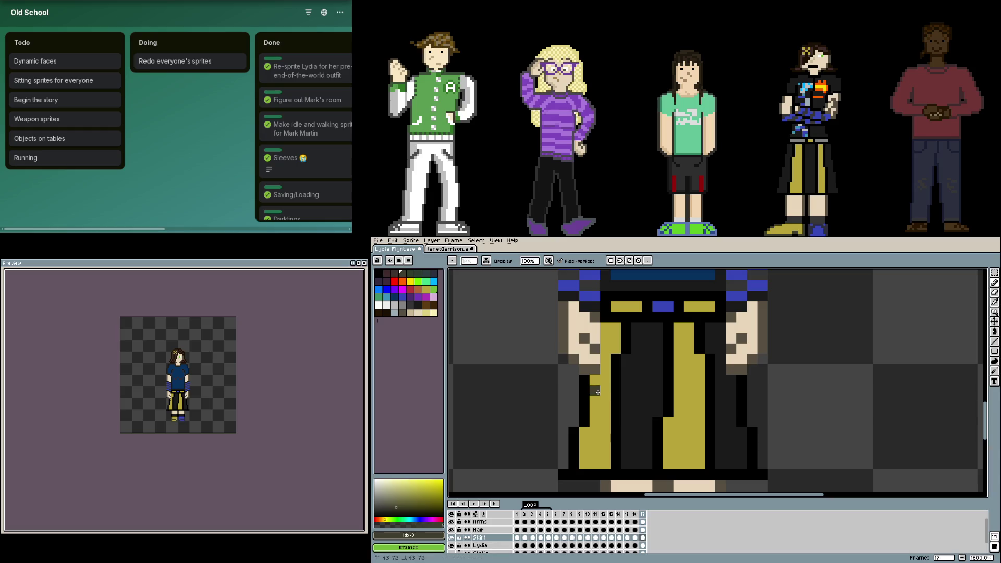
left_click(616, 379, "alt")
left_click(651, 387)
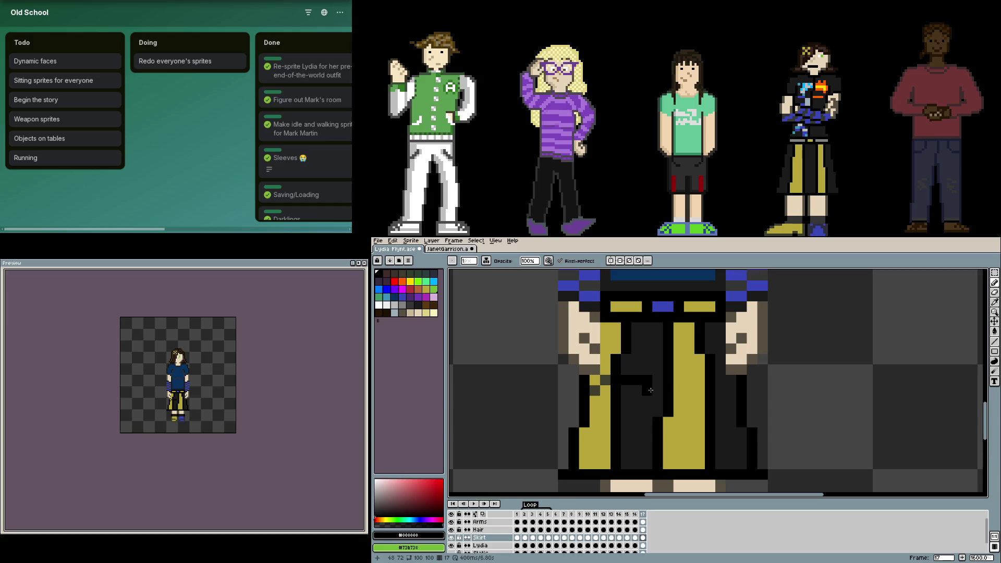
- Fix stray dark pixels to yellow and draw a dark olive fold line across the yellow panel
left_click(595, 391, "alt")
left_click(606, 367, "alt")
left_click(594, 391)
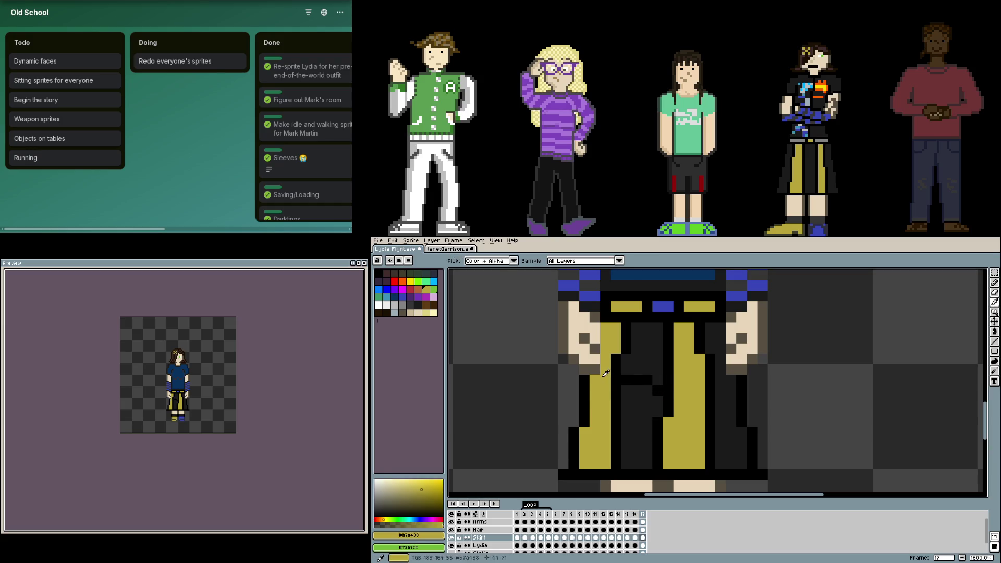
left_click(676, 382, "alt")
left_click_drag(678, 381, 701, 381)
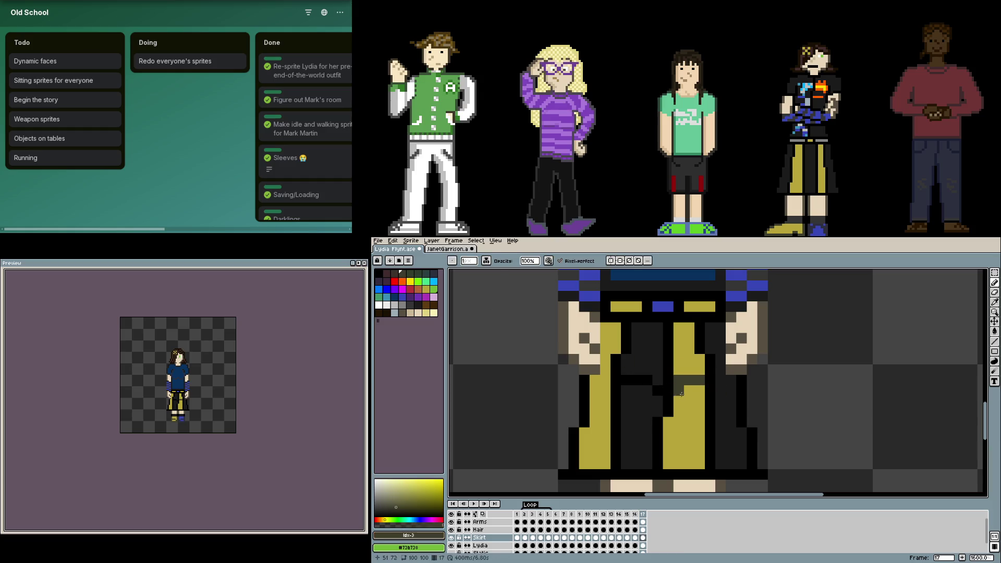
left_click(762, 401, "alt")
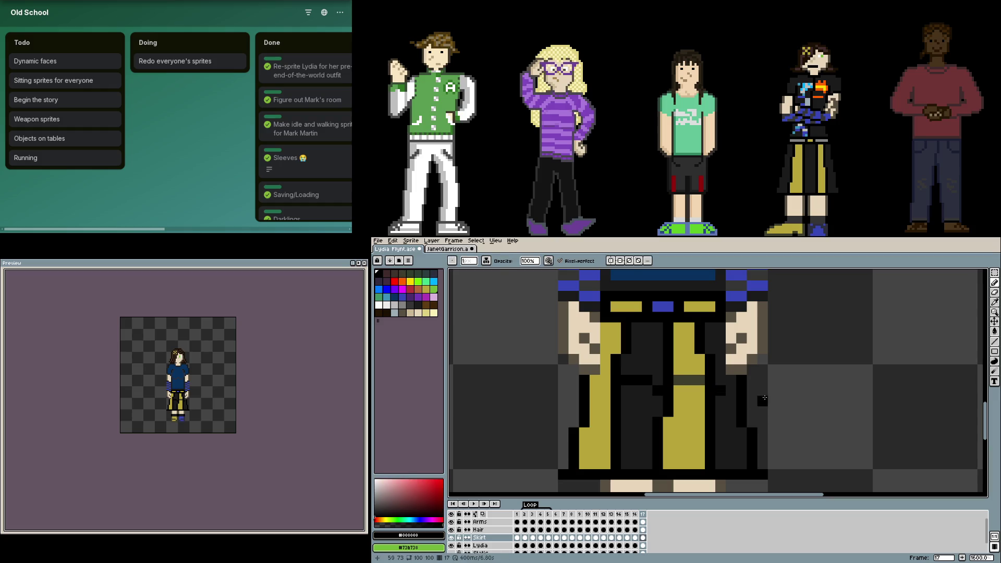
scroll(770, 399, "down", 1)
scroll(760, 391, "down", 1)
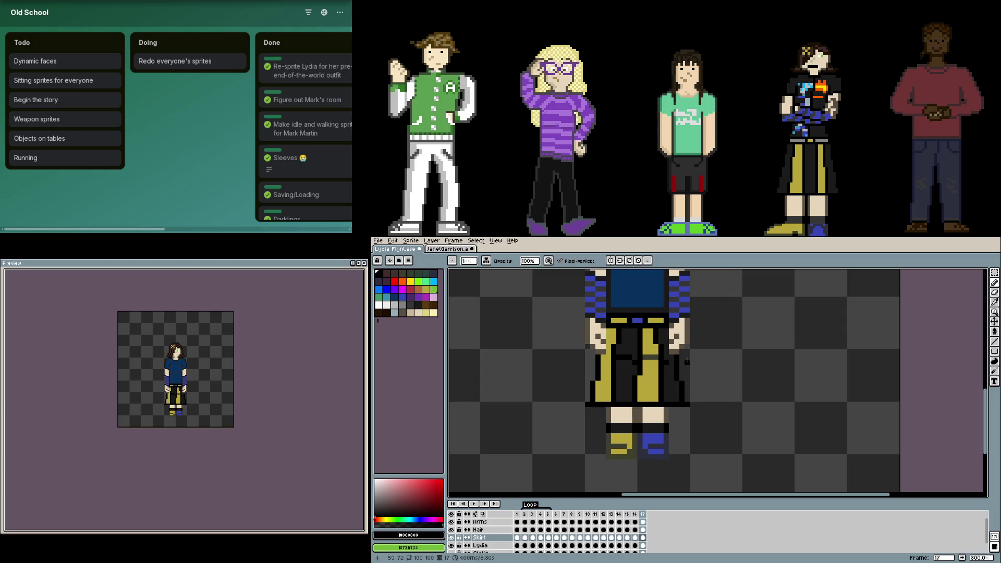
scroll(643, 342, "up", 4)
- Sample the skirt's gold and near-black outline colours for retouching its edges
key("e")
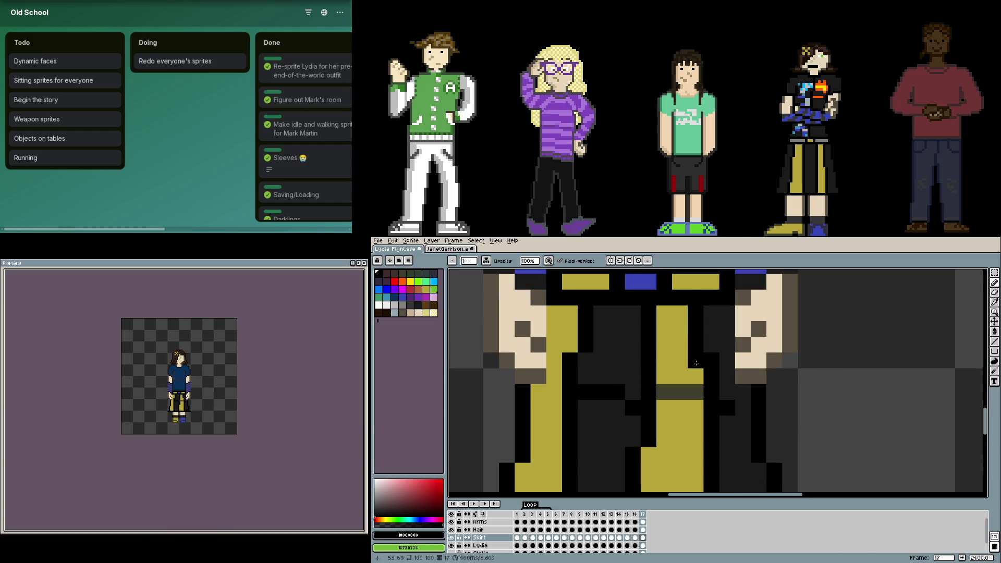
key("i")
left_click(710, 361)
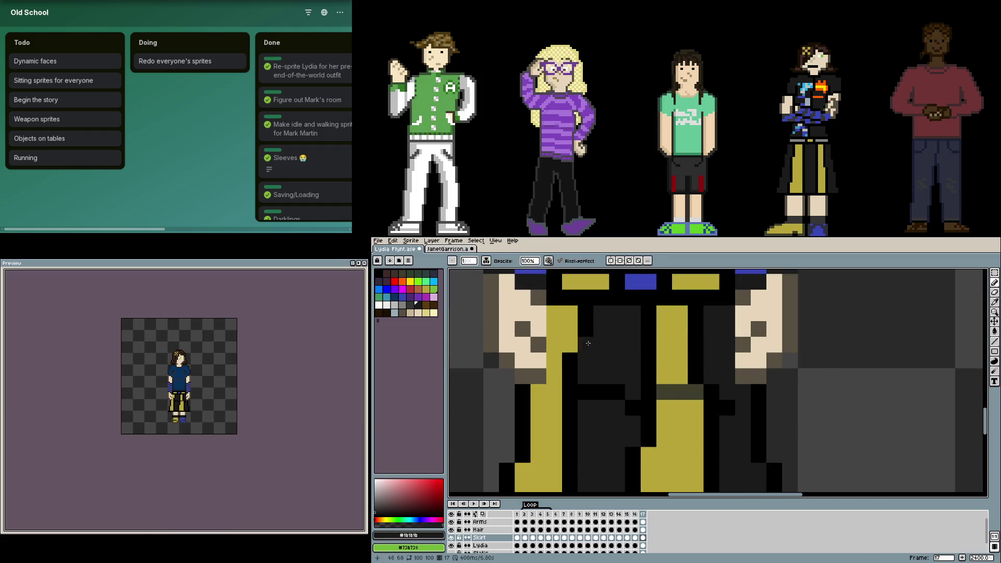
left_click(569, 360, "alt")
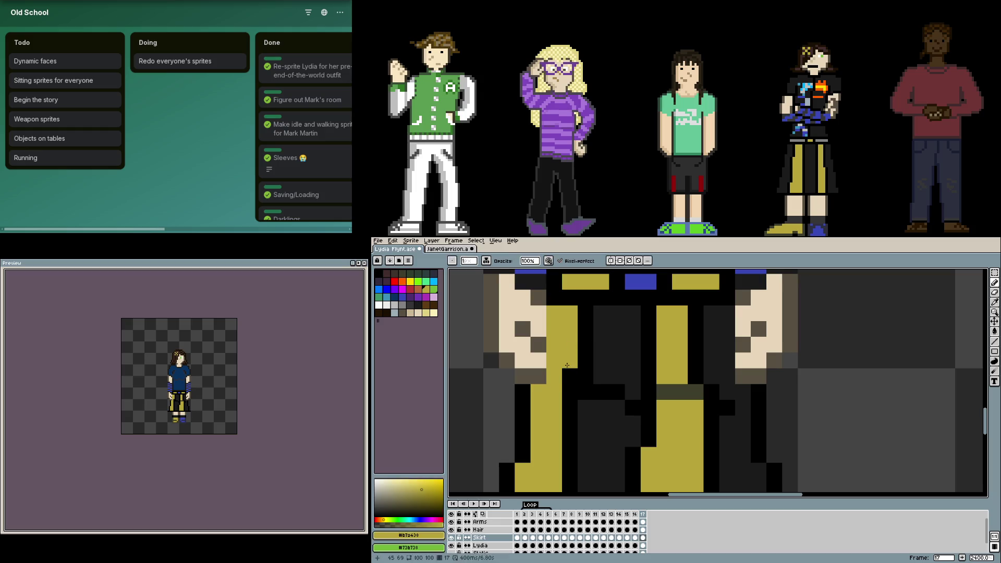
scroll(632, 374, "down", 2)
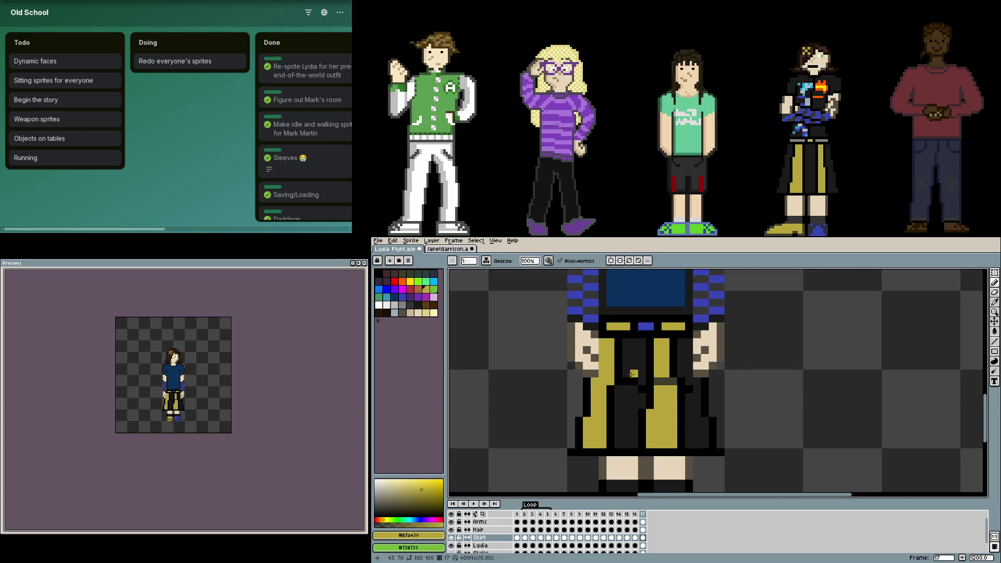
scroll(633, 374, "up", 1)
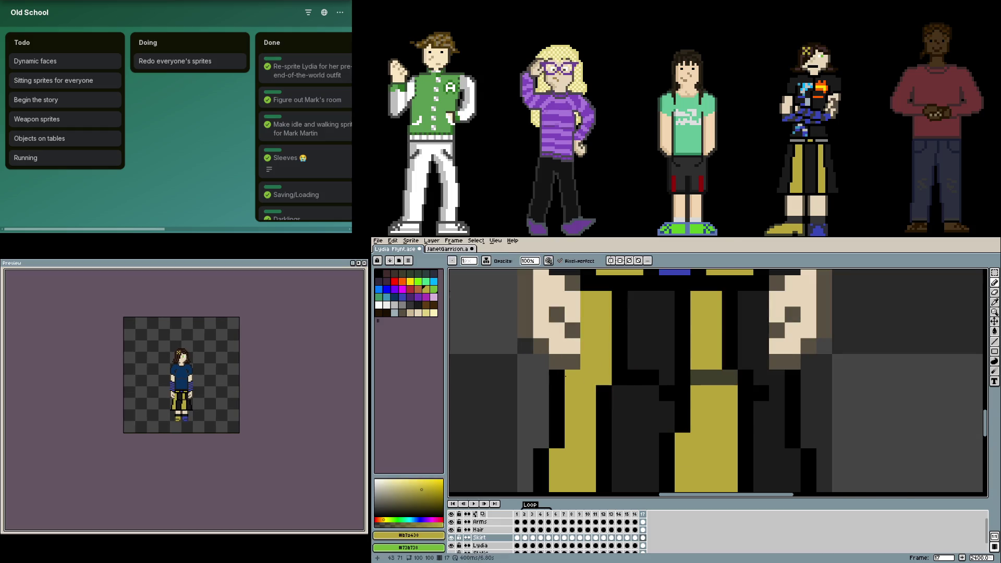
left_click(664, 399, "alt")
scroll(666, 391, "down", 1)
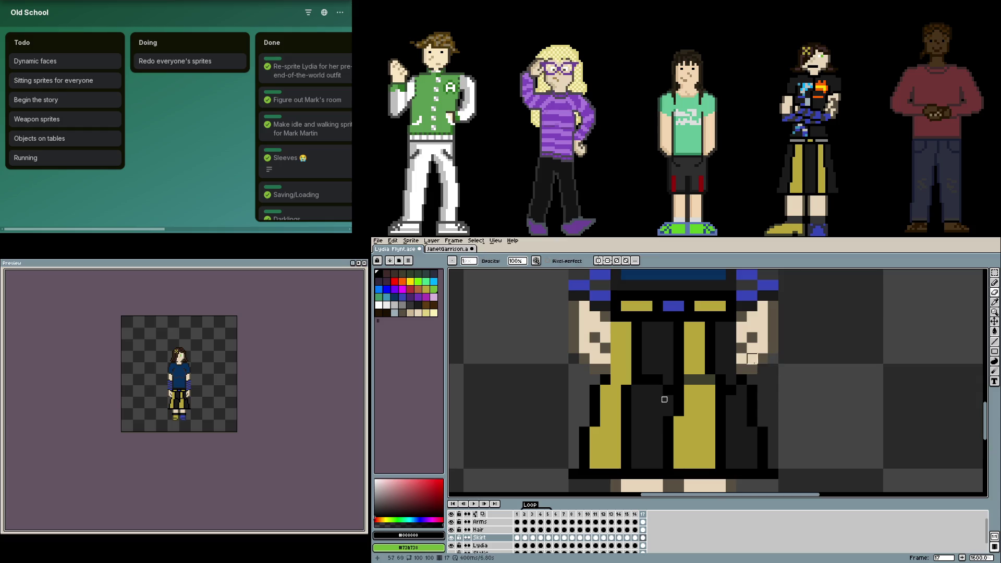
- Check the skirt with the Arms layer hidden, undo a stray black column and move to the Arms layer
left_click(452, 522)
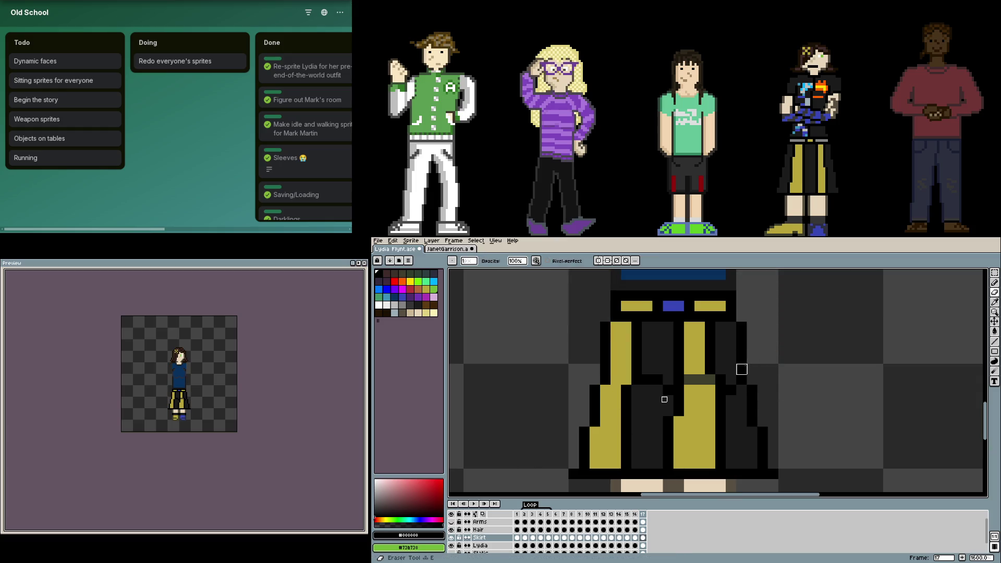
left_click(452, 522)
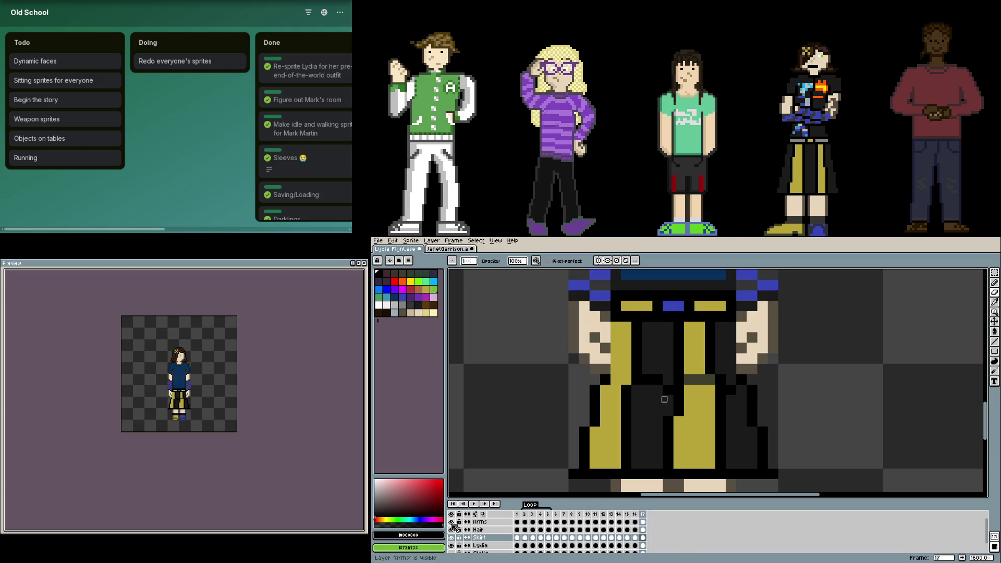
scroll(599, 376, "down", 1)
scroll(664, 400, "down", 1)
scroll(663, 400, "up", 2)
key("alt")
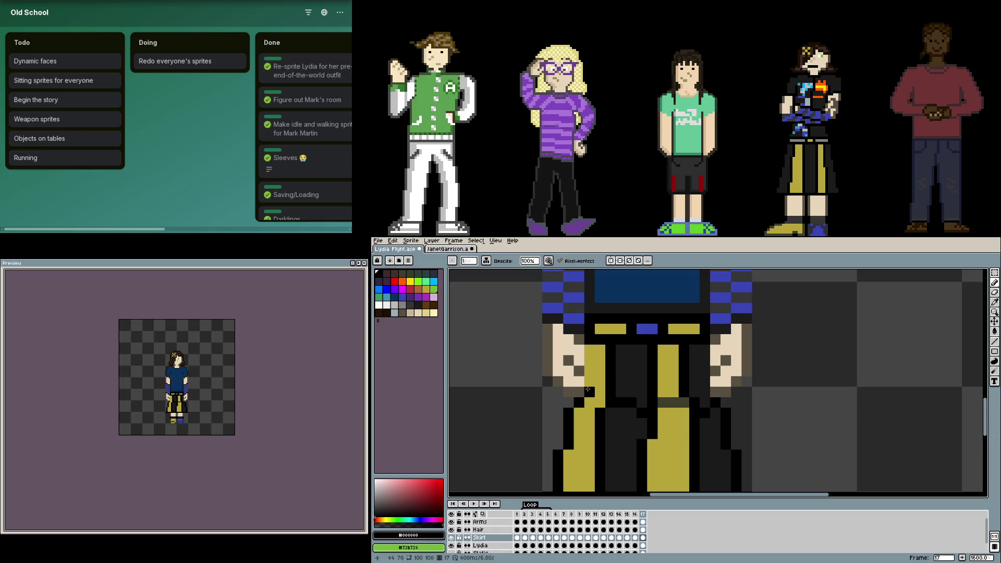
left_click_drag(591, 384, 590, 347)
key("ctrl+z")
left_click_drag(756, 345, 740, 339)
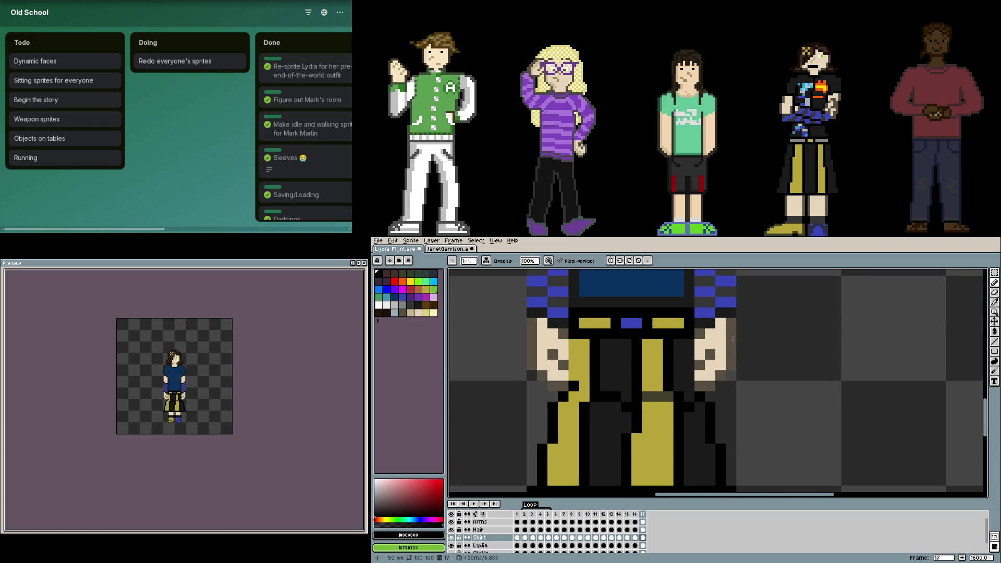
scroll(733, 338, "down", 2)
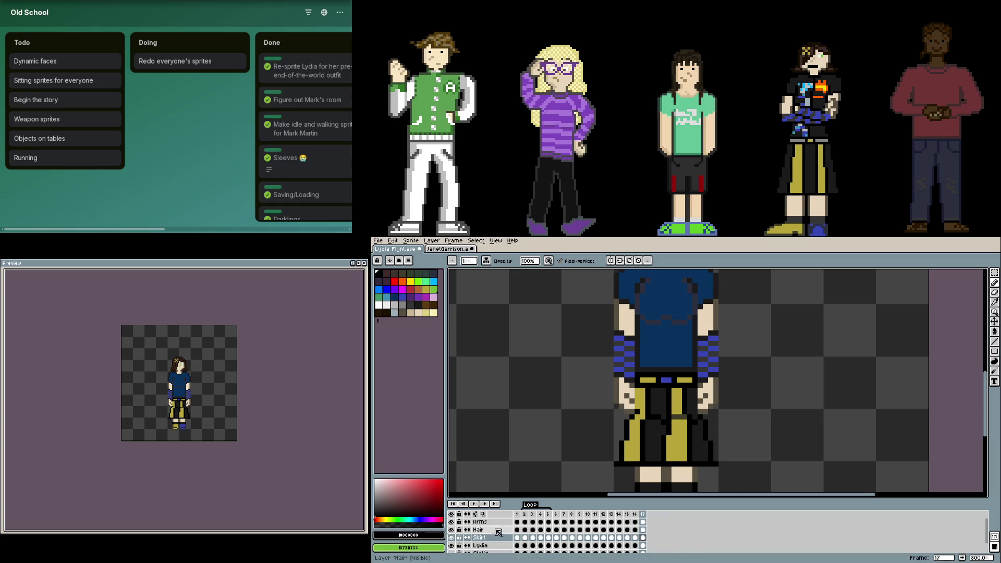
key("Up")
key("Up")
scroll(586, 454, "up", 3)
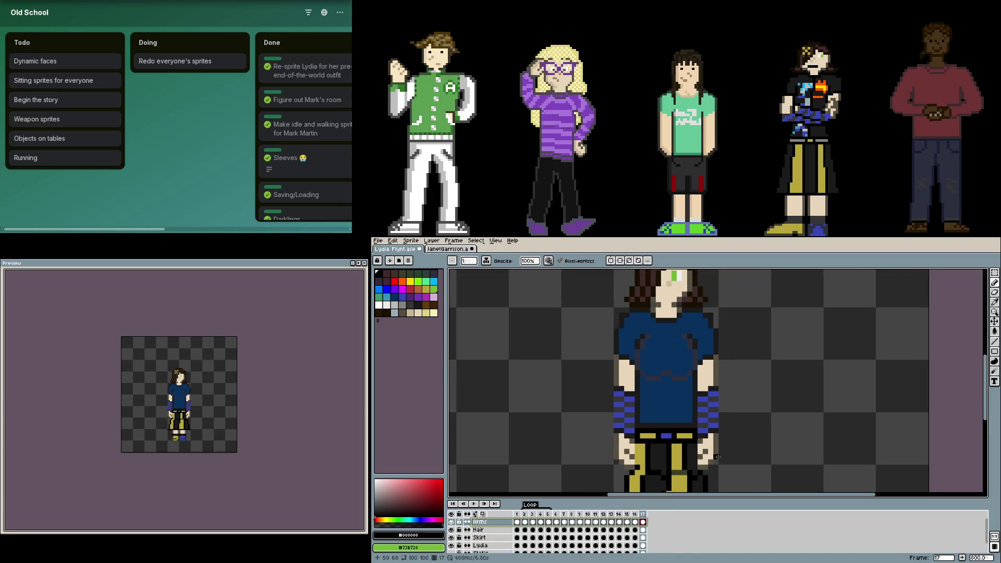
- Delete Lydia's right arm from the Arms layer with a marquee selection
key("m")
left_click_drag(738, 484, 687, 288)
key("Delete")
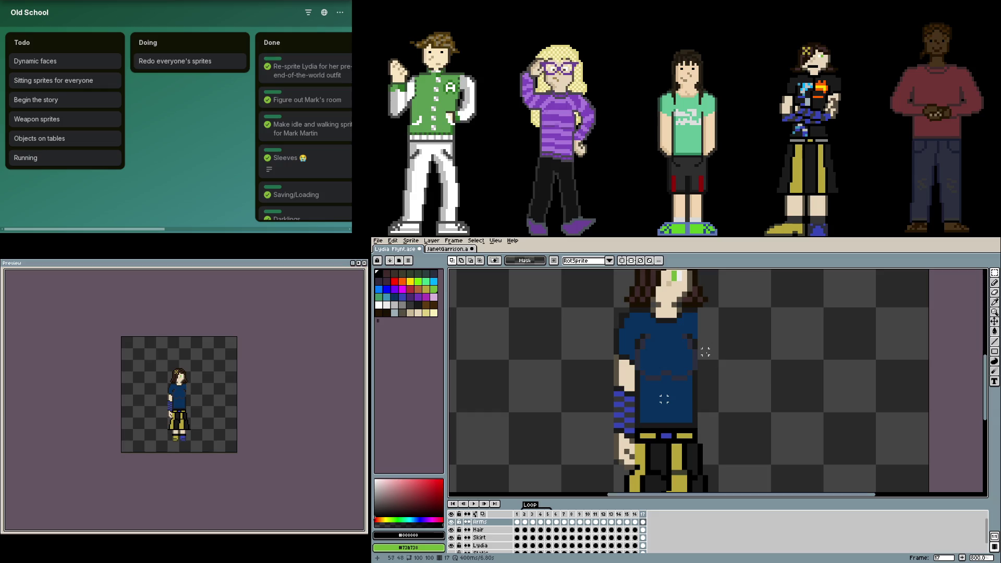
- Rotate the left arm across her torso so the hand rests at her waist and commit it
mouse_move(649, 479)
left_mouse_down()
mouse_move(588, 393)
mouse_move(574, 407)
mouse_move(648, 414)
left_mouse_up()
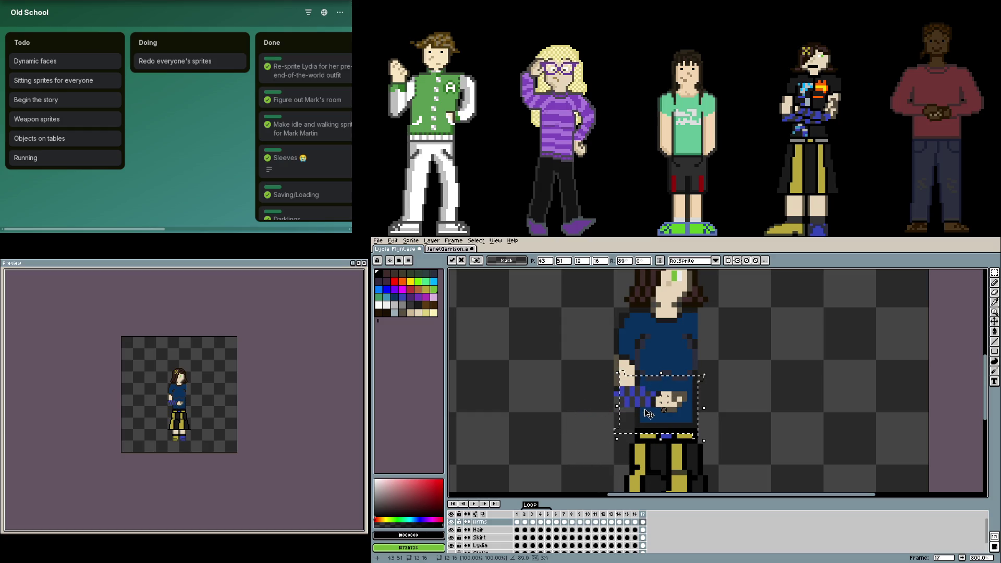
left_click(741, 415)
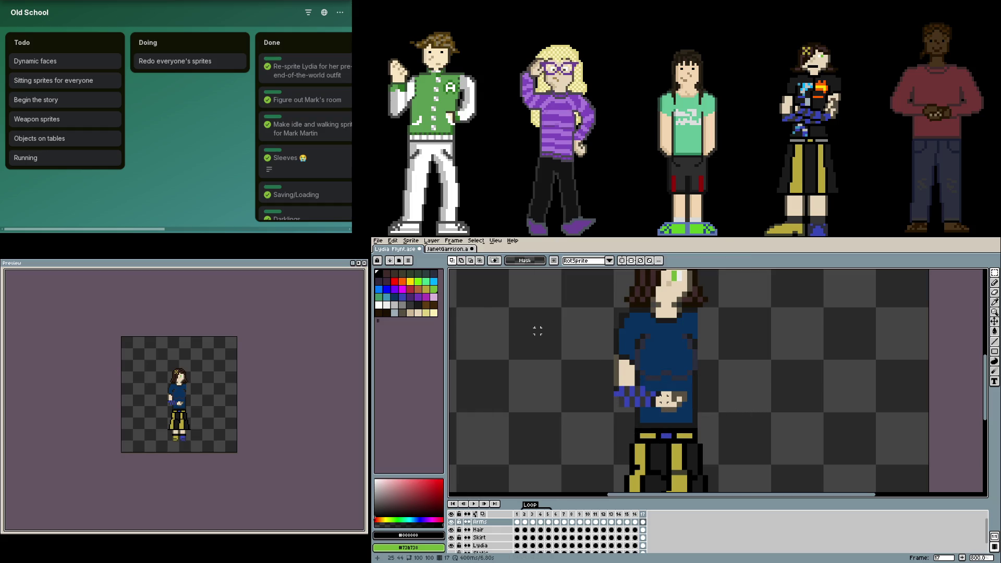
key("ctrl+z")
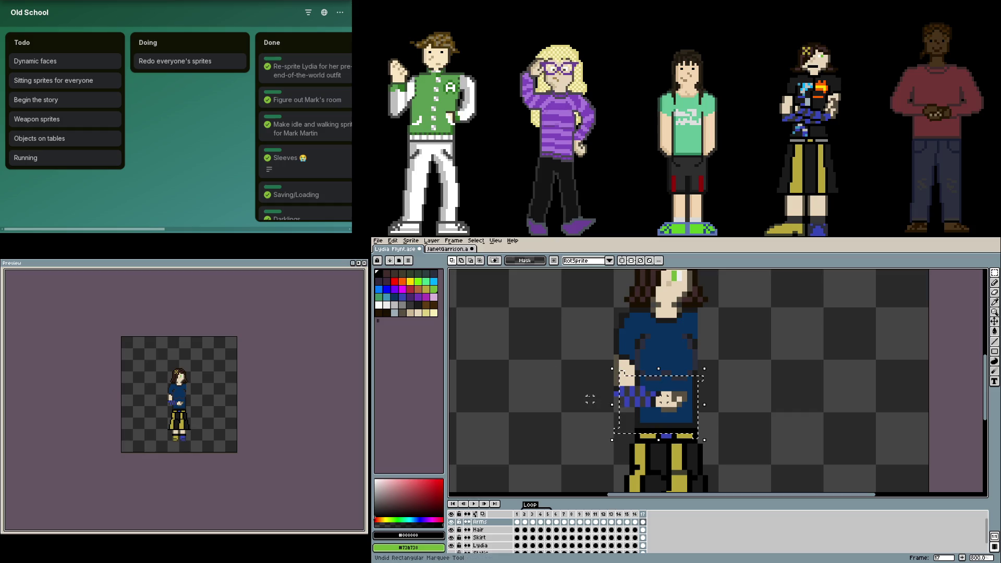
key("ctrl+y")
left_click(590, 393)
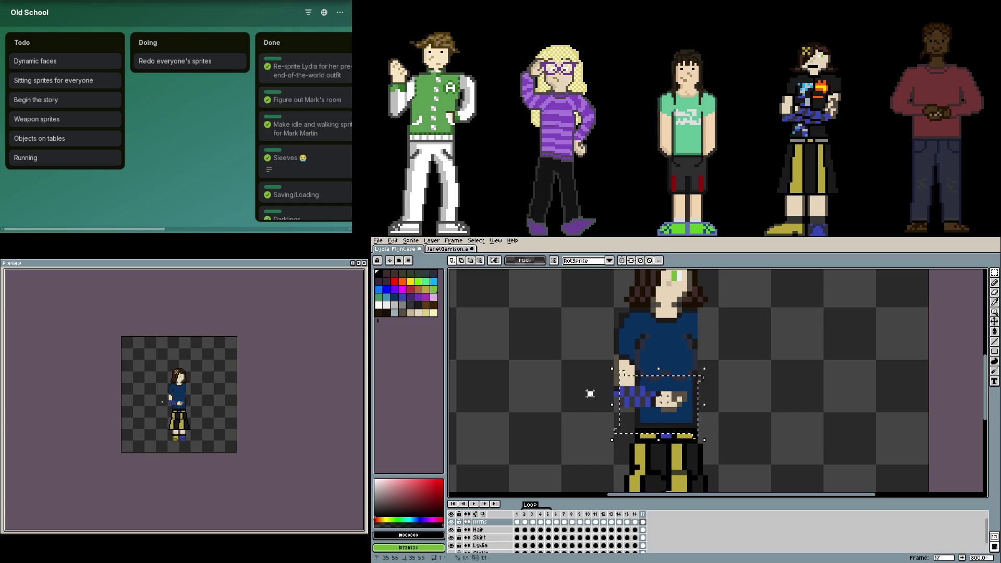
scroll(592, 391, "up", 2)
scroll(594, 387, "up", 2)
- Repaint dark outline pixels along the folded arm's left edge and above the hand
left_click(599, 370)
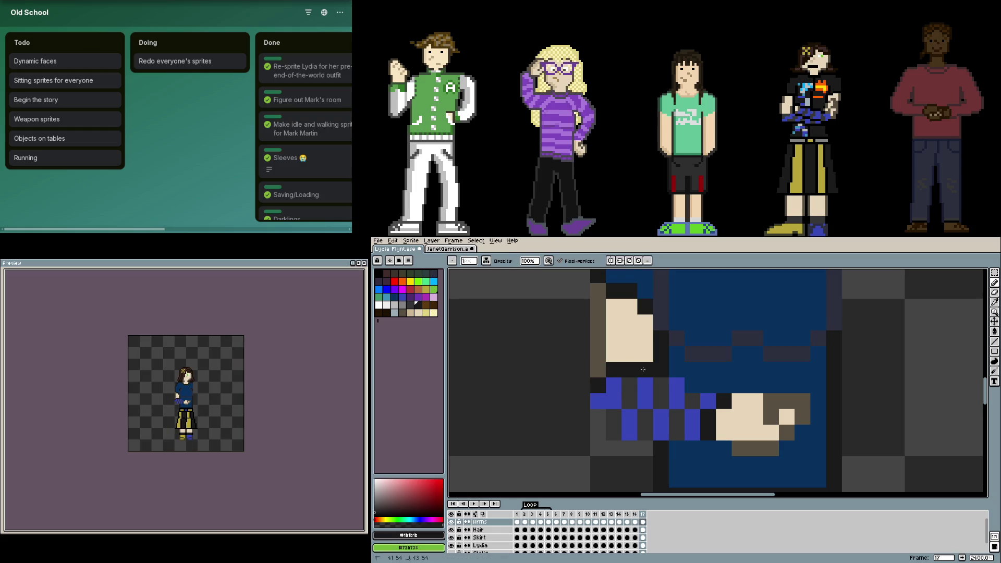
mouse_move(598, 391)
left_mouse_down()
mouse_move(606, 440)
mouse_move(682, 450)
left_mouse_up()
scroll(612, 443, "up", 1)
left_click_drag(760, 366, 700, 345)
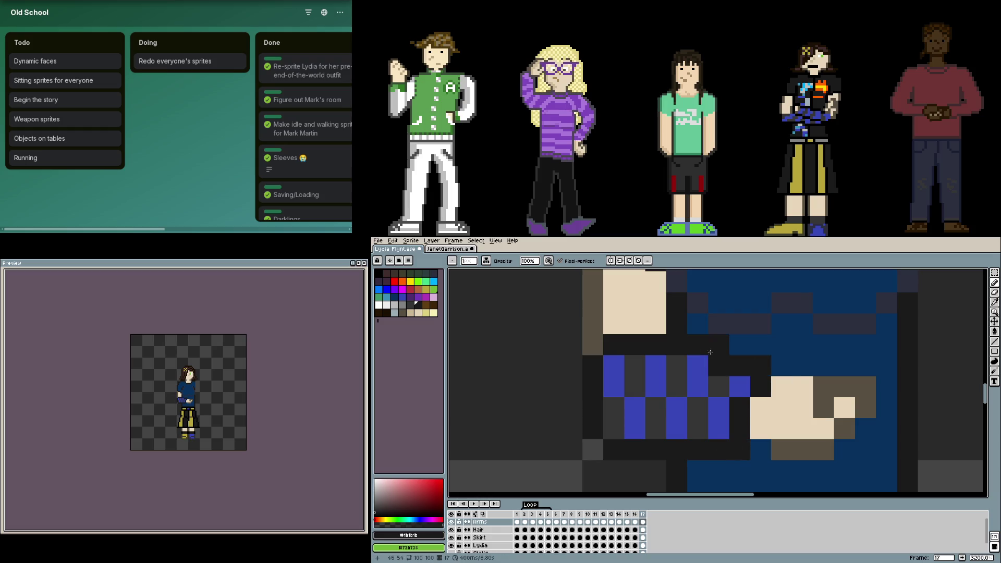
scroll(705, 350, "down", 2)
scroll(641, 392, "down", 2)
scroll(568, 427, "down", 1)
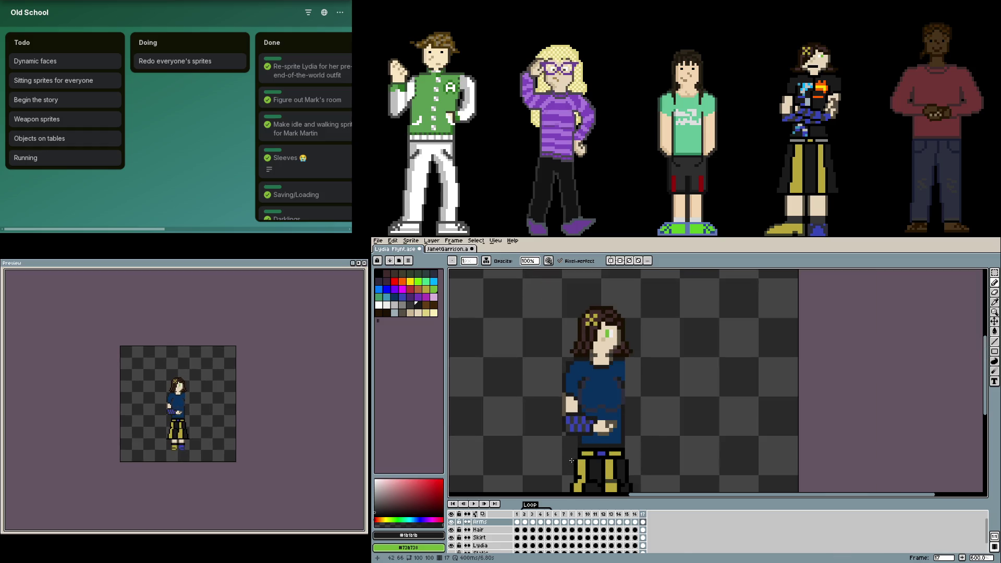
key("m")
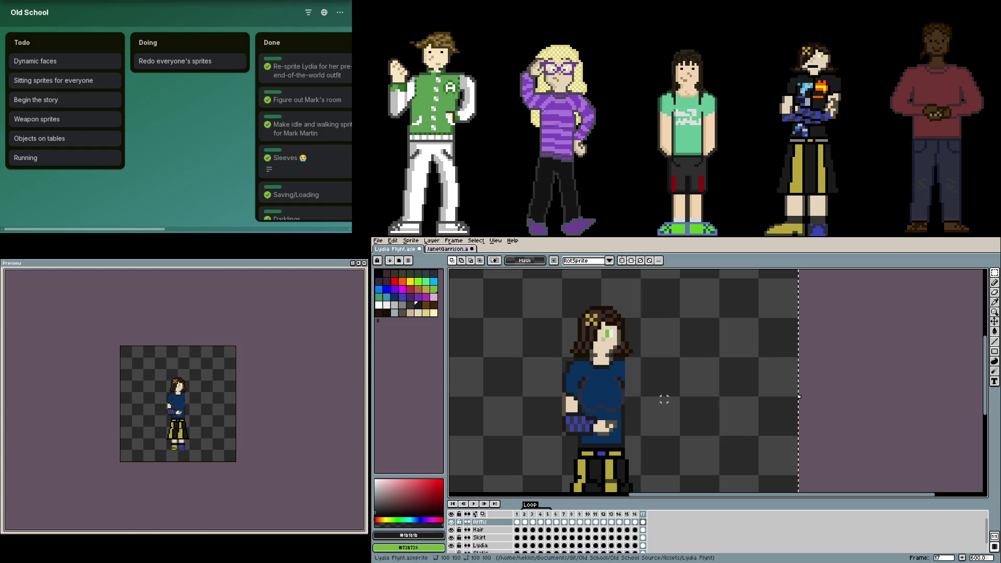
key("ctrl+Tab")
key("ctrl+Tab")
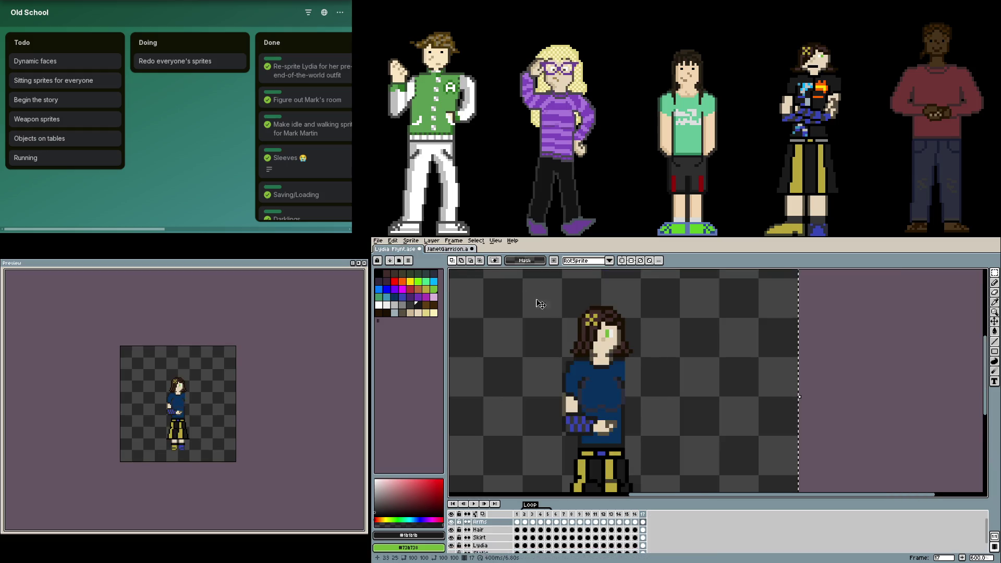
- Reposition the right arm beside the body and confirm its placement
left_click_drag(671, 365, 762, 416)
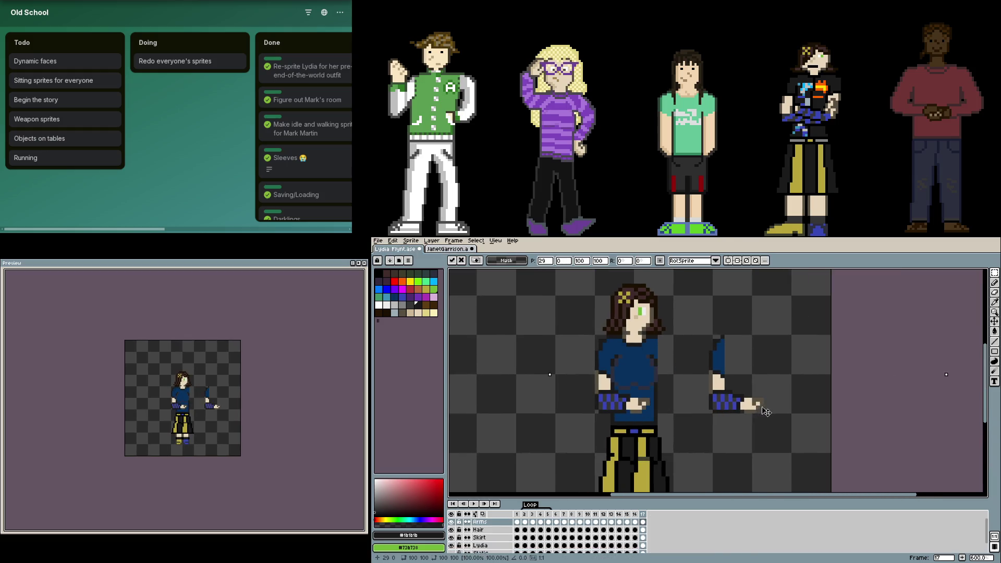
left_click_drag(762, 416, 695, 410)
key("Return")
scroll(713, 401, "up", 2)
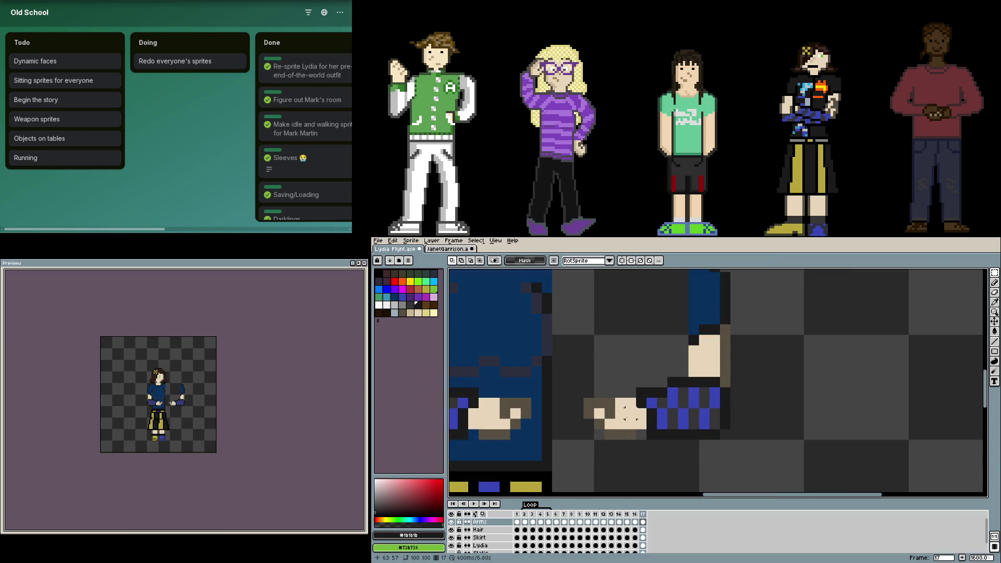
left_click_drag(574, 387, 637, 441)
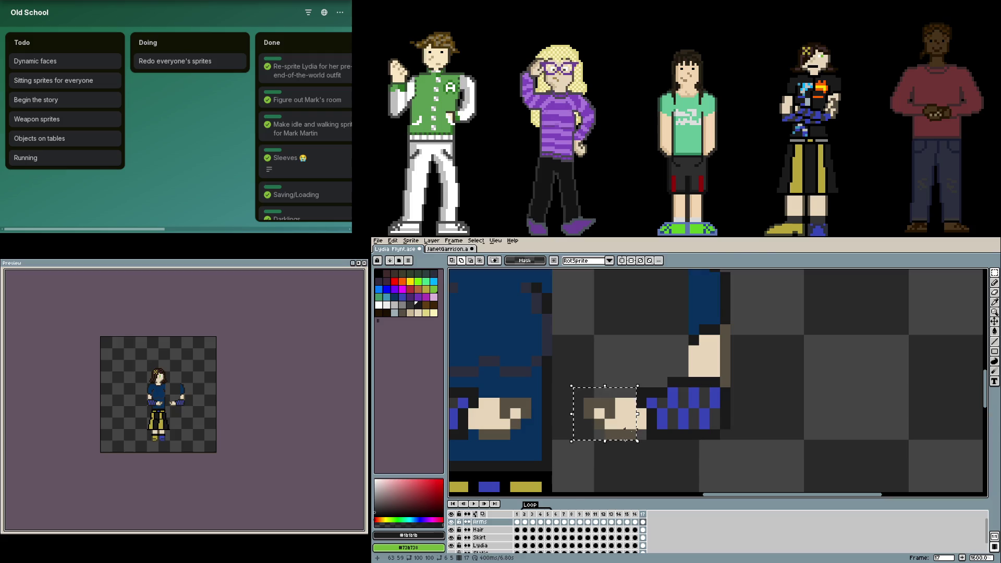
key("ctrl+d")
scroll(751, 446, "down", 2)
- Select the right hand and forearm, tilt it slightly and nudge it a few pixels right
left_click_drag(757, 446, 707, 362)
scroll(757, 438, "up", 1)
left_click_drag(753, 448, 670, 413)
key("ctrl+d")
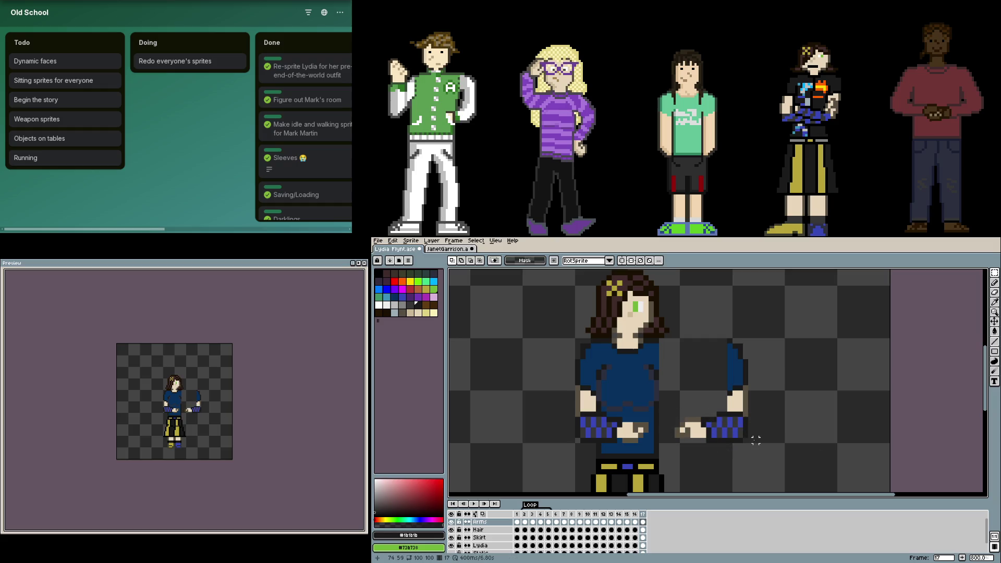
left_click_drag(751, 445, 673, 405)
left_click_drag(761, 399, 766, 409)
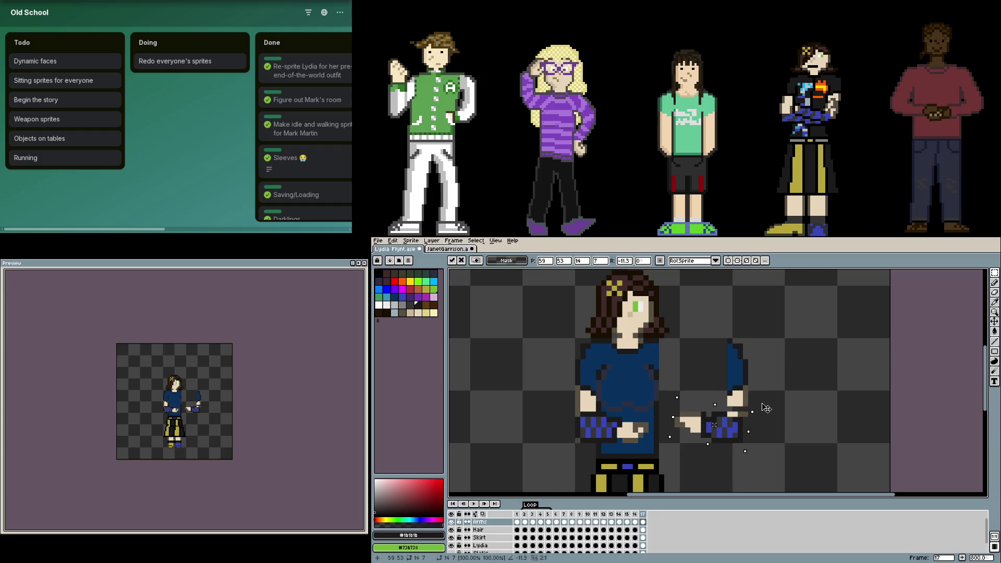
left_click_drag(716, 429, 722, 428)
key("Return")
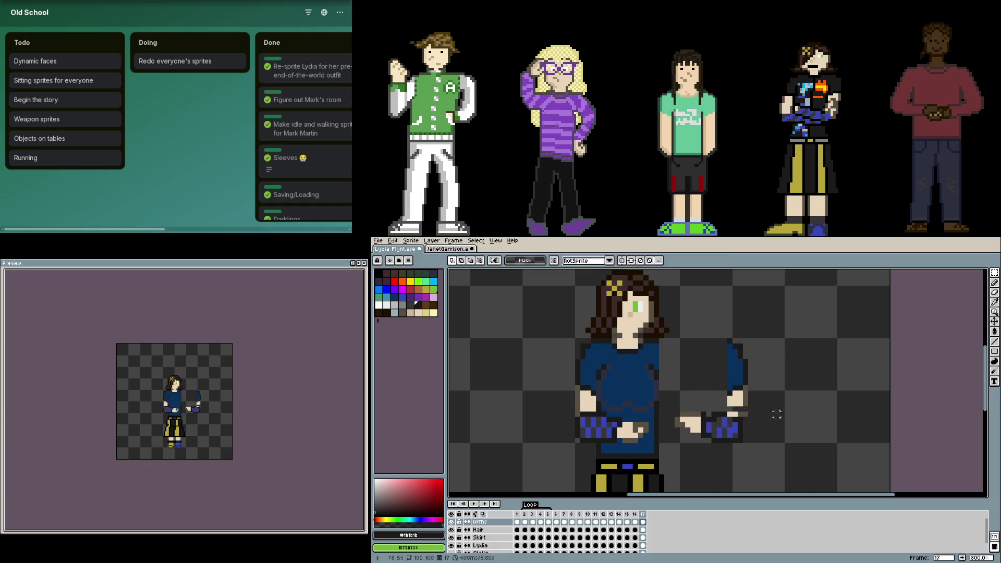
scroll(742, 408, "up", 3)
scroll(742, 408, "up", 2)
- Paint skin tone over the dark strip beside the hand and select the detached arm
left_click(704, 400, "alt")
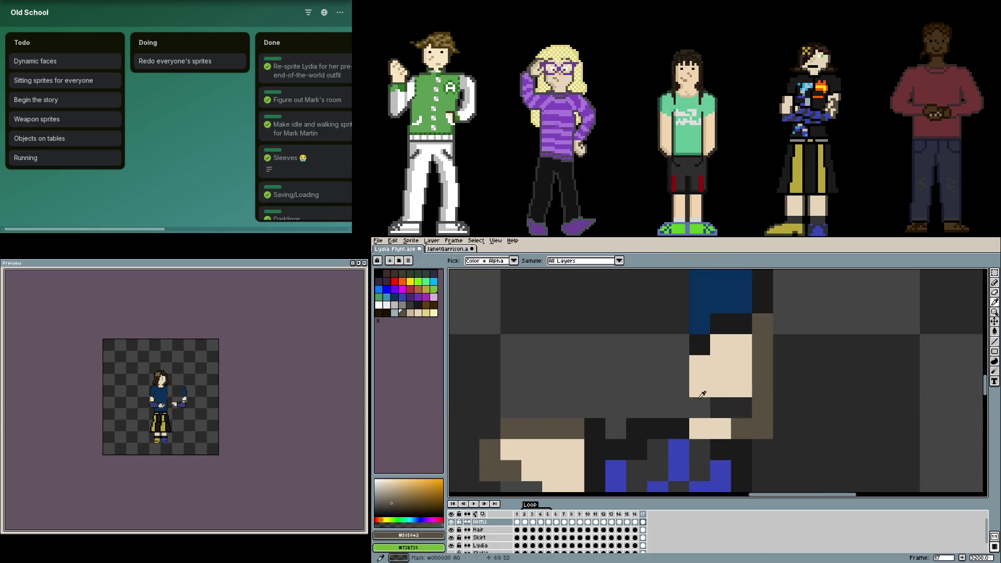
left_click_drag(717, 408, 744, 409)
left_click(741, 428)
scroll(745, 429, "down", 2)
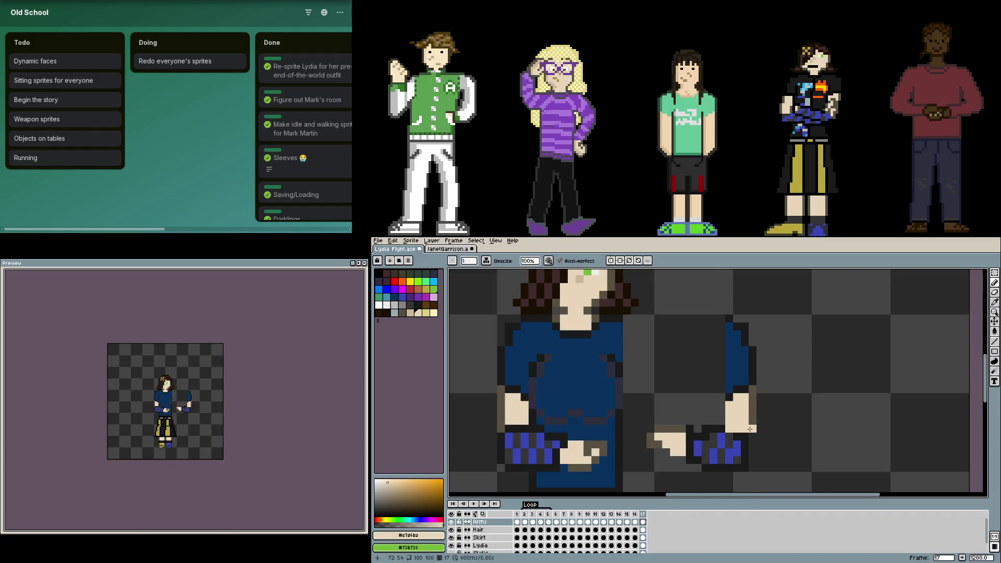
scroll(758, 436, "down", 2)
key("m")
left_click_drag(776, 472, 692, 355)
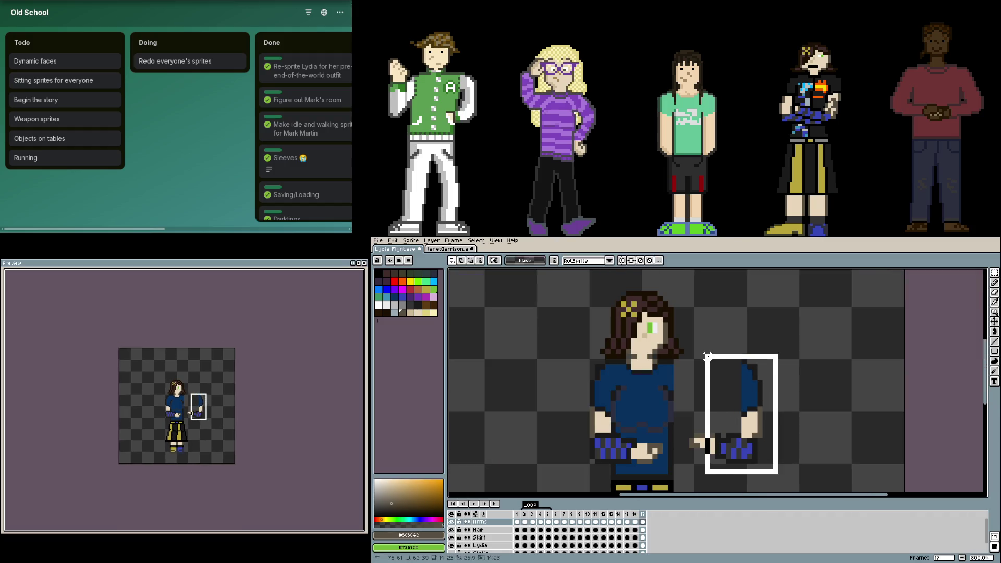
- Move the arm left onto the torso beside the other hand and repaint belt pixels with dark greys
left_click_drag(740, 404, 678, 403)
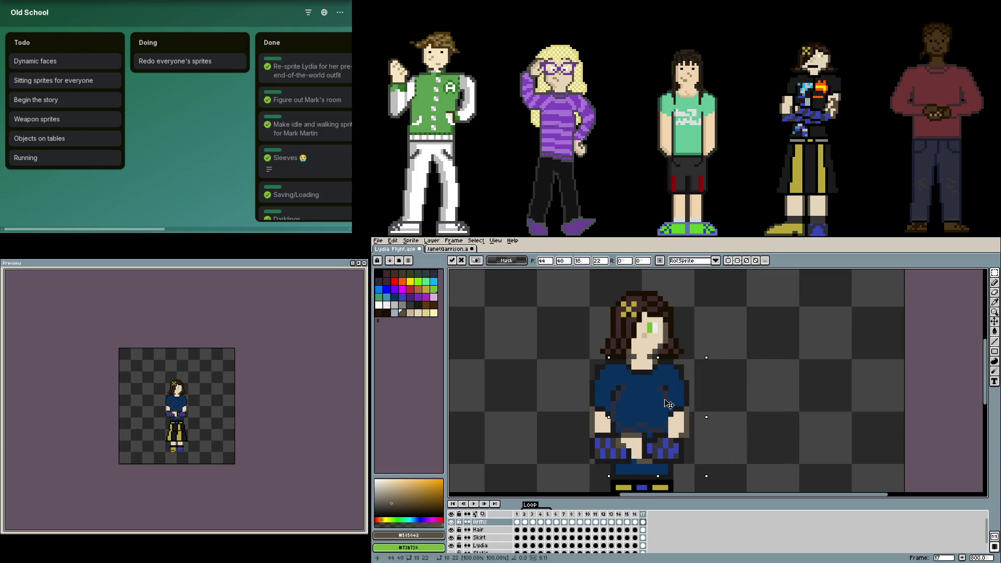
left_click(753, 412)
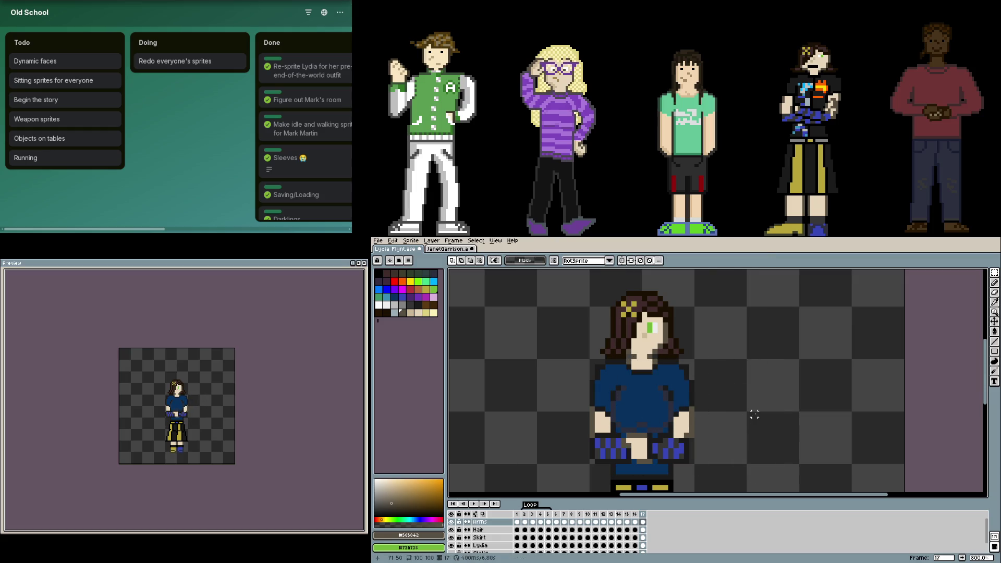
scroll(665, 424, "down", 1)
scroll(668, 423, "down", 1)
scroll(665, 426, "up", 1)
scroll(613, 443, "up", 2)
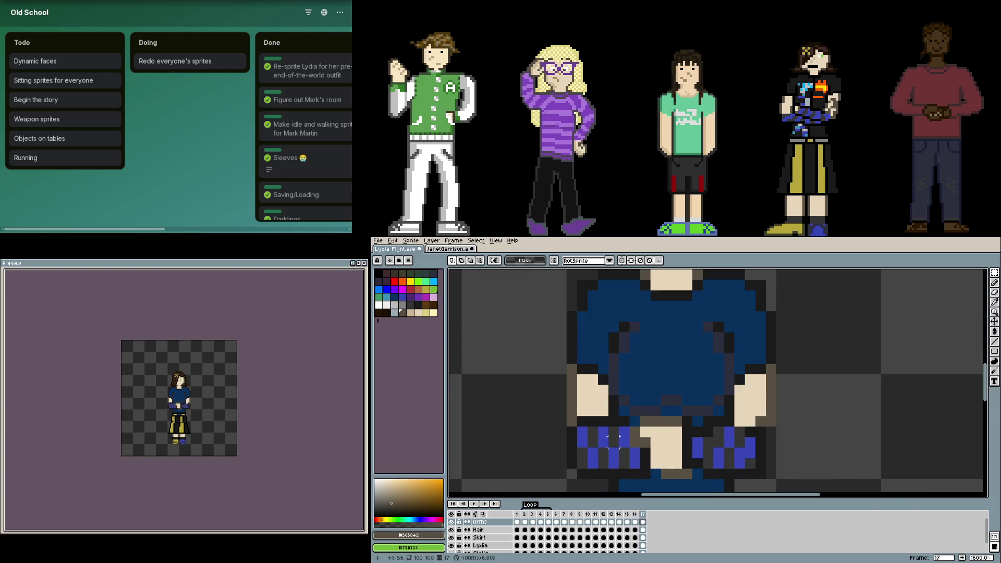
key("b")
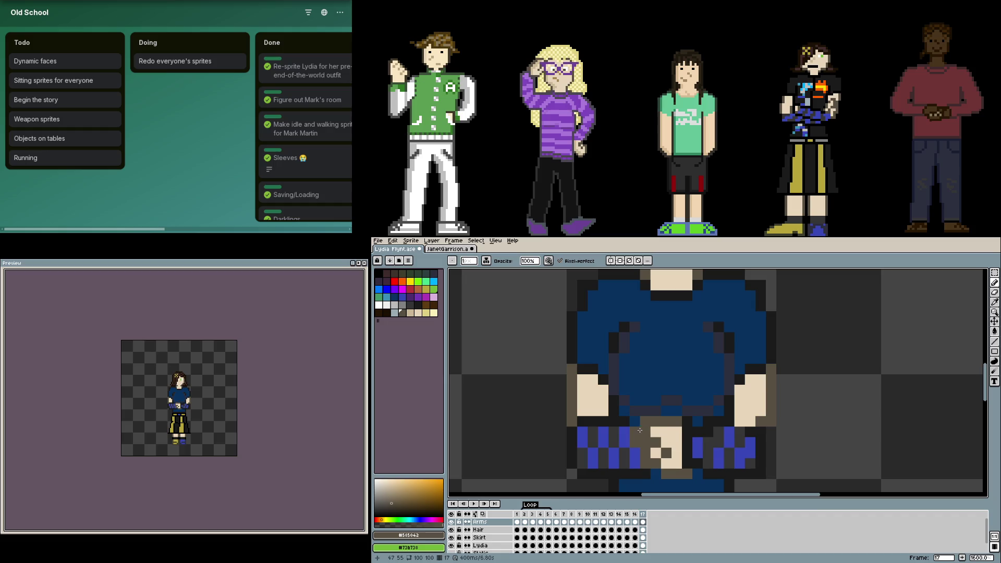
left_click_drag(658, 431, 676, 453)
left_click(631, 432, "alt")
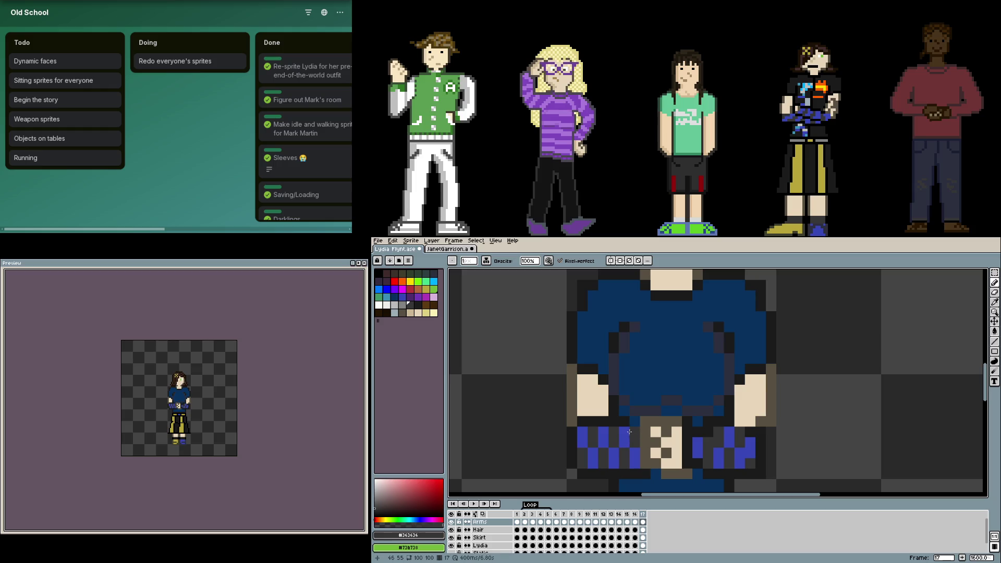
left_click(624, 424, "alt")
scroll(613, 429, "down", 3)
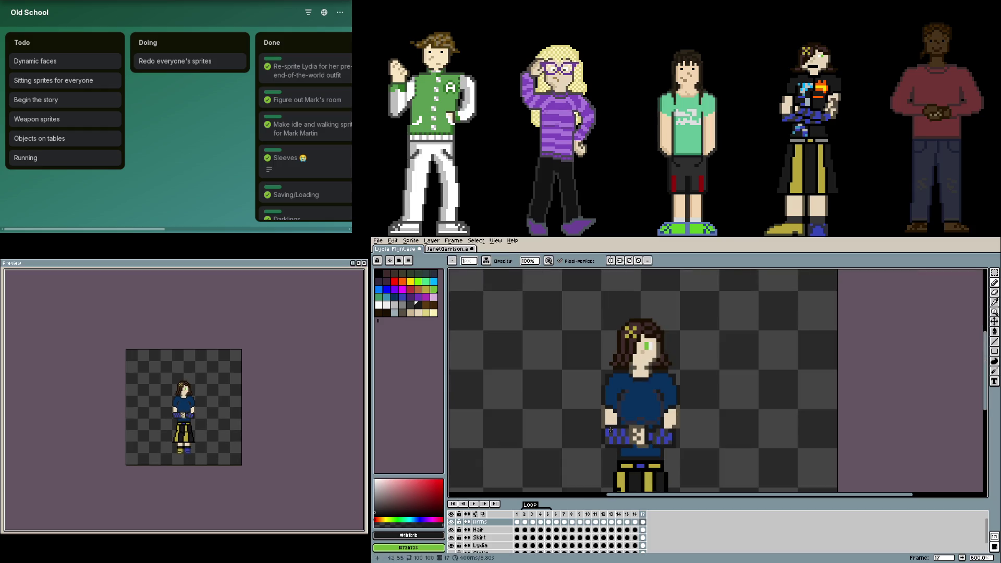
scroll(607, 430, "down", 1)
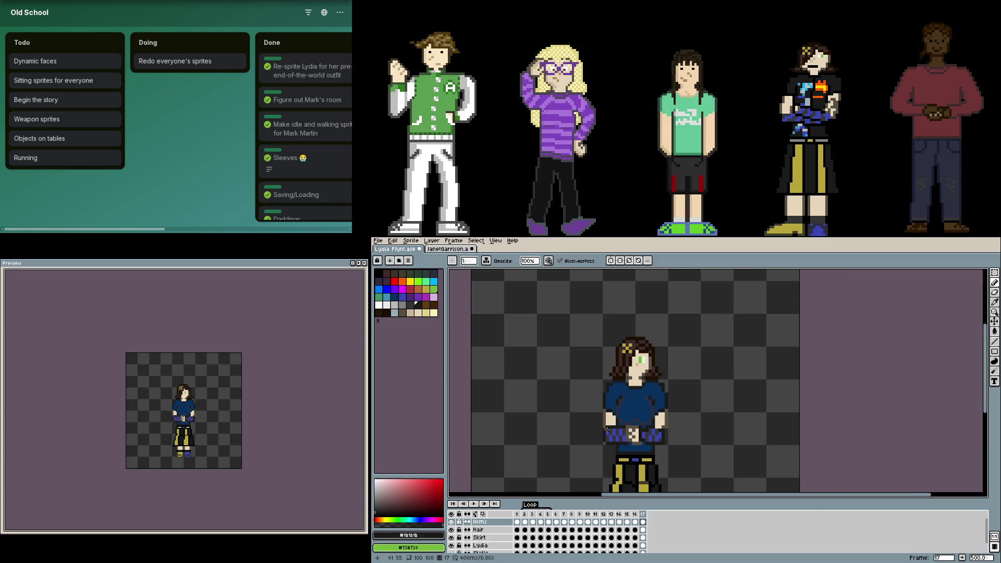
scroll(607, 430, "up", 3)
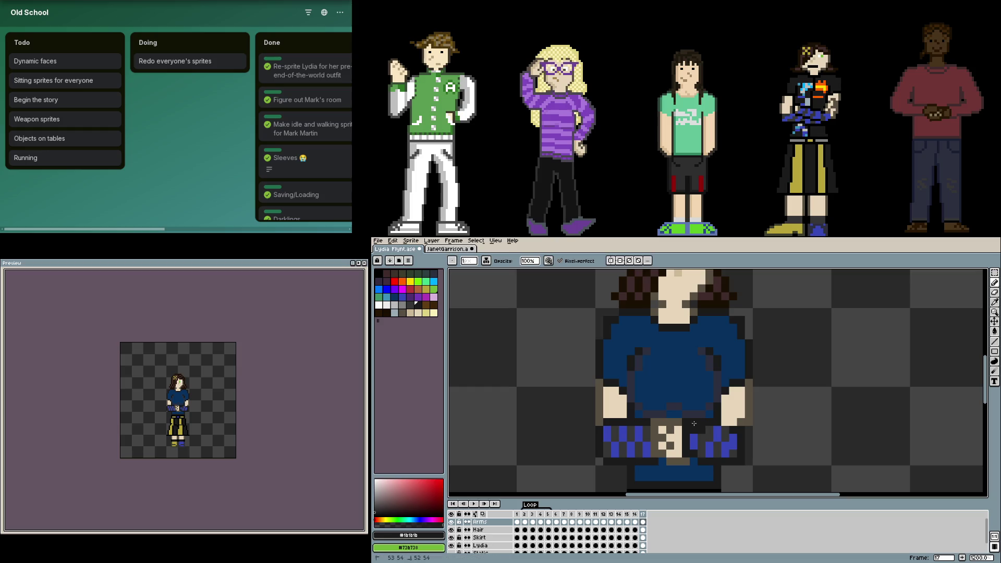
scroll(731, 438, "up", 1)
- Swap individual skirt pixels between blue and dark near the lower hand
left_click(740, 454, "alt")
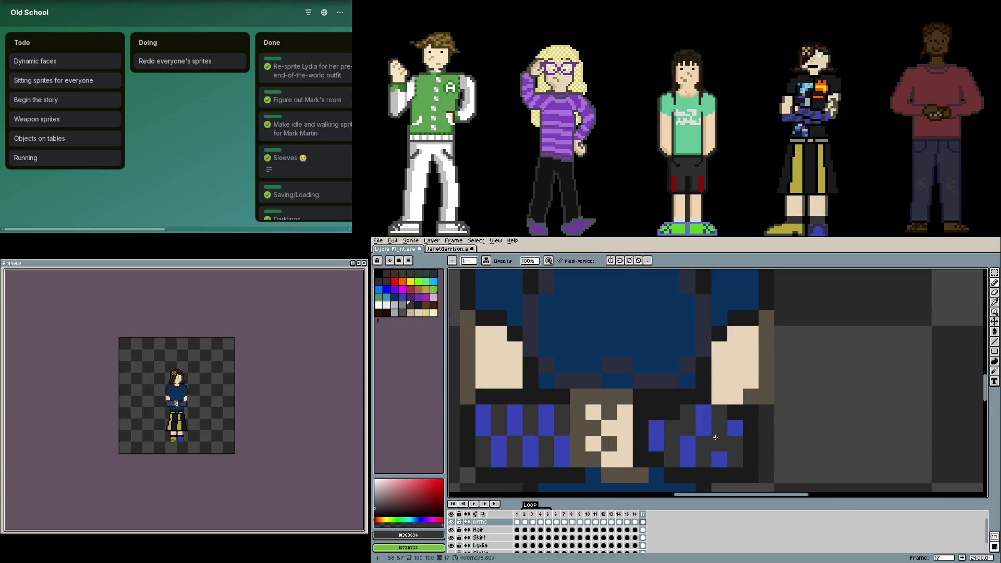
left_click(703, 422, "alt")
left_click(673, 428)
left_click(672, 454, "alt")
left_click(658, 428)
left_click(657, 446, "alt")
left_click(672, 412)
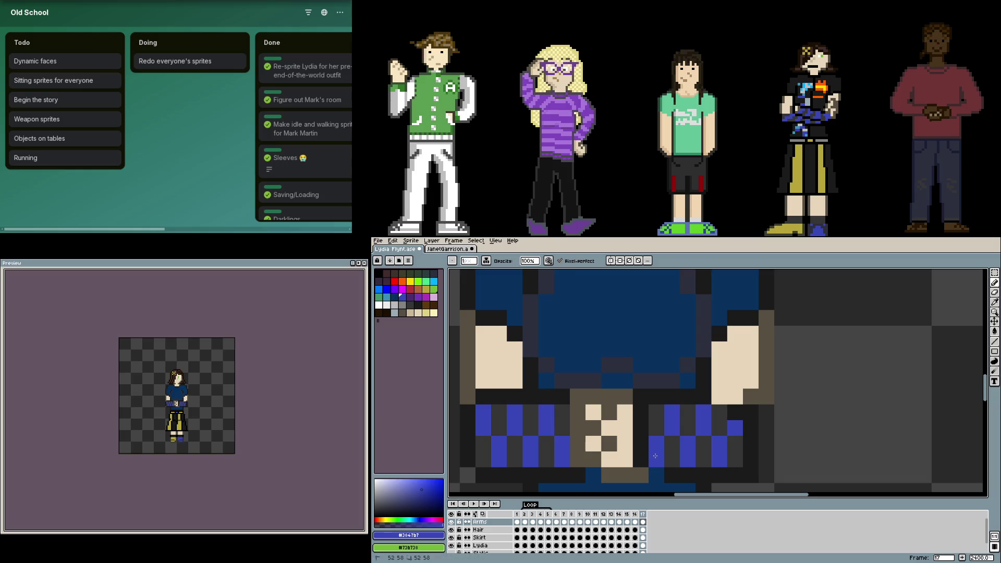
left_click(650, 463, "alt")
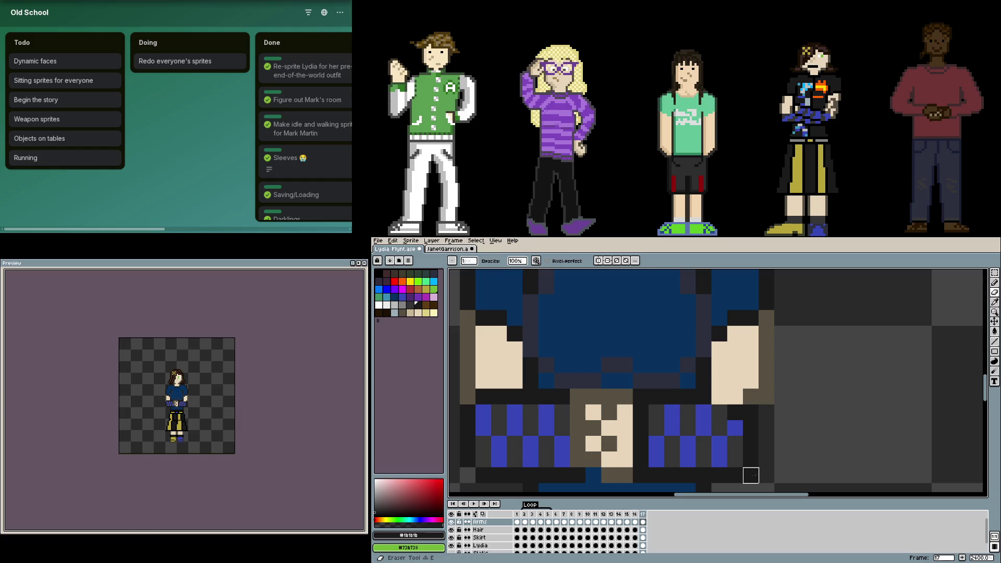
left_click_drag(706, 404, 759, 410)
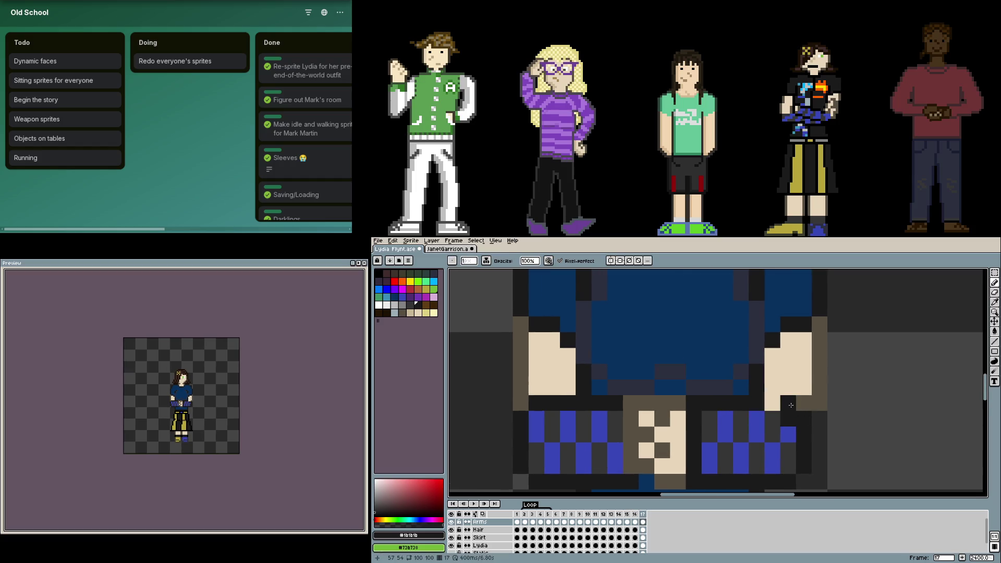
left_click(798, 383, "alt")
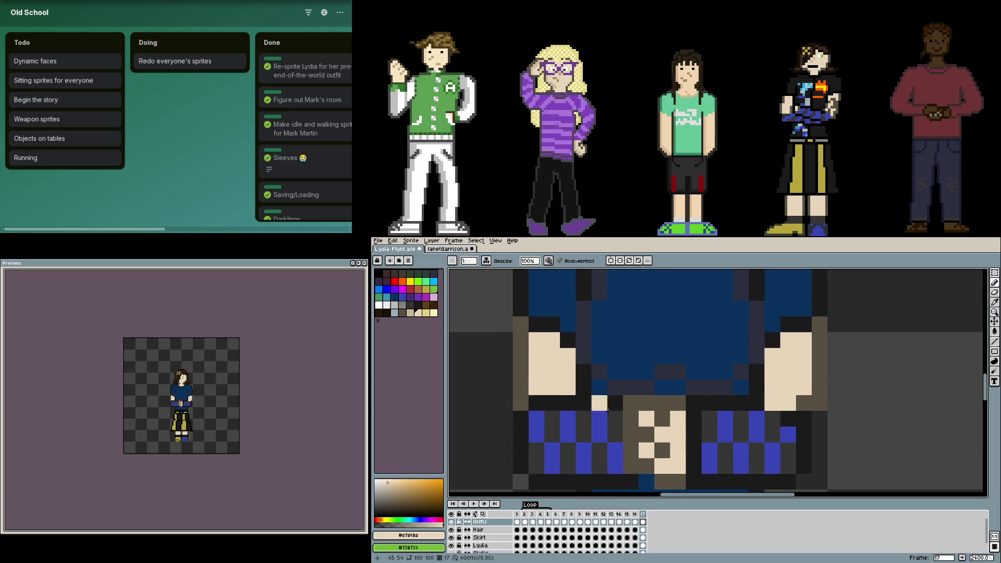
left_click(624, 405, "alt")
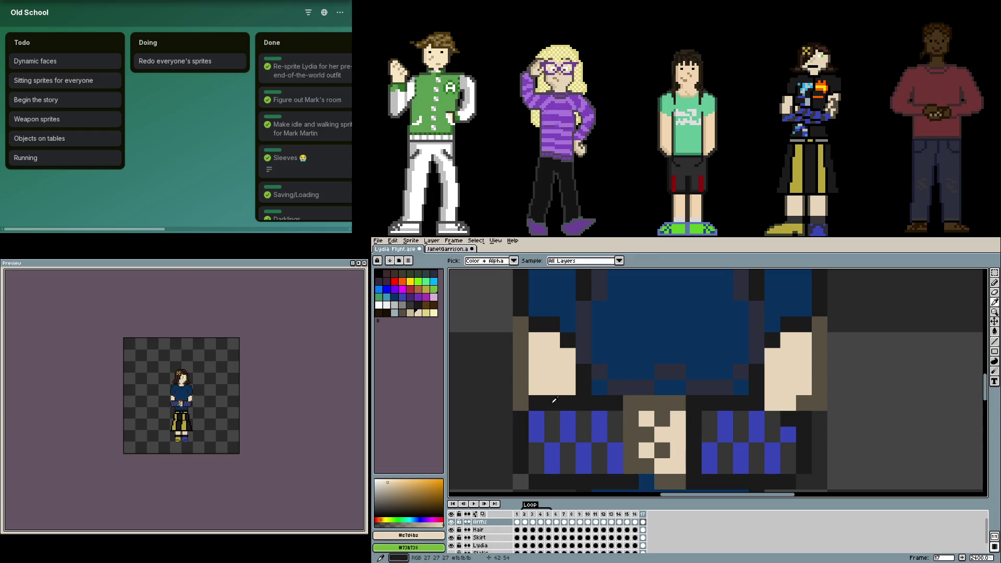
scroll(816, 434, "down", 2)
- Shift the right skirt pixels left and fill brown and dark pixels below the hand
key("m")
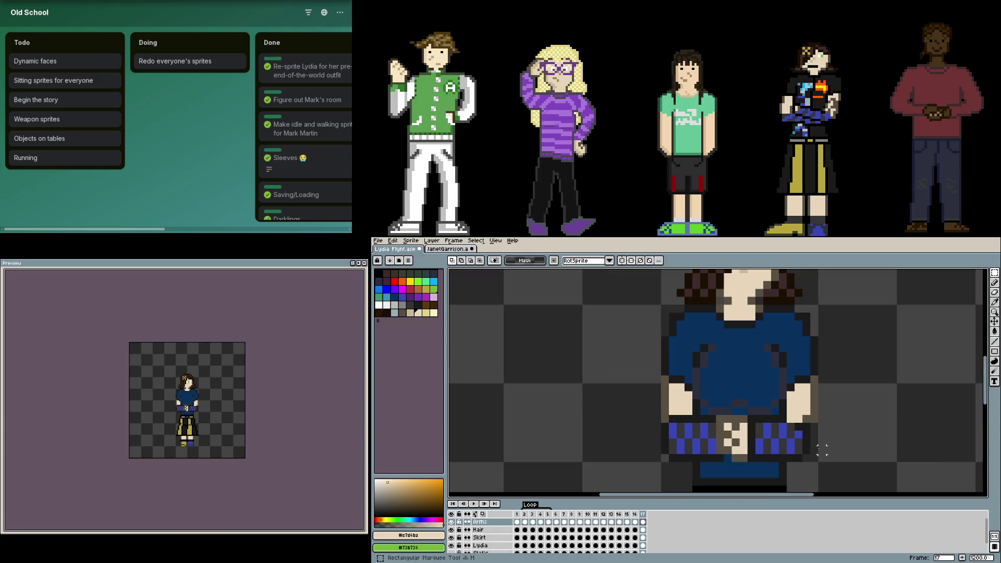
left_click_drag(814, 459, 716, 412)
left_click_drag(767, 438, 751, 438)
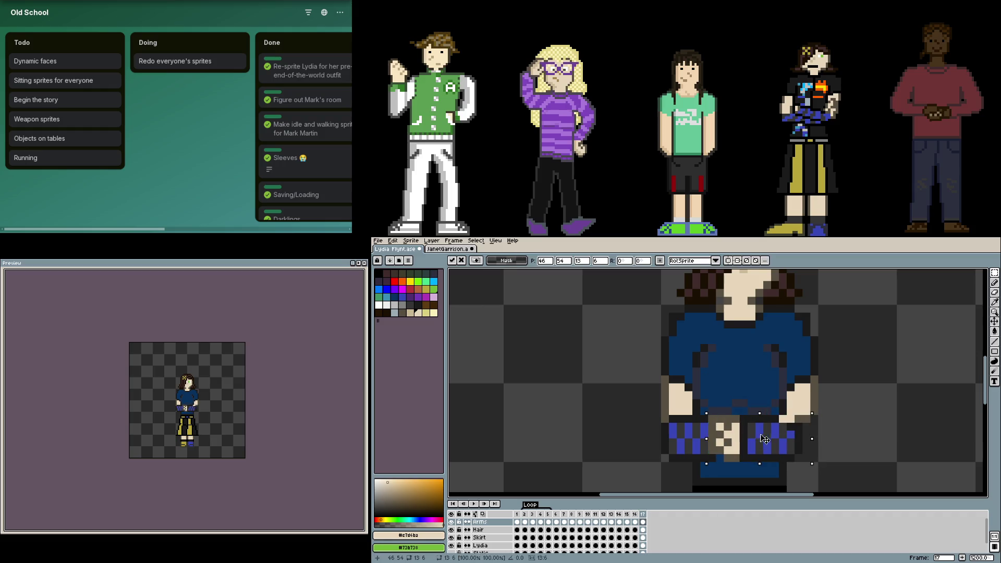
key("ctrl+d")
scroll(816, 415, "up", 2)
key("i")
left_click(740, 397)
key("b")
left_click_drag(751, 413, 730, 462)
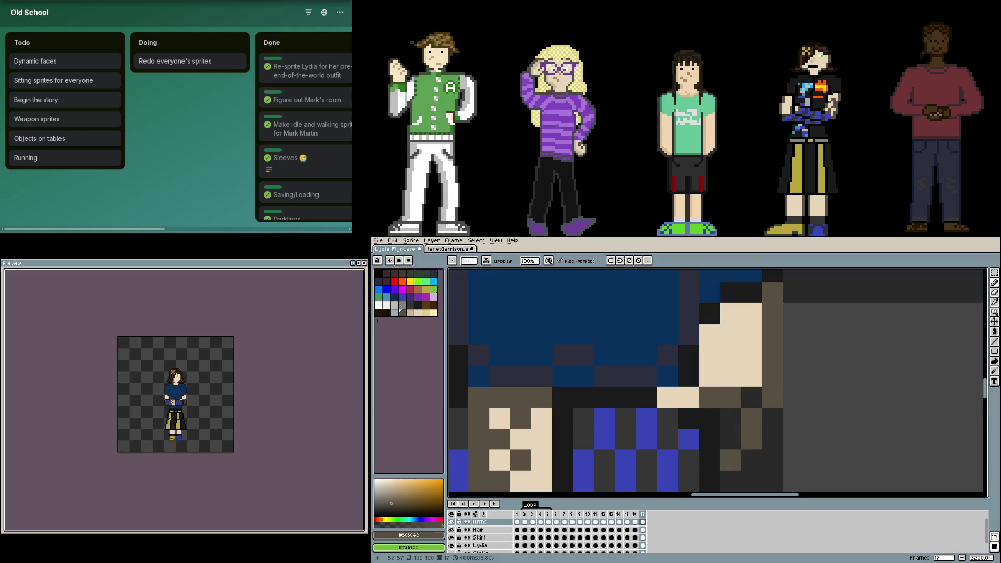
scroll(743, 438, "down", 1)
scroll(749, 407, "up", 1)
left_click_drag(765, 398, 746, 442)
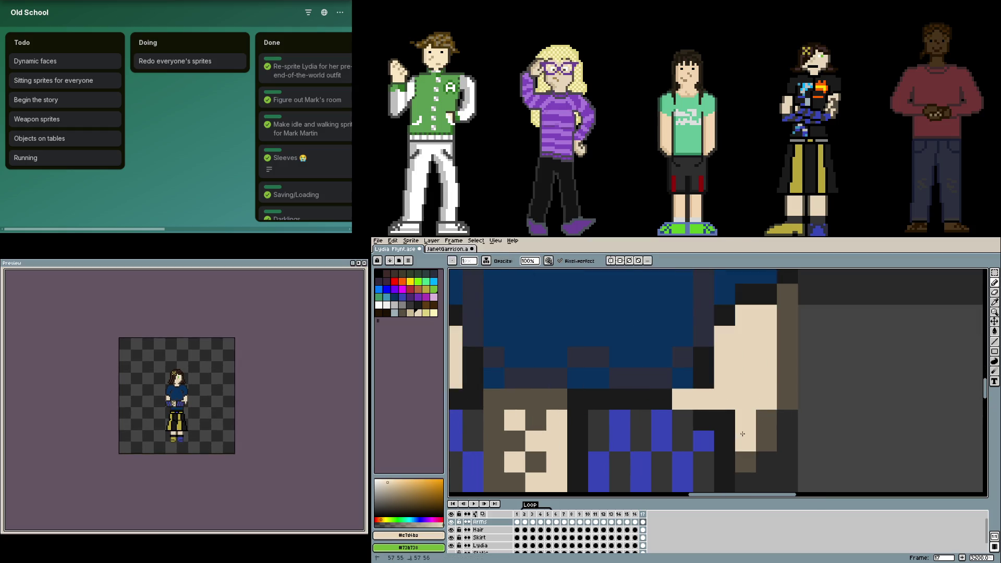
scroll(744, 422, "down", 1)
left_click(724, 387, "alt")
key("b")
left_click_drag(710, 407, 724, 407)
scroll(704, 407, "down", 1)
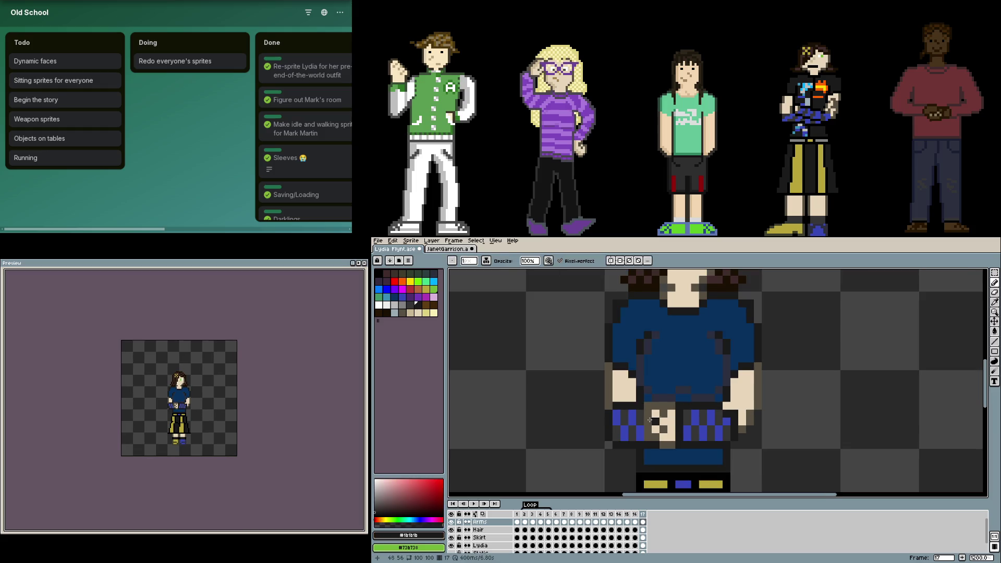
scroll(664, 411, "up", 2)
scroll(651, 412, "down", 1)
- Move the left belt area down a few pixels and repaint the belt around it
key("m")
left_click_drag(631, 452, 670, 383)
left_click_drag(653, 422, 655, 438)
key("Return")
scroll(628, 409, "up", 2)
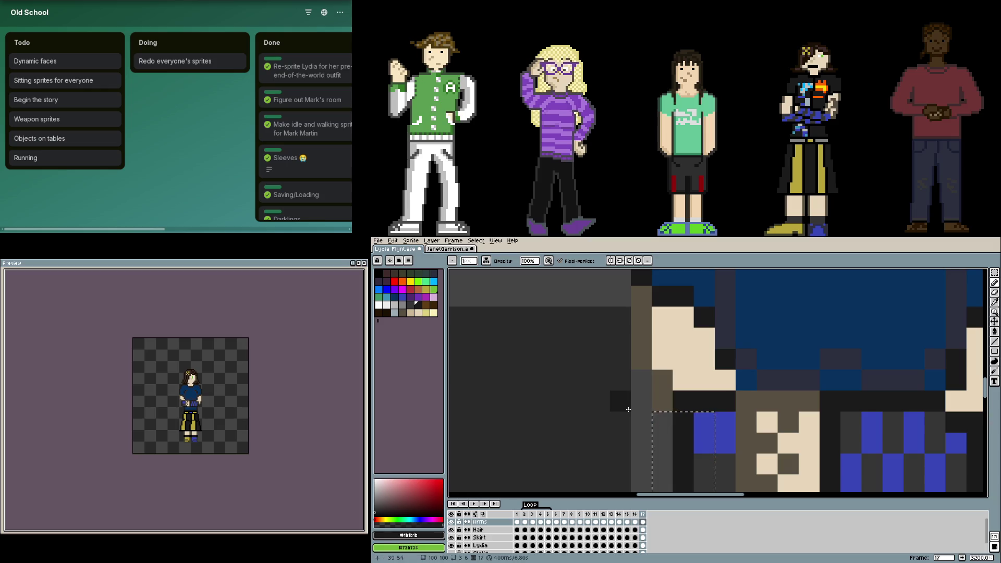
key("m")
left_click(621, 401)
key("b")
left_click(662, 380)
left_click_drag(641, 365, 662, 477)
scroll(675, 431, "down", 1)
- Fix the sprite's left edge, painting skin below the left arm and erasing brown edge pixels
left_click_drag(609, 395, 569, 409)
left_click(564, 429)
left_click(564, 382)
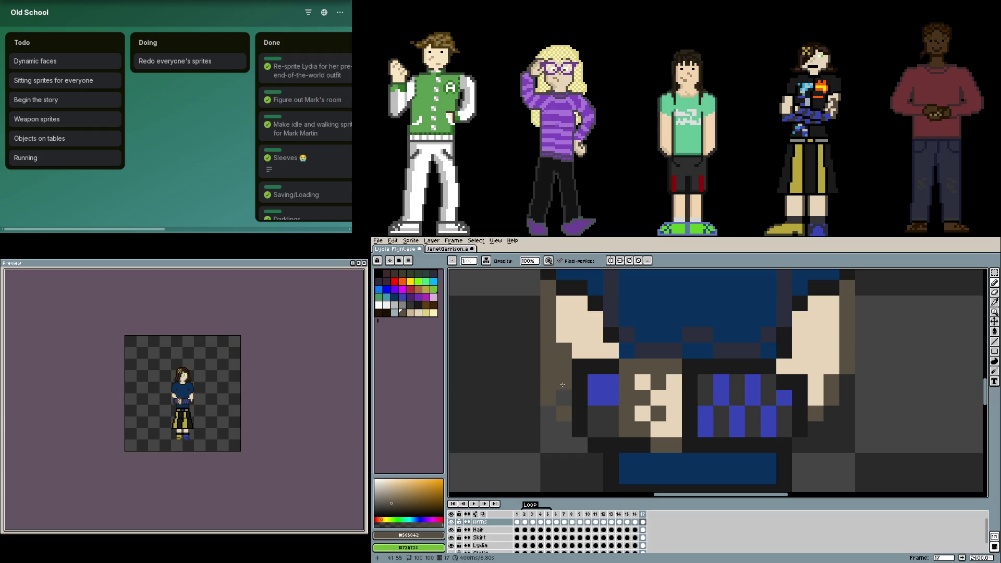
left_click(567, 352, "alt")
left_click_drag(564, 366, 548, 415)
key("ctrl+z")
left_click_drag(564, 350, 564, 399)
scroll(664, 377, "down", 3)
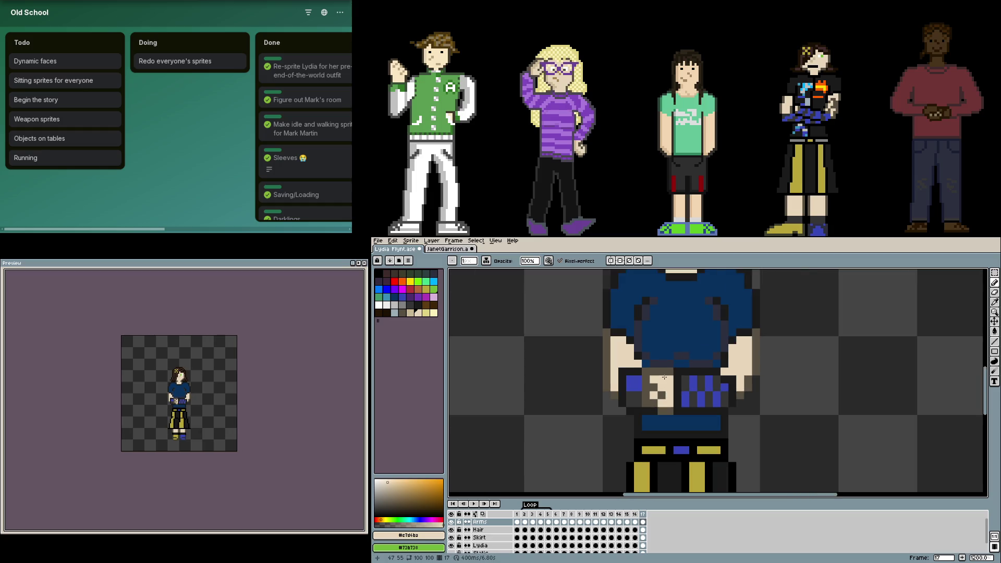
scroll(664, 378, "up", 2)
left_click(601, 408, "alt")
key("e")
left_click_drag(586, 392, 615, 418)
key("b")
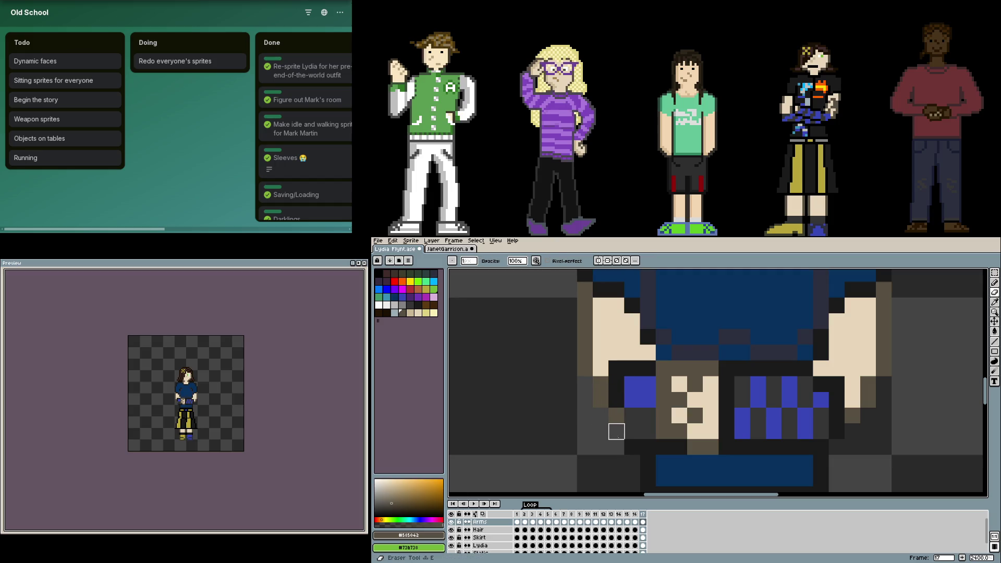
- Darken the left blue blocks to near-black and fill skin in the column below the arm
left_click(626, 422, "alt")
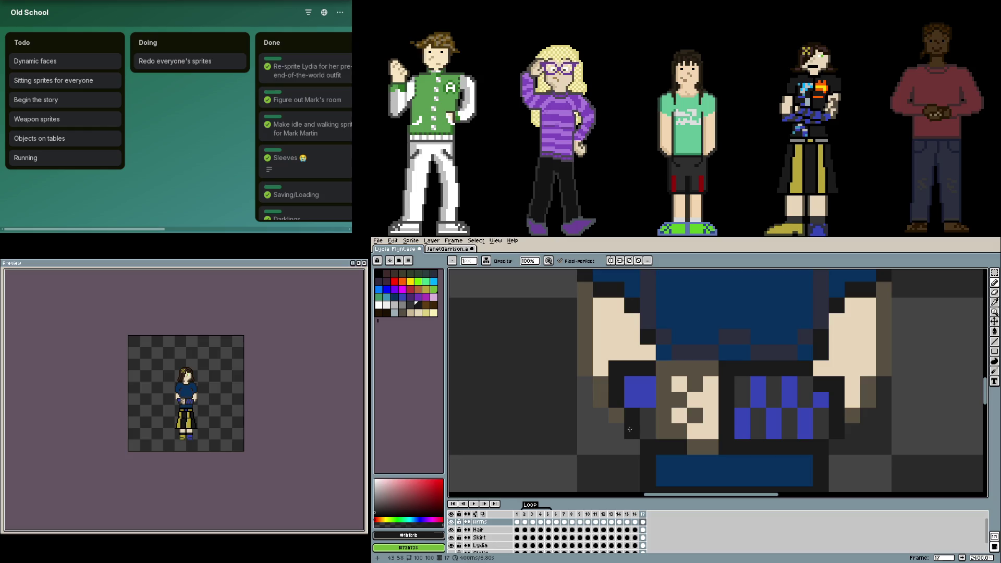
left_click(648, 400)
left_click_drag(632, 399, 614, 361)
left_click(619, 344, "alt")
left_click(617, 368)
left_click(616, 398)
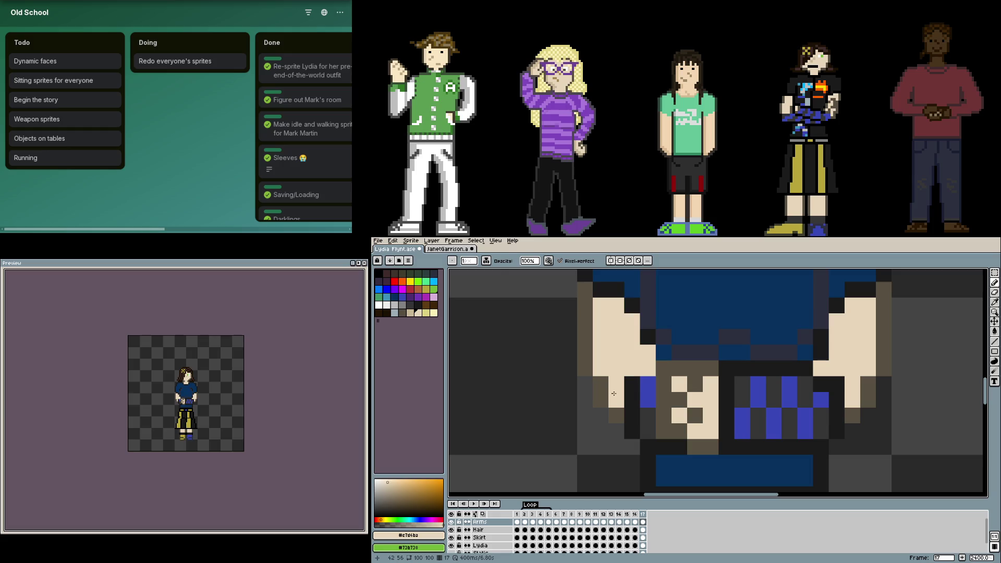
key("alt")
left_click(646, 344, "alt")
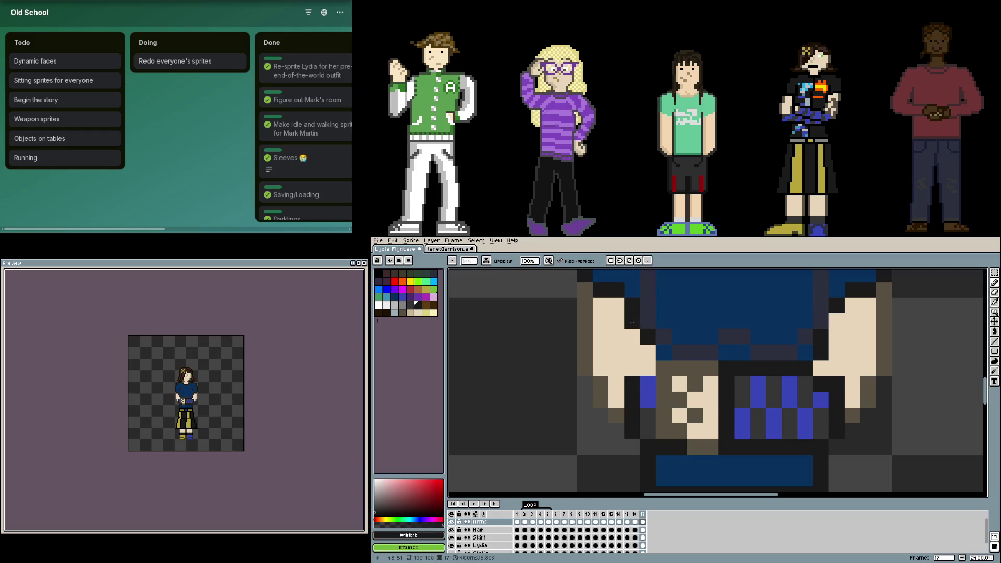
scroll(648, 322, "up", 1)
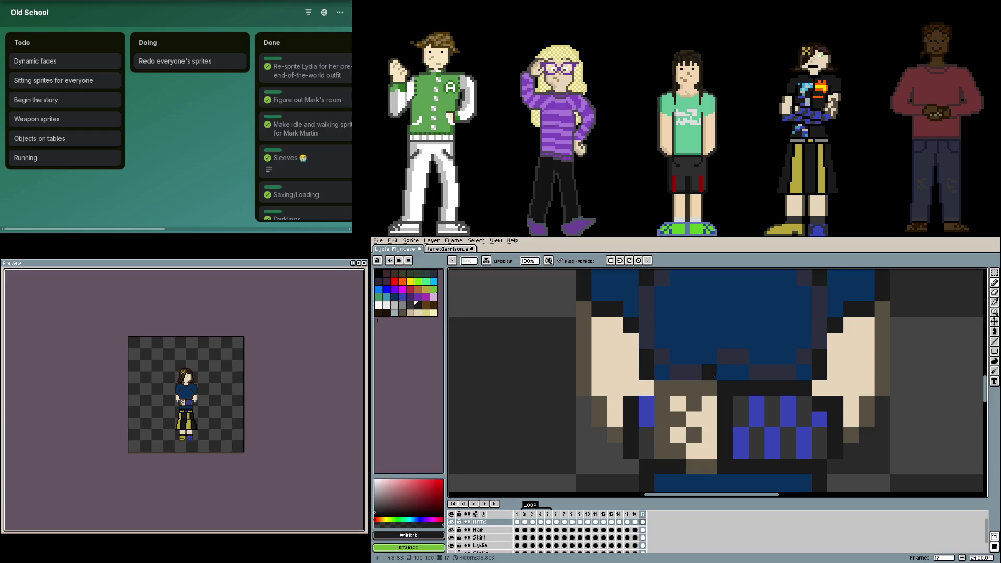
scroll(594, 381, "right", 3)
key("alt")
left_click_drag(591, 395, 593, 414)
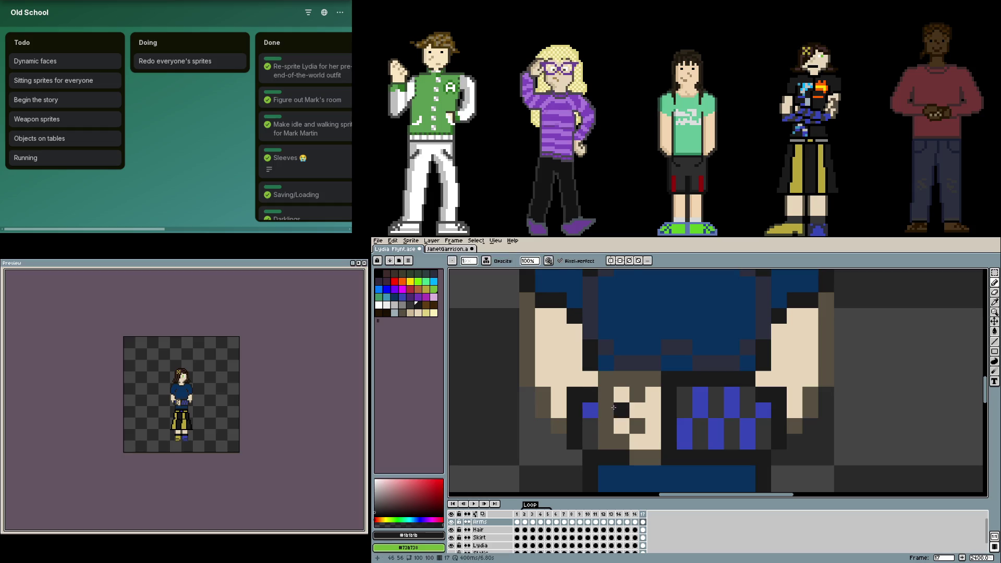
scroll(685, 409, "down", 3)
scroll(709, 398, "down", 2)
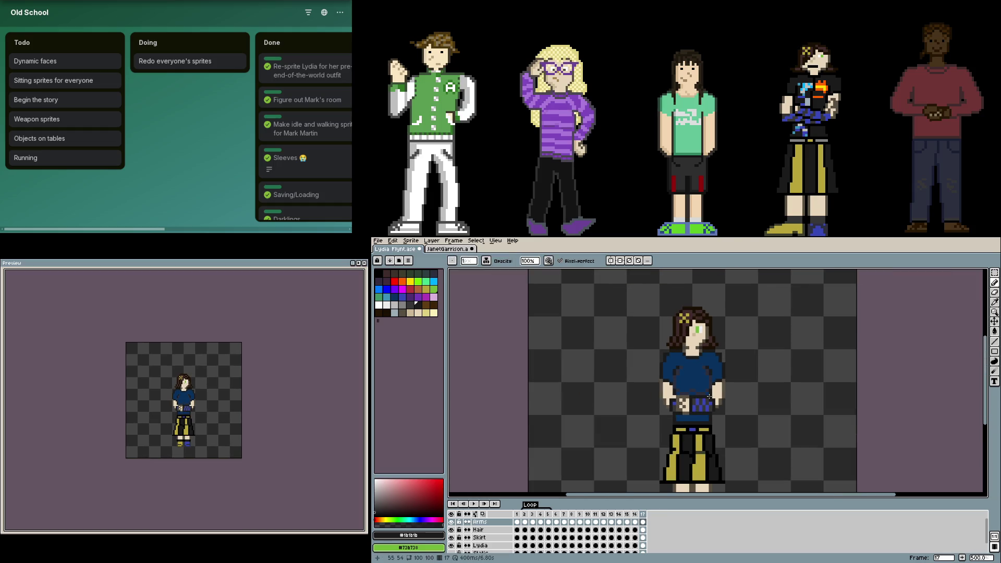
scroll(709, 397, "up", 2)
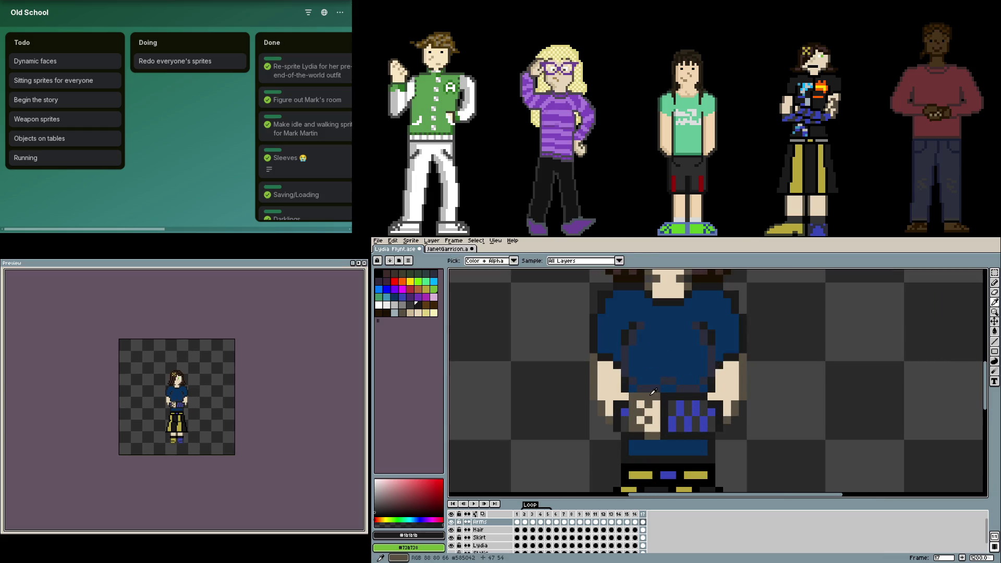
- Touch up grey and skin-tone shading on the hand, undo a stray tan pixel and save the sprite
left_click(703, 405, "alt")
scroll(703, 405, "up", 1)
left_click_drag(701, 437, 703, 428)
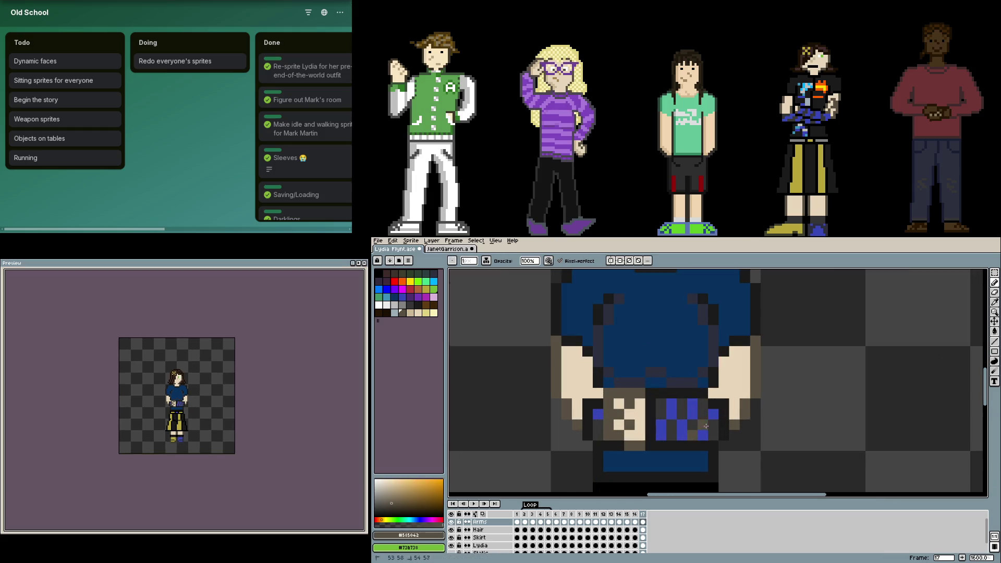
left_click(734, 415, "alt")
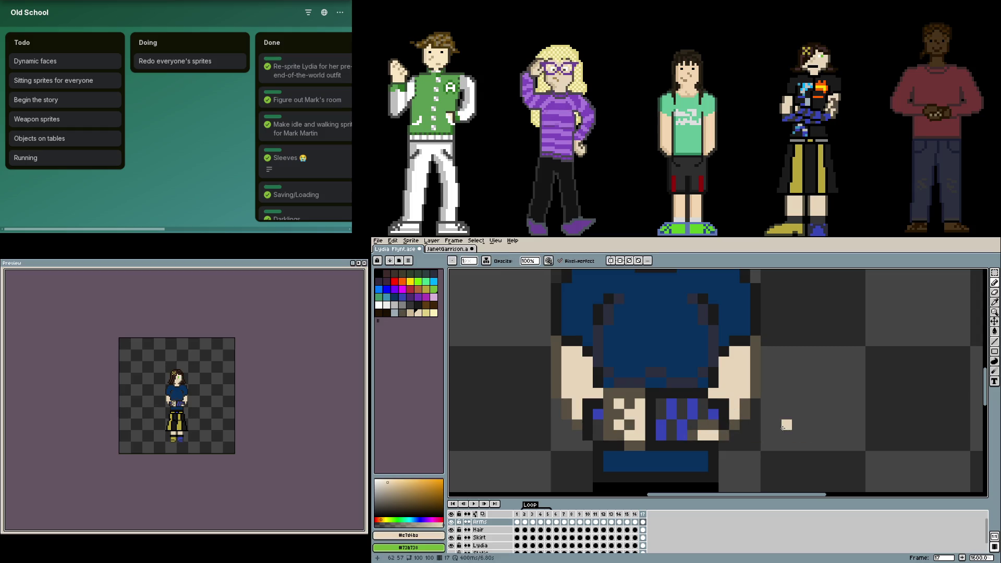
scroll(735, 423, "up", 1)
left_click(650, 446)
left_click(670, 430, "alt")
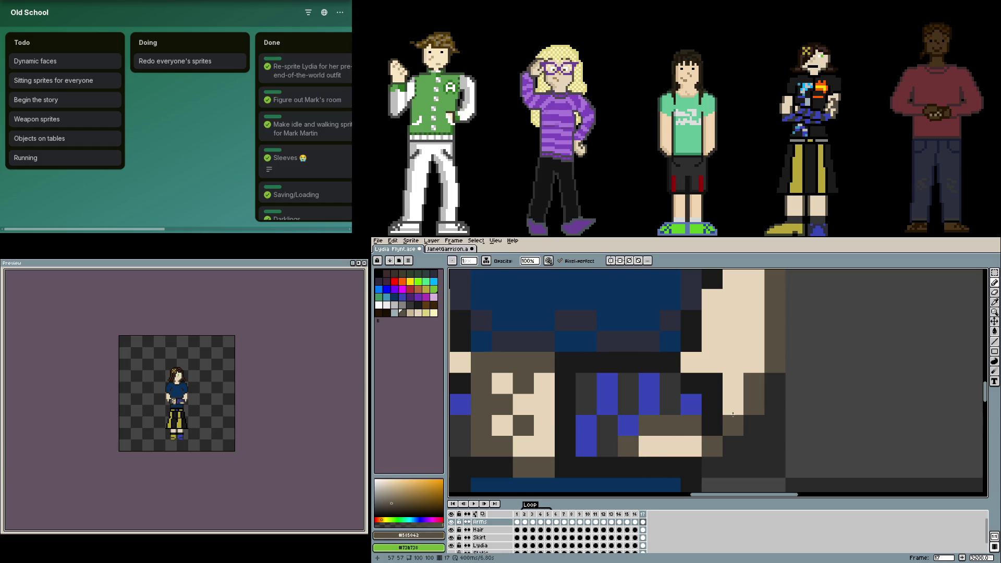
left_click(732, 414)
key("ctrl+z")
scroll(728, 414, "down", 3)
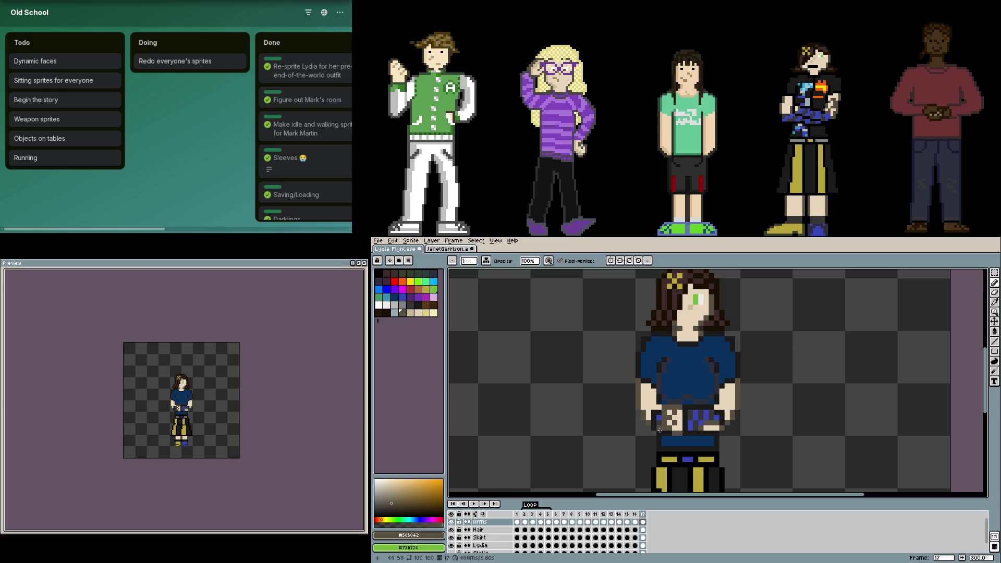
scroll(664, 428, "down", 2)
scroll(664, 428, "down", 1)
key("ctrl+s")
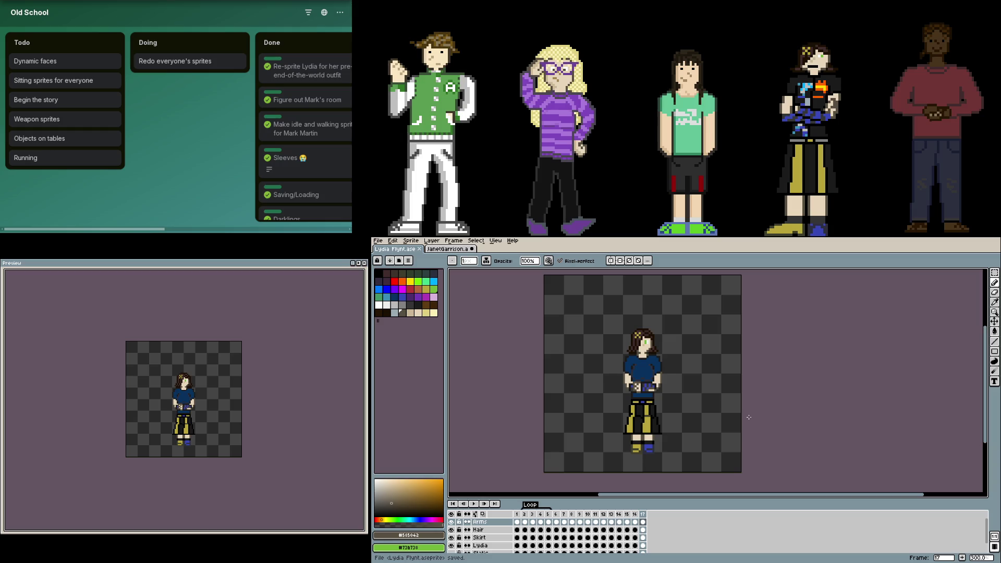
key("Left")
key("Left")
key("Left")
key("Left")
key("Left")
key("Left")
key("Left")
key("Left")
key("Left")
key("Left")
key("Left")
key("Left")
key("Left")
key("Left")
key("Left")
key("Right")
key("Right")
key("Right")
key("Right")
key("Right")
key("Right")
key("Right")
key("Right")
key("Right")
key("Right")
key("Right")
key("Right")
key("Right")
key("Right")
key("Right")
key("Left")
- Copy frame 11's back-view pose and place the pasted copy as frame 18
left_click(596, 513)
key("ctrl+c")
left_click(644, 520)
key("ctrl+v")
left_click(650, 513)
left_click_drag(644, 513, 654, 518)
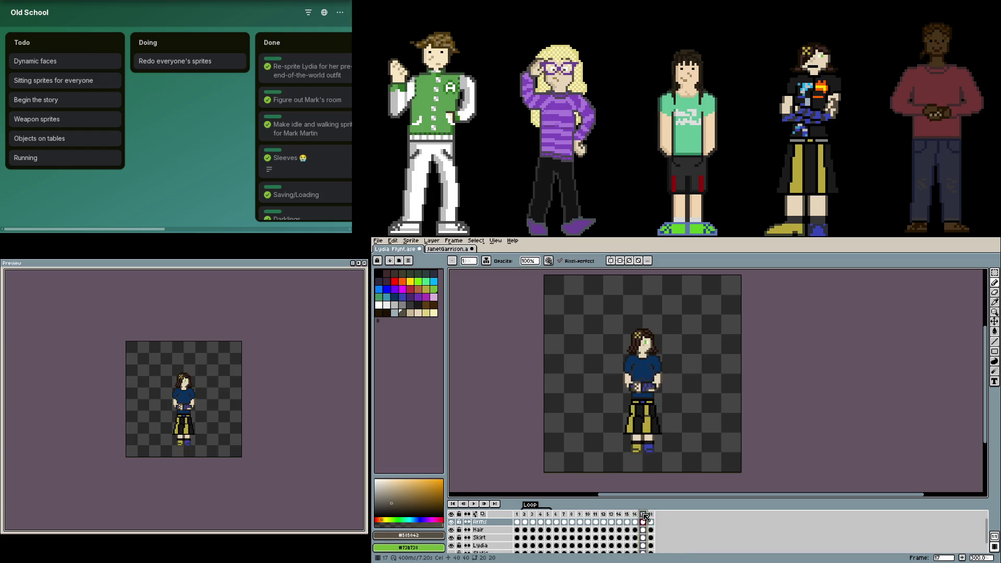
left_click(636, 514)
scroll(611, 476, "up", 1)
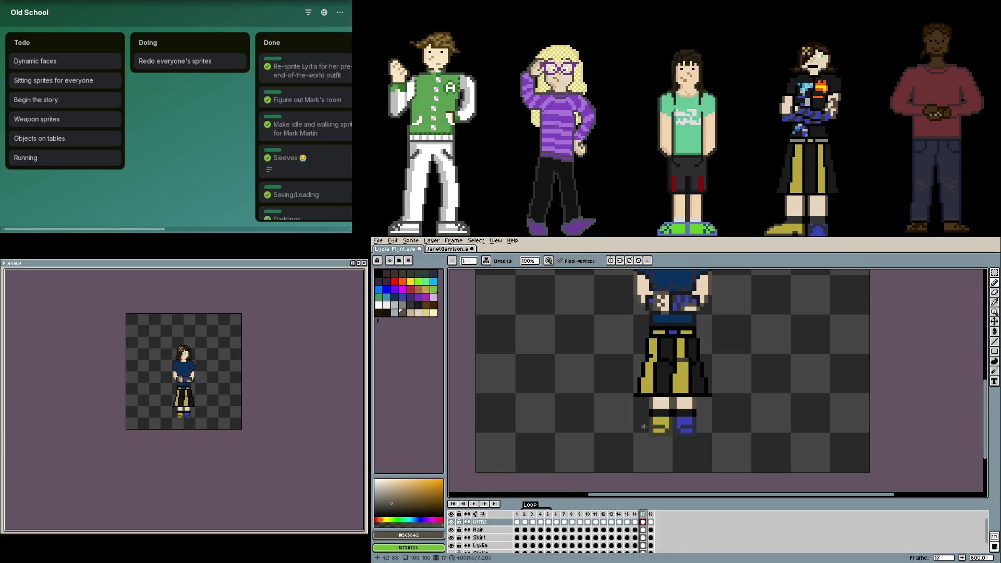
scroll(643, 425, "up", 1)
scroll(634, 425, "up", 1)
scroll(614, 426, "up", 1)
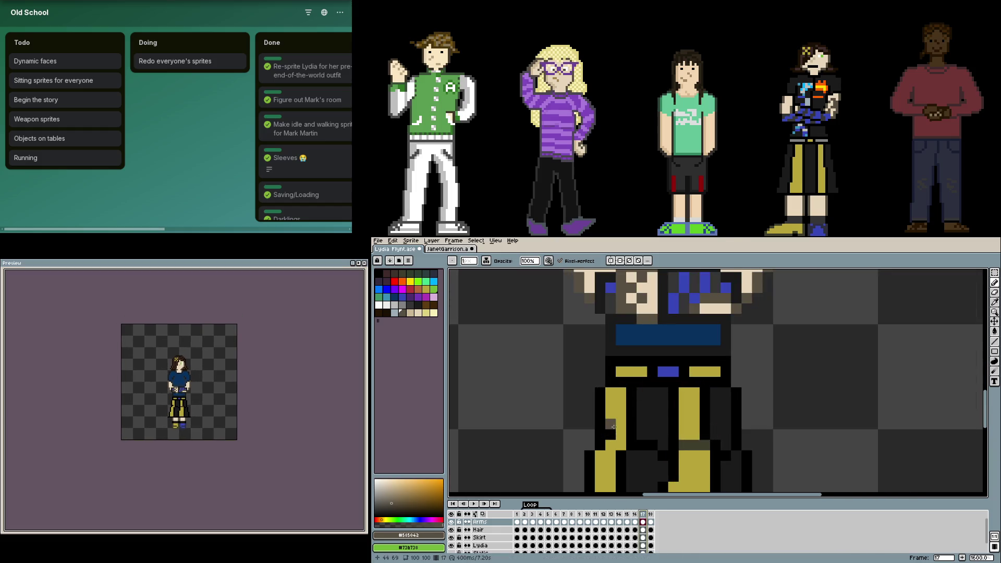
- Sample skirt yellow and outline colours while checking the Skirt layer on frames 17 and 18
left_click(614, 422, "alt")
scroll(618, 430, "down", 1)
scroll(625, 445, "down", 1)
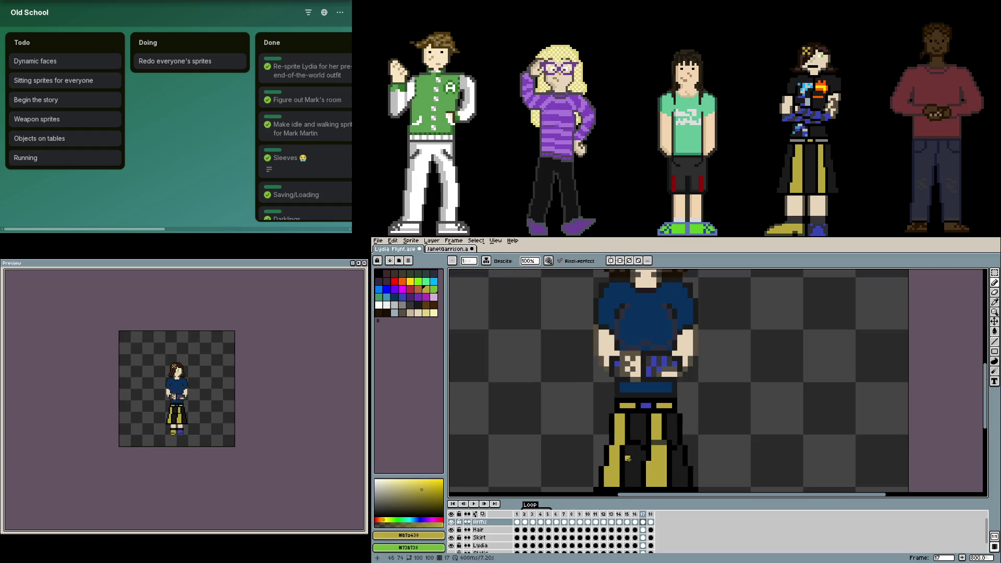
left_click(643, 538)
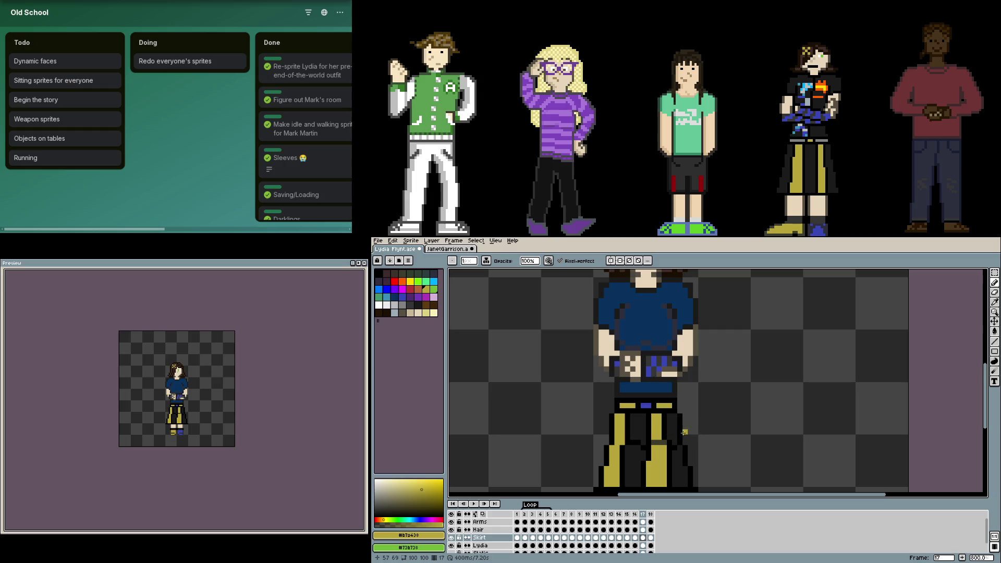
scroll(664, 425, "up", 1)
scroll(618, 423, "down", 2)
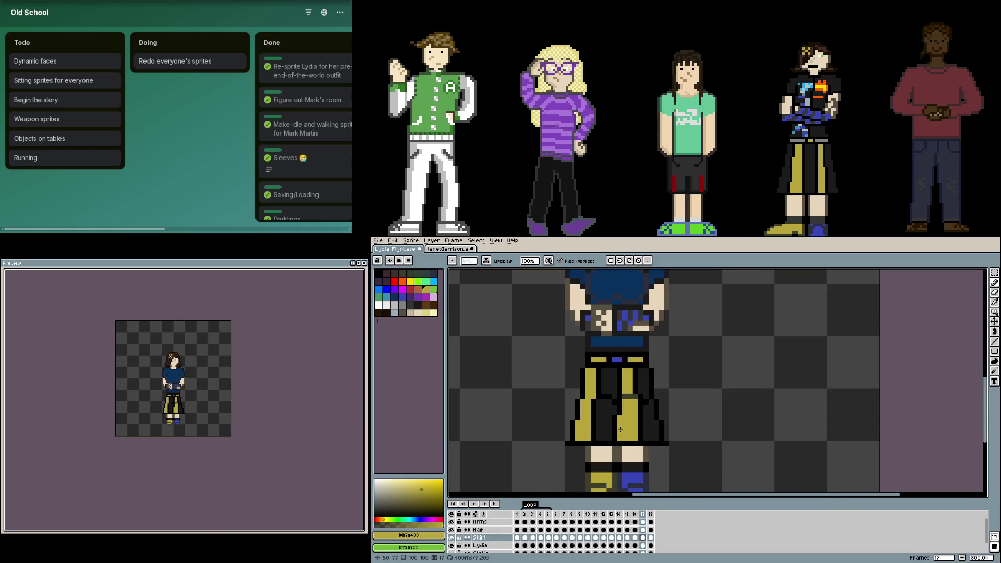
scroll(615, 405, "up", 2)
scroll(613, 406, "up", 1)
key("alt")
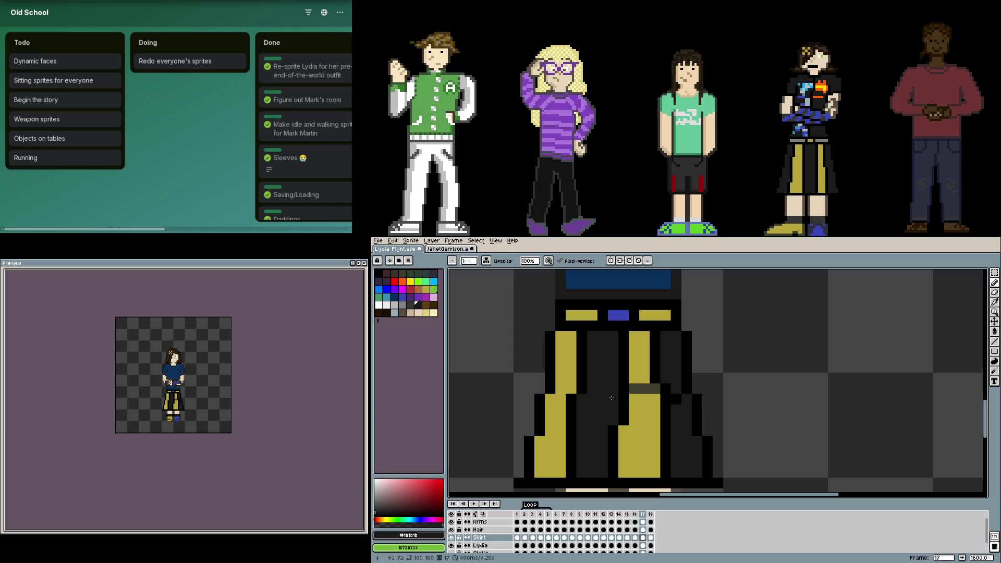
left_click(653, 388, "alt")
scroll(696, 422, "down", 1)
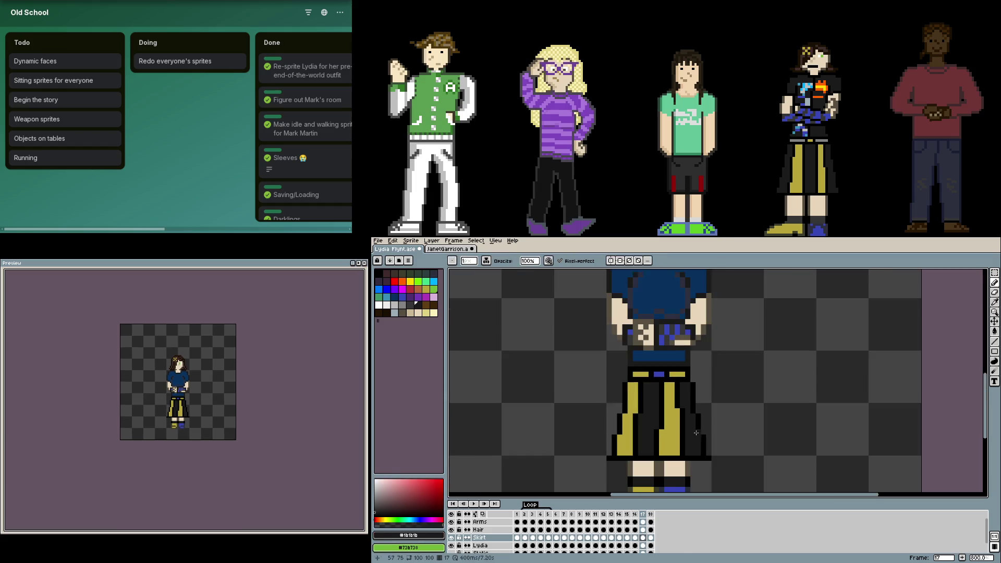
left_click(649, 538)
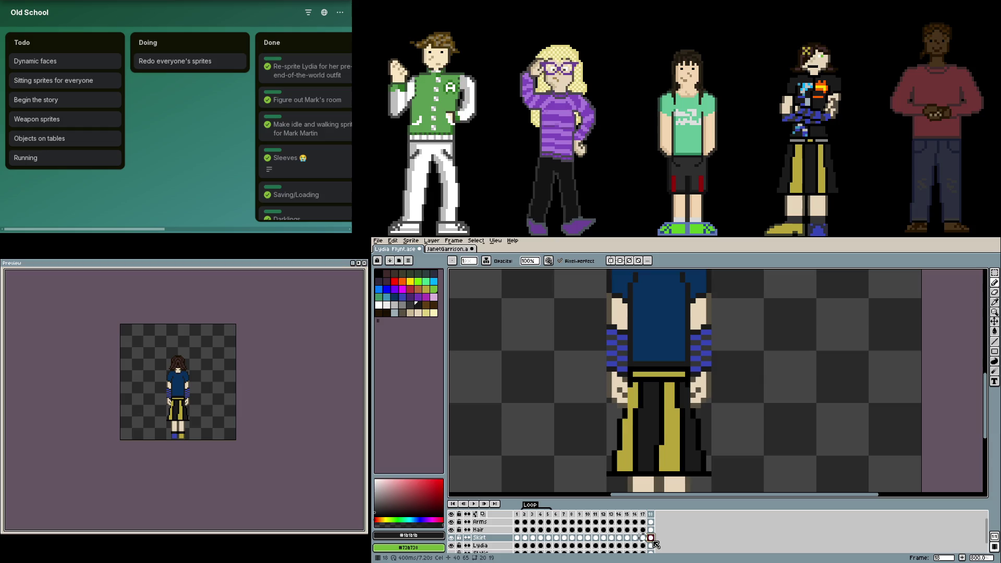
left_click(643, 546)
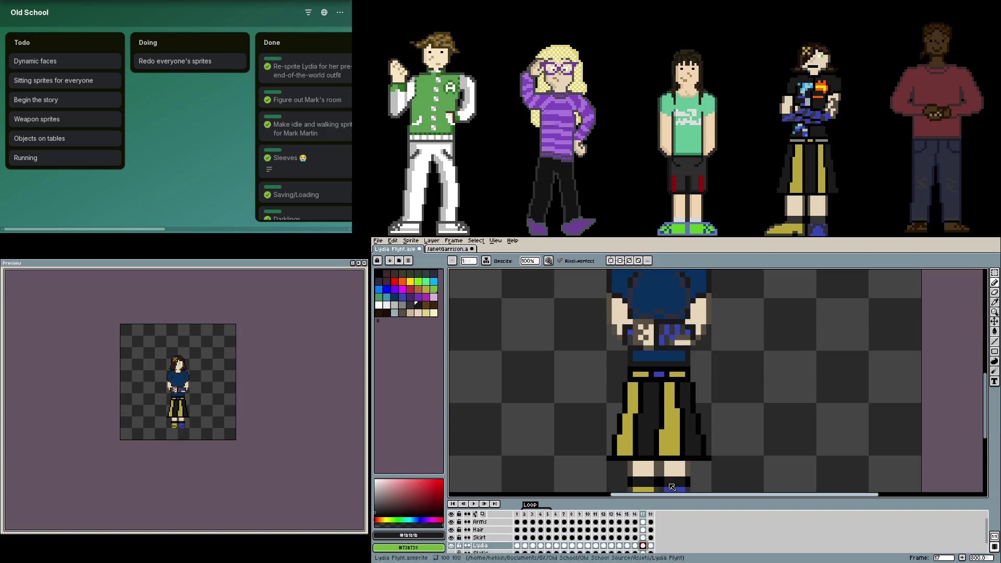
scroll(643, 424, "down", 1)
scroll(643, 425, "up", 1)
- Try pasting frame 17's shoes flipped onto frame 18, then undo the attempt
key("m")
left_click_drag(662, 429, 597, 391)
key("ctrl+c")
left_click(650, 545)
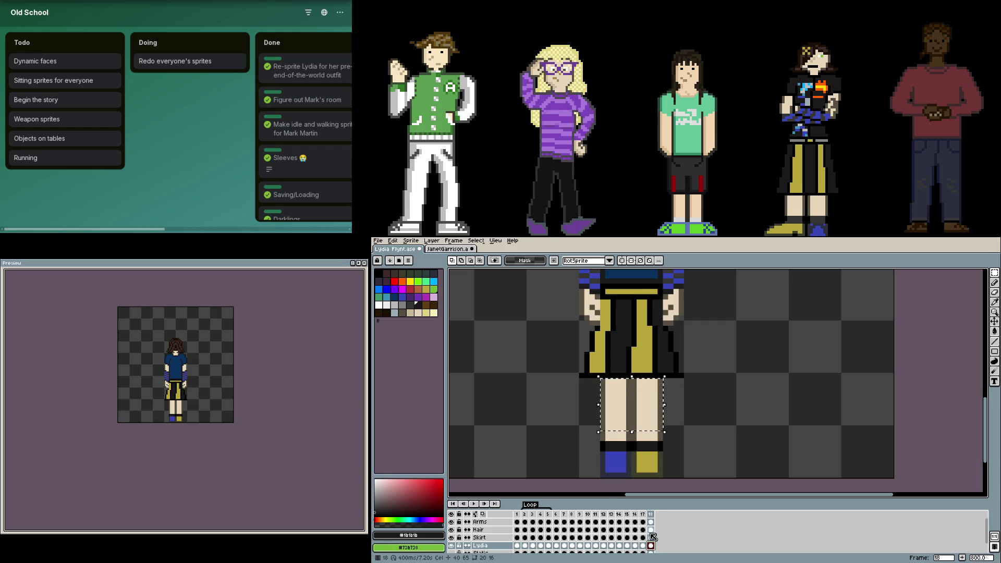
key("ctrl+v")
key("shift+h")
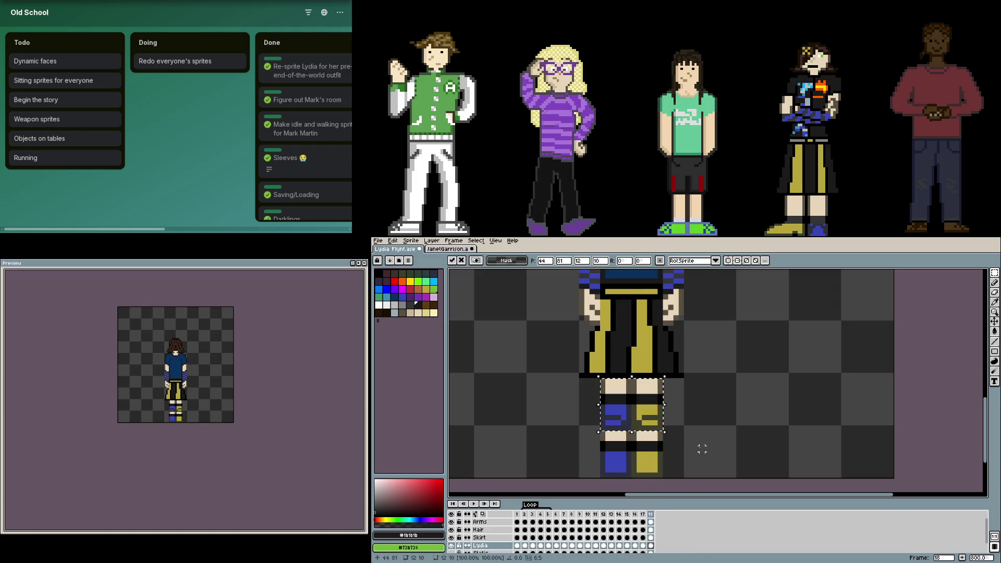
left_click_drag(660, 430, 665, 474)
key("Return")
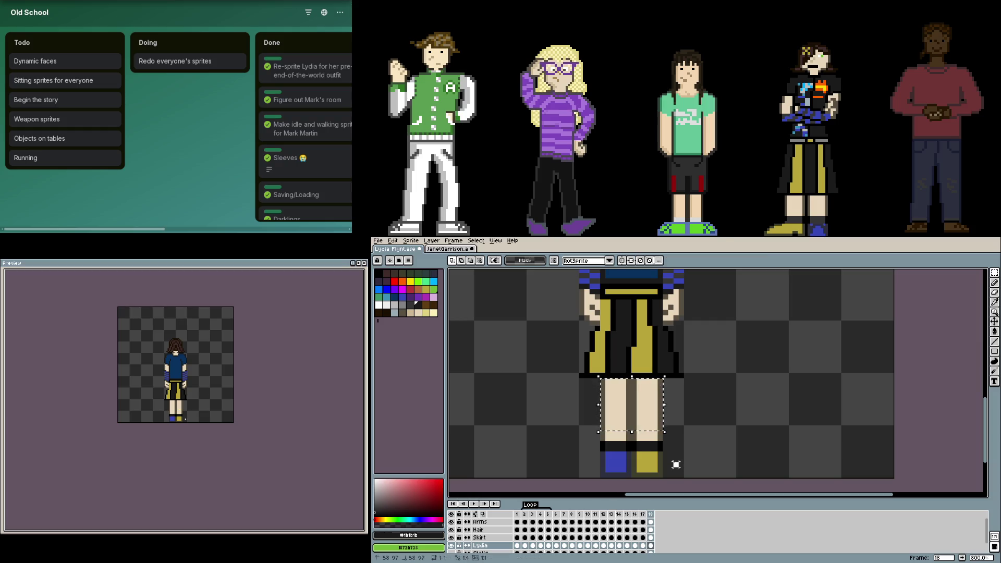
key("ctrl+z")
key("Left")
- Copy frame 17's lower legs into frame 18 and move them up onto the legs
left_click_drag(664, 432, 599, 377)
key("ctrl+c")
left_click(650, 514)
key("ctrl+v")
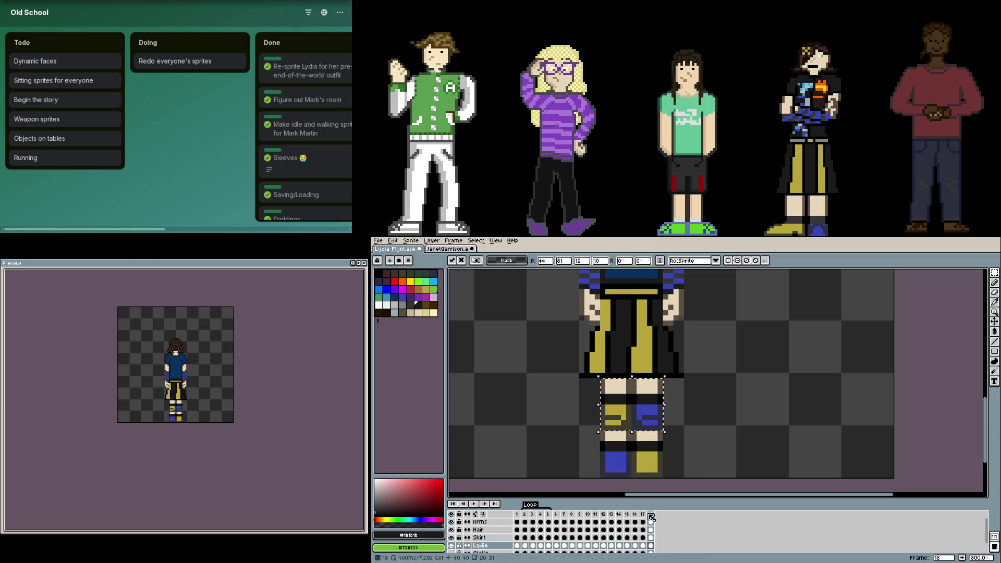
left_click(686, 465)
mouse_move(665, 477)
left_mouse_down()
mouse_move(600, 429)
mouse_move(599, 381)
left_mouse_up()
left_click(680, 402)
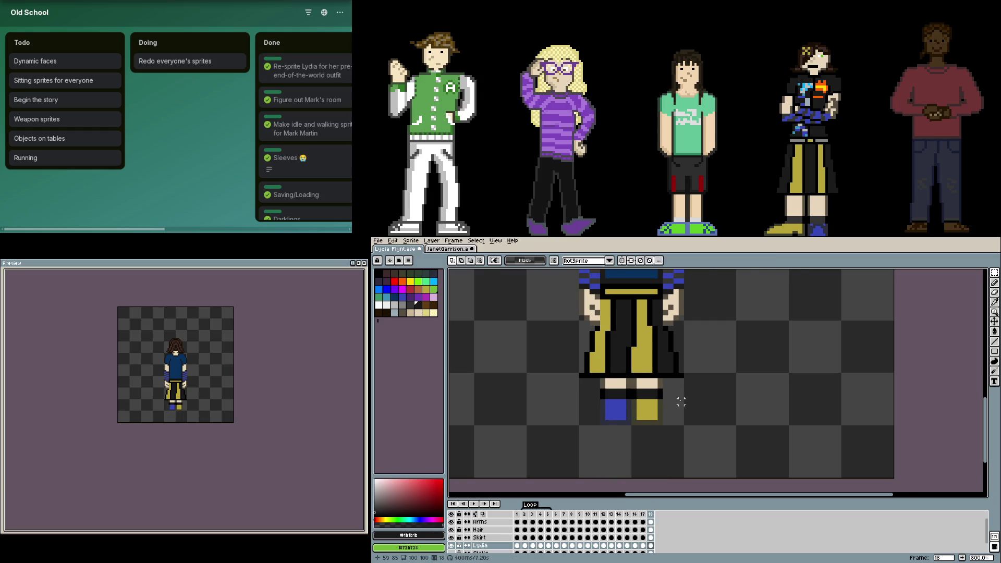
scroll(681, 402, "down", 1)
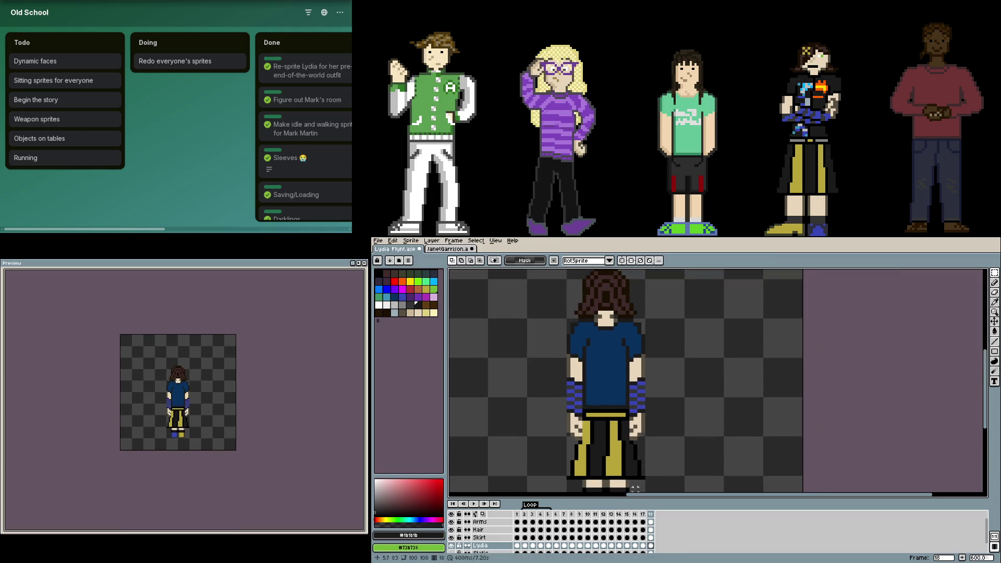
- Redraw left-arm pixels on the Arms layer of frame 18's back view
left_click(642, 515)
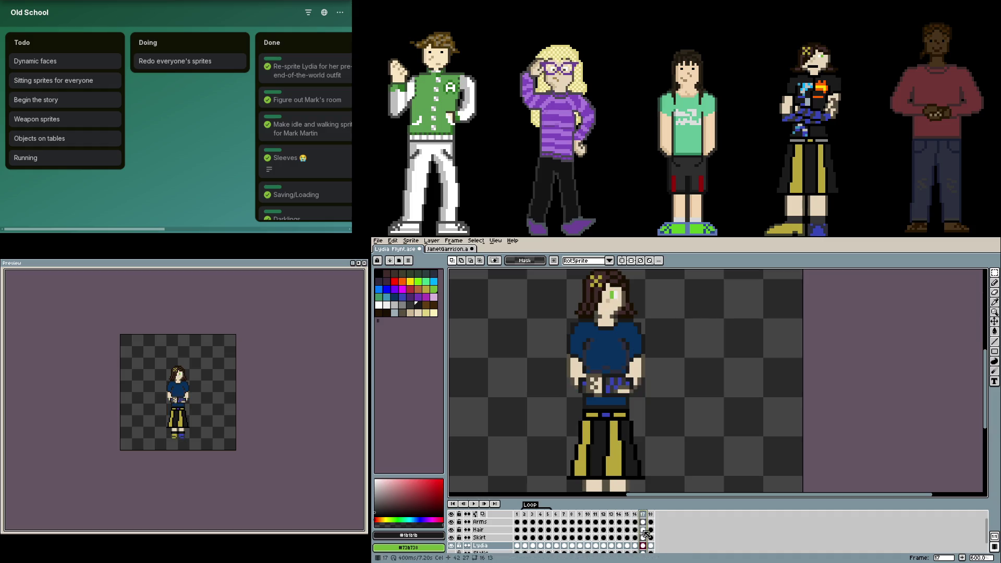
left_click(644, 521)
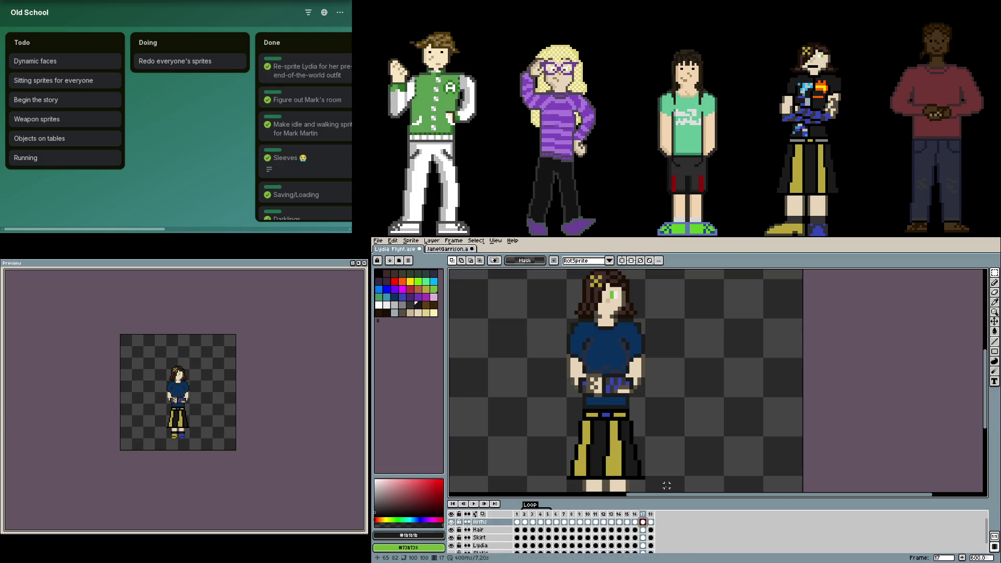
left_click(650, 522)
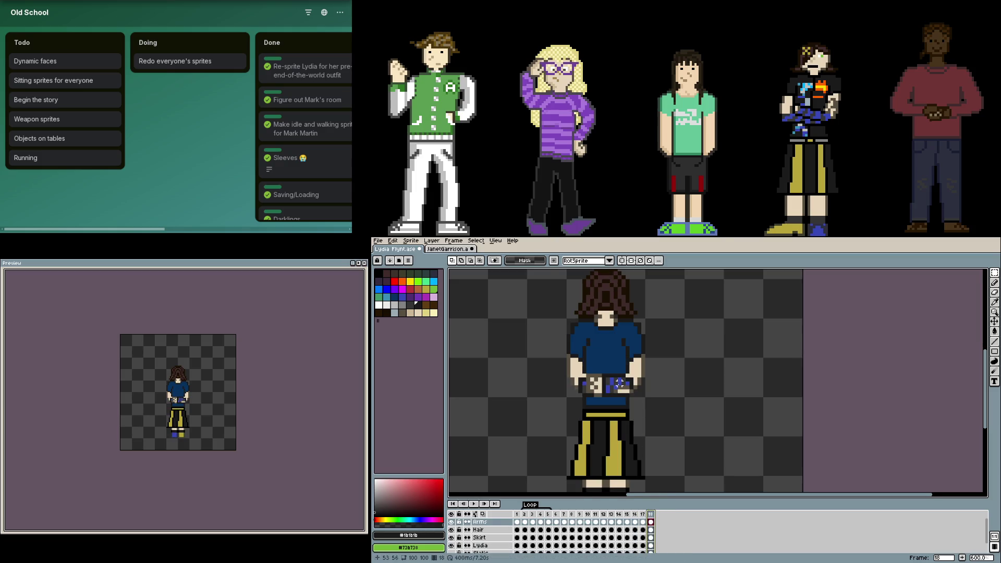
scroll(587, 365, "up", 2)
key("b")
left_click(575, 381)
mouse_move(579, 385)
left_mouse_down()
mouse_move(582, 434)
mouse_move(586, 407)
left_mouse_up()
left_click(587, 429)
key("Left")
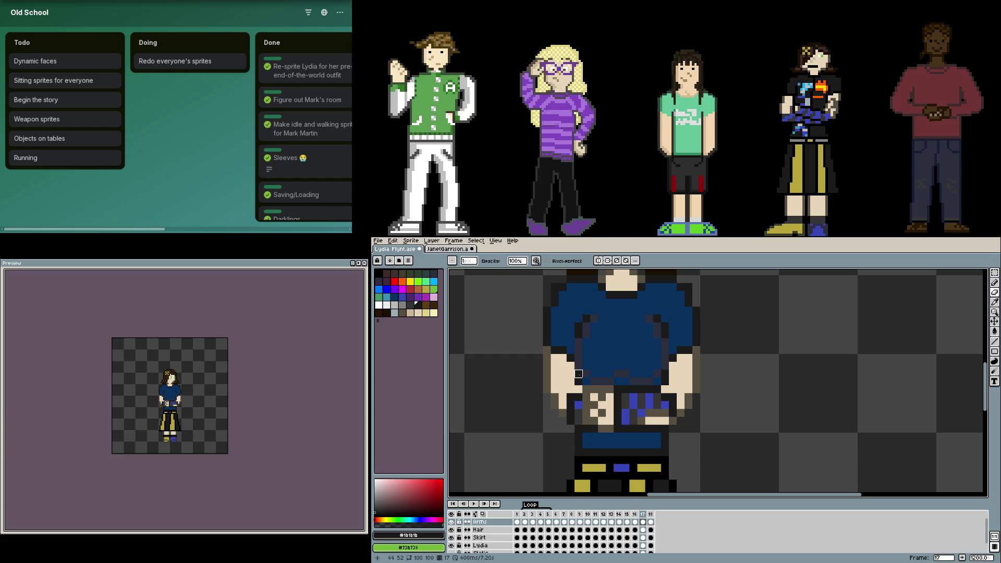
- Clear the leftover front arms from the Arms layer on frame 18
key("Right")
key("Down")
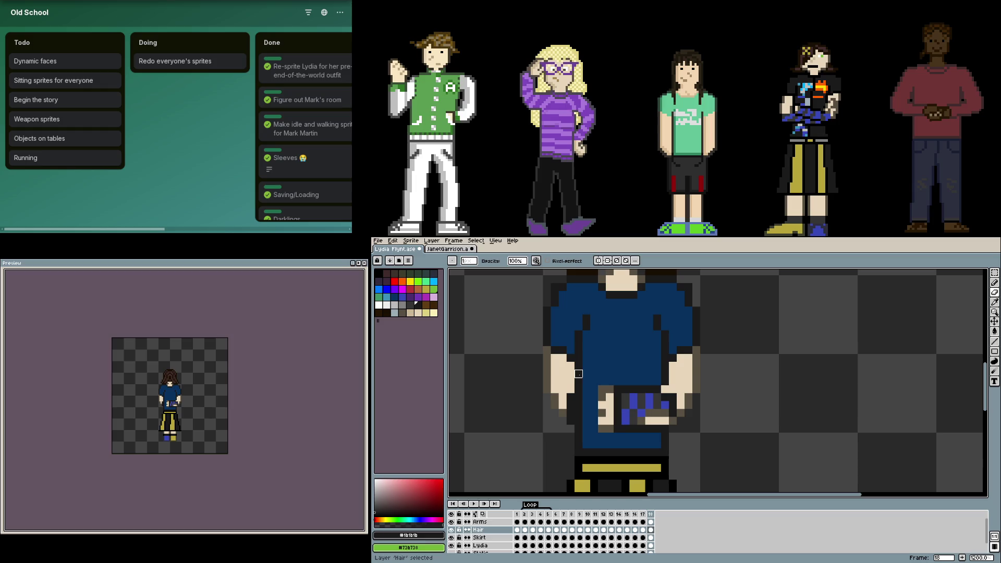
key("Up")
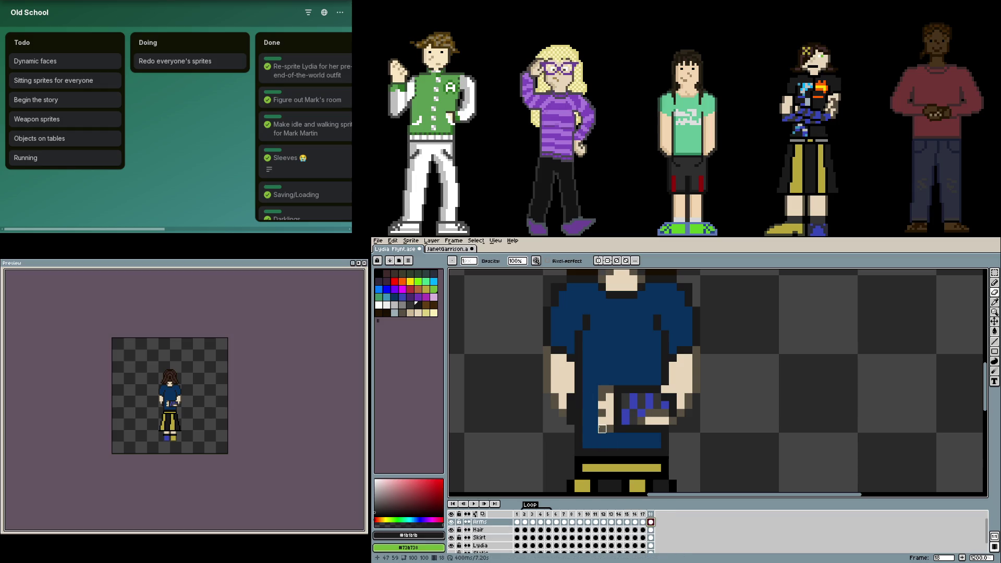
key("m")
mouse_move(574, 370)
left_mouse_down()
mouse_move(650, 442)
mouse_move(671, 446)
left_mouse_up()
key("Delete")
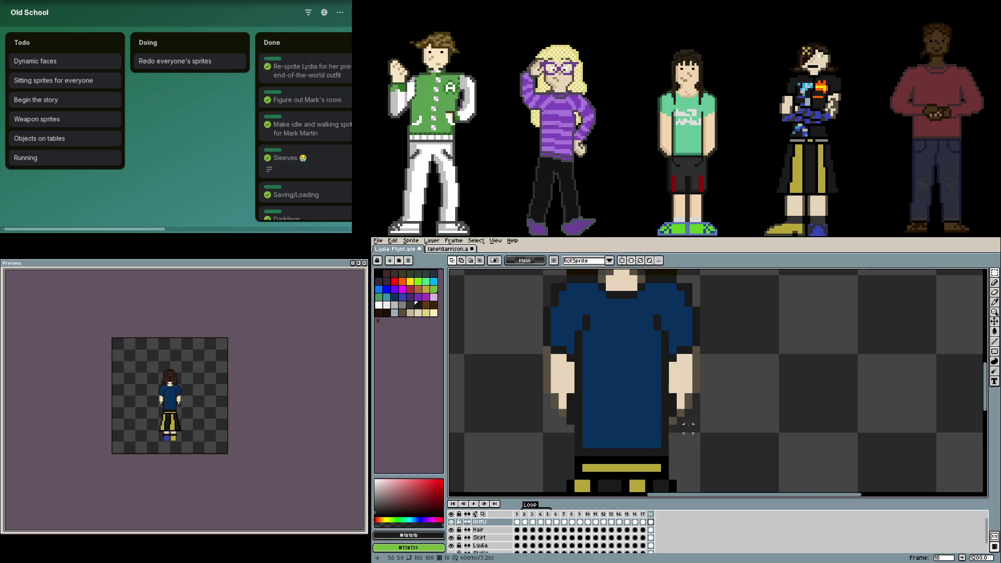
scroll(727, 404, "down", 1)
scroll(725, 404, "down", 3)
- Save the Lydia sprite and hide the animation preview
key("ctrl+s")
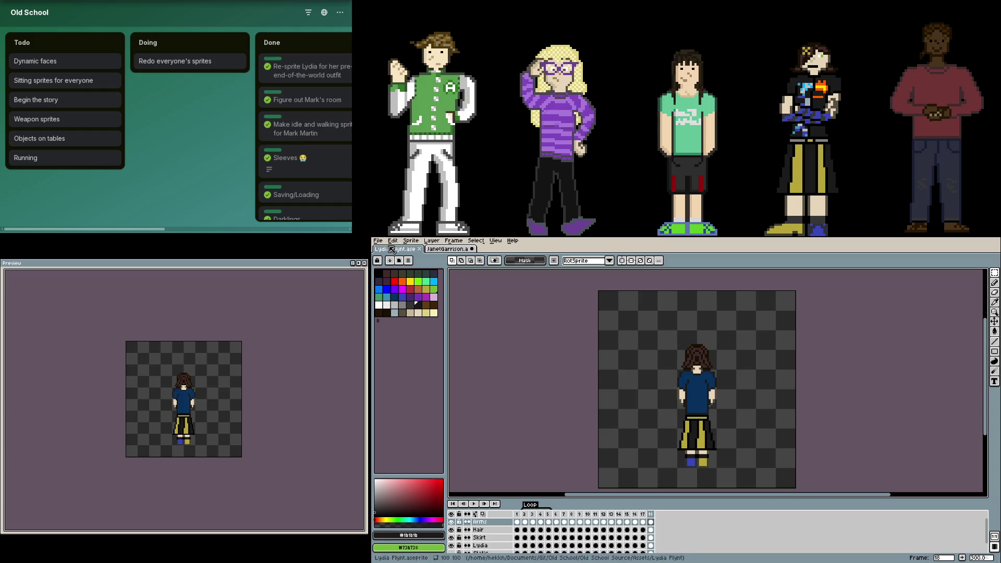
key("F7")
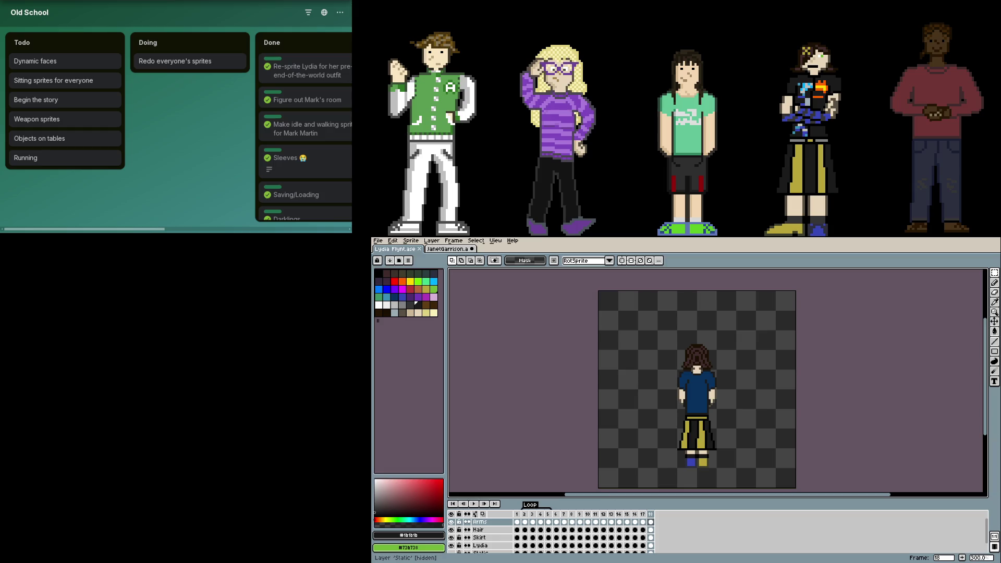
- Reopen the preview and dab a white pixel onto Lydia's shirt on the body layer
key("F7")
key("plus")
key("plus")
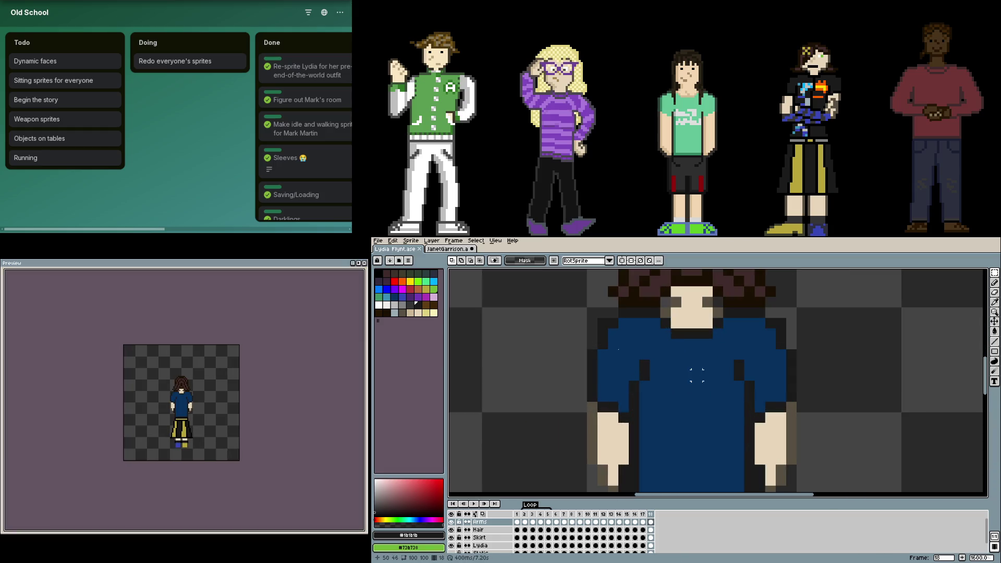
key("b")
left_click(382, 305)
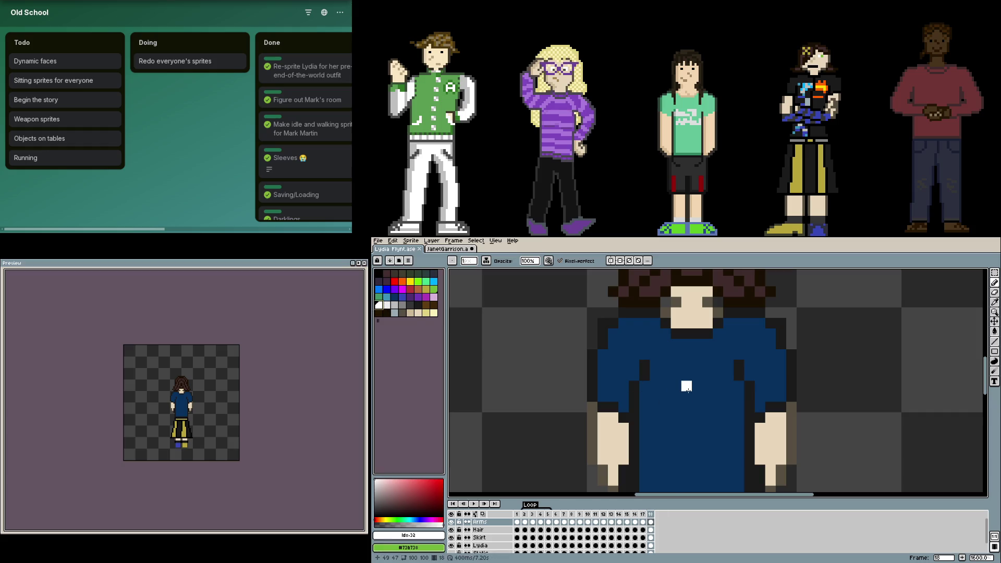
left_click(651, 547)
left_click(666, 375)
key("minus")
key("minus")
left_click_drag(793, 391, 706, 351)
key("minus")
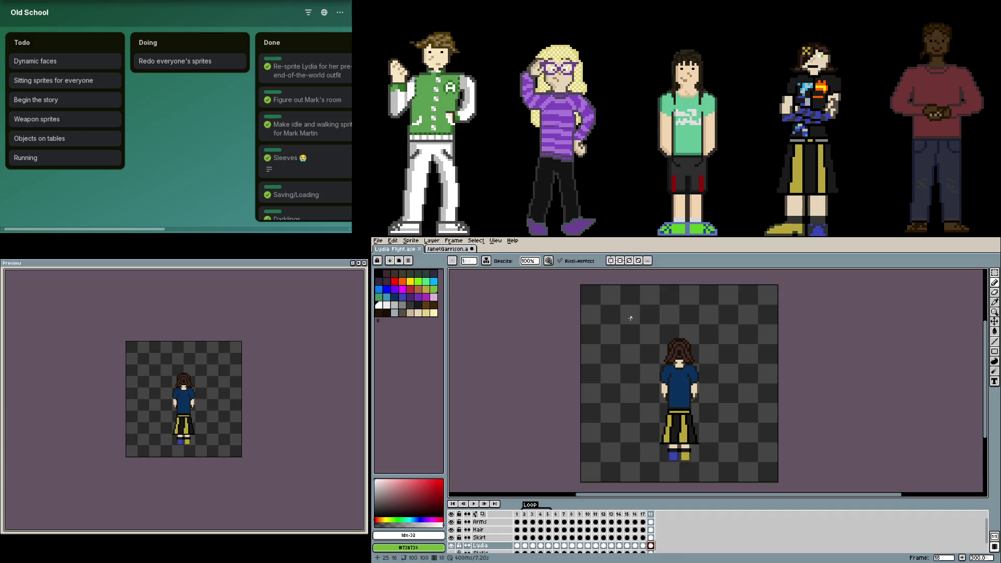
- Switch over to the Janet Garrison sprite tab
key("i")
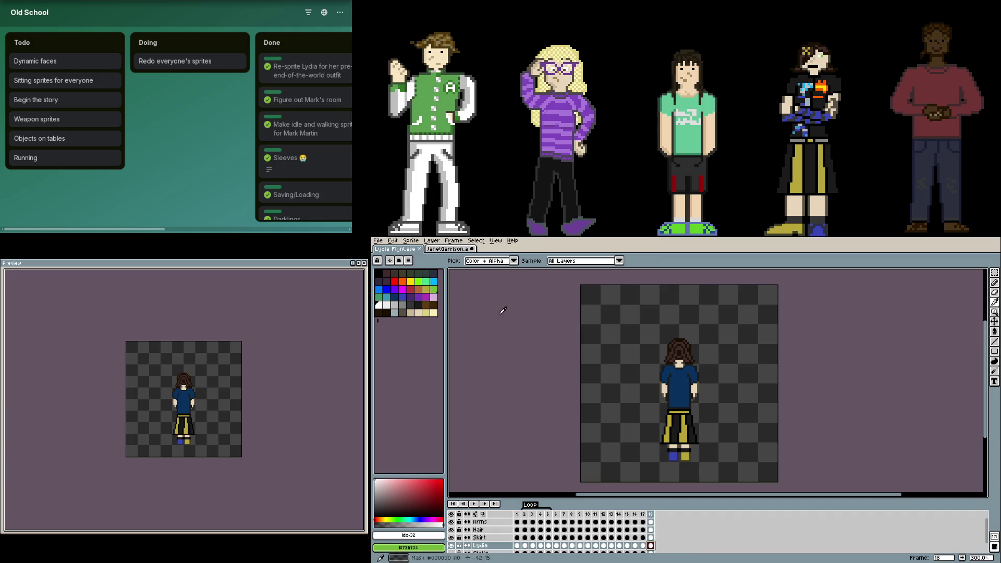
left_click(443, 250)
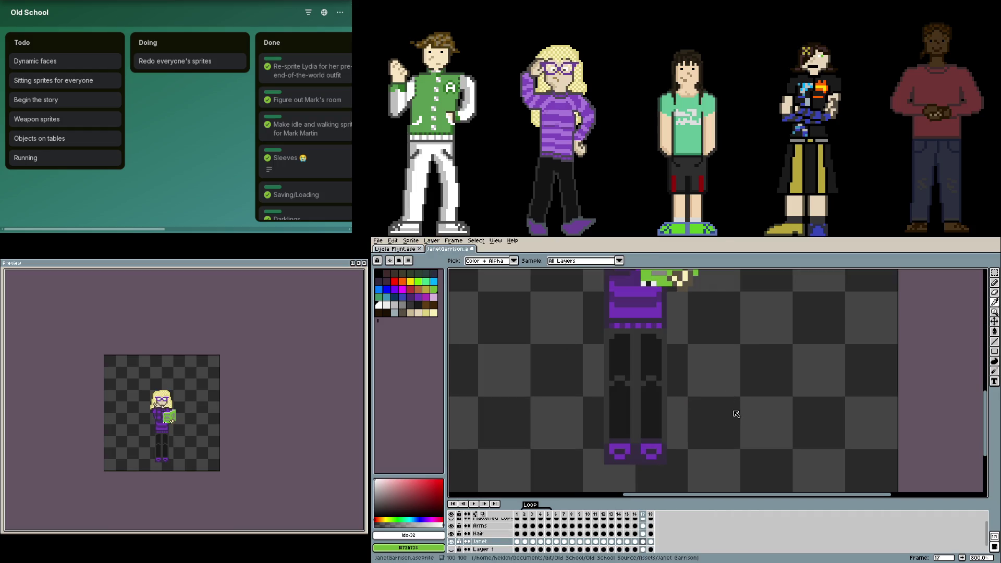
- Close the Janet Garrison sprite and review Lydia's animation with the Arms layer toggled
key("b")
scroll(693, 383, "up", 3)
scroll(693, 384, "up", 1)
scroll(563, 289, "down", 2)
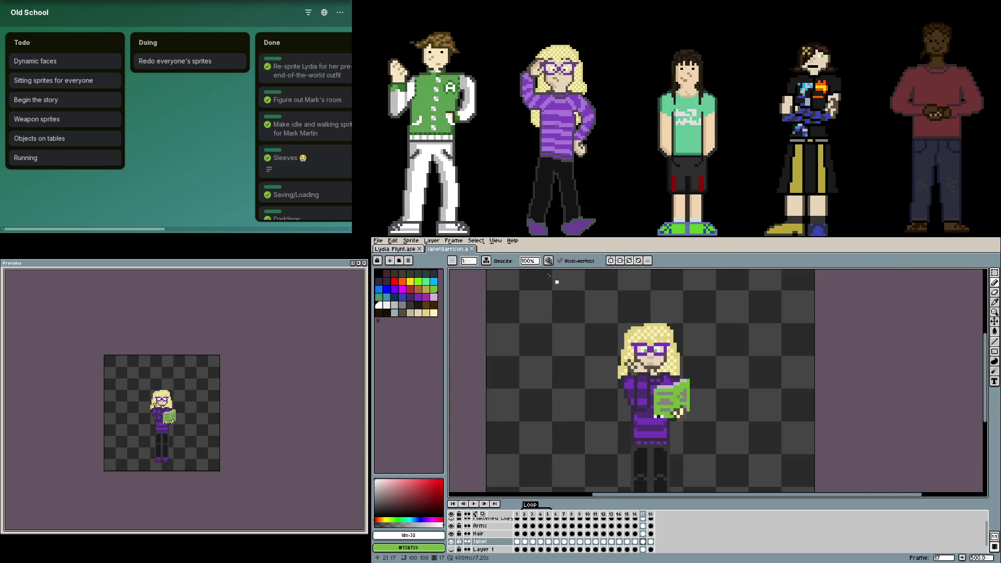
left_click(458, 248)
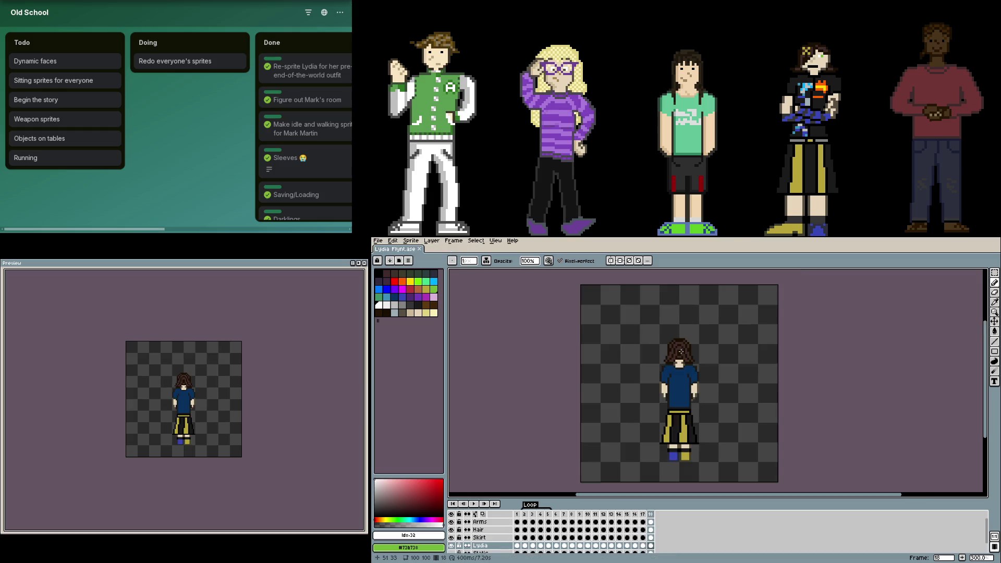
key("Return")
left_click(450, 522)
key("Left")
key("Left")
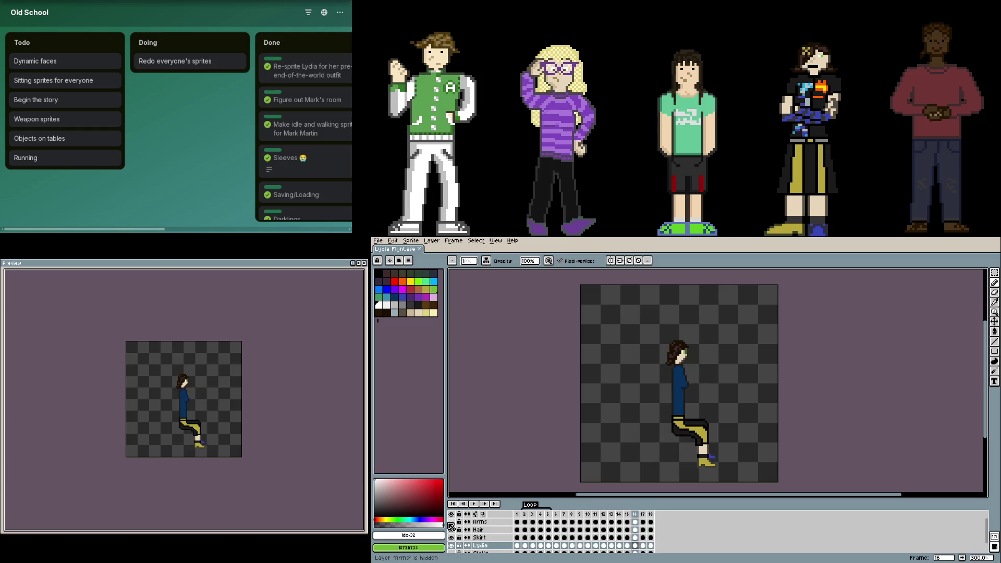
key("i")
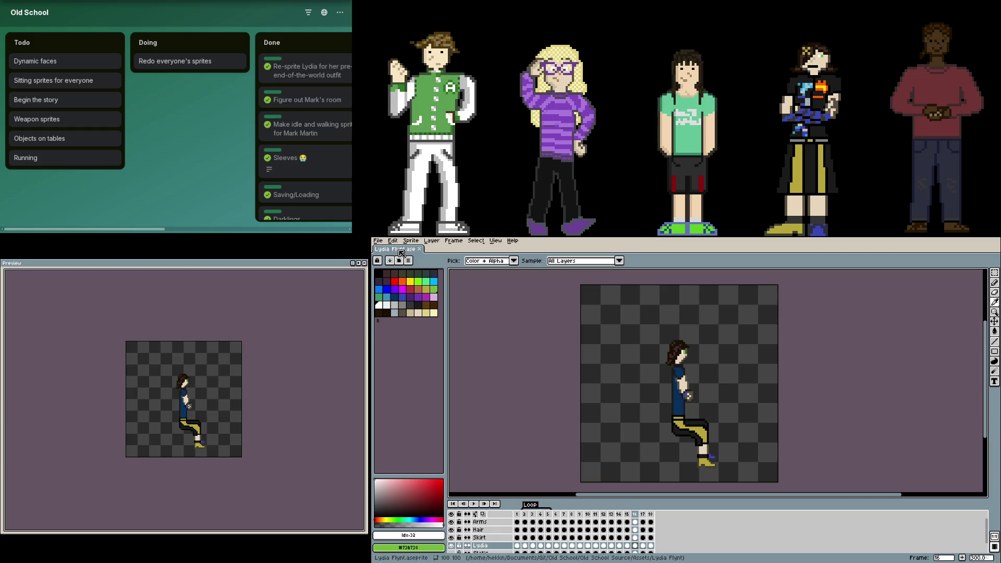
- Close the Lydia Flynt sprite, leaving the workspace empty
middle_click(401, 253)
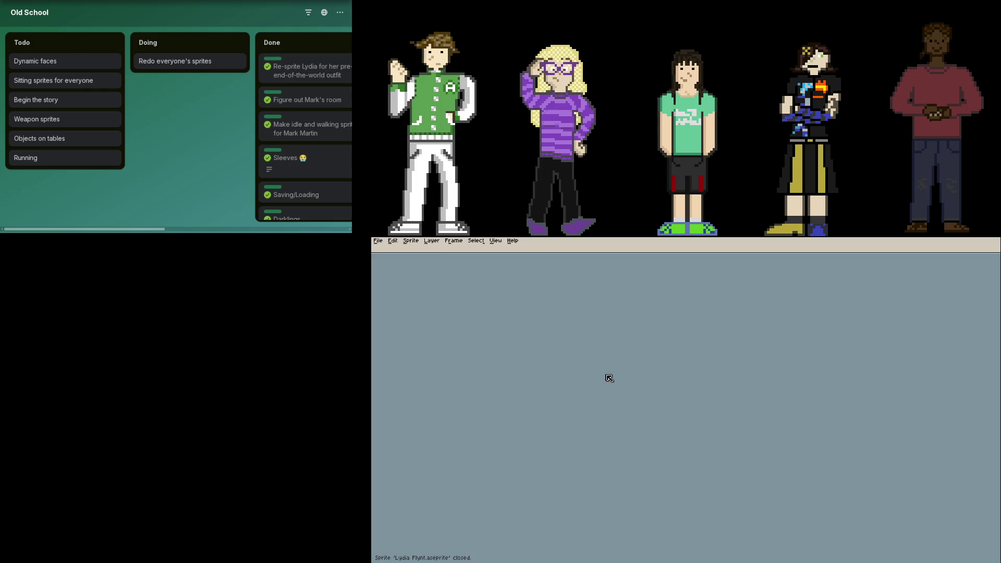
scroll(682, 357, "up", 3)
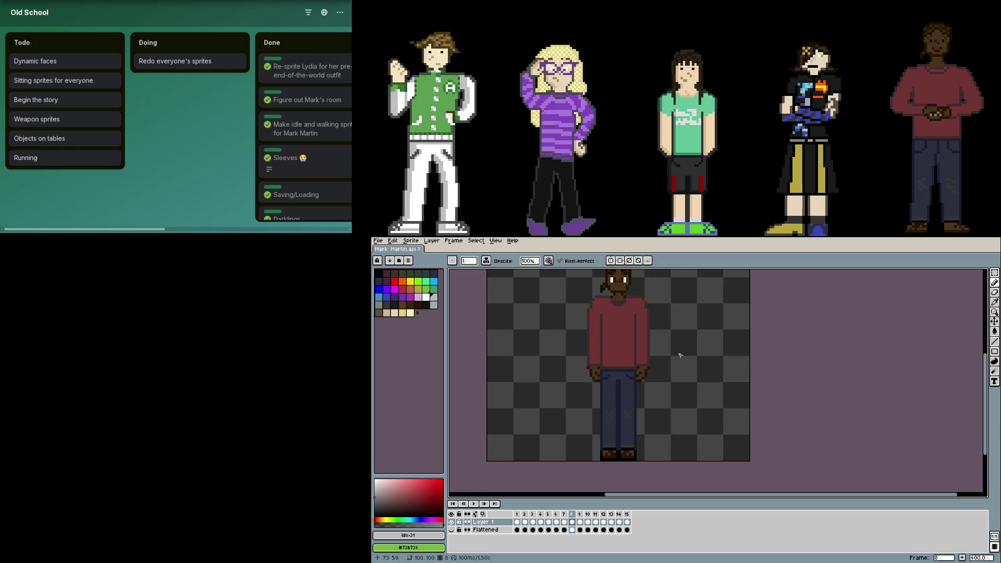
scroll(713, 406, "up", 1)
scroll(740, 393, "up", 1)
- Reopen the preview and pan the view onto Mark Martin's head
key("F7")
scroll(740, 393, "up", 2)
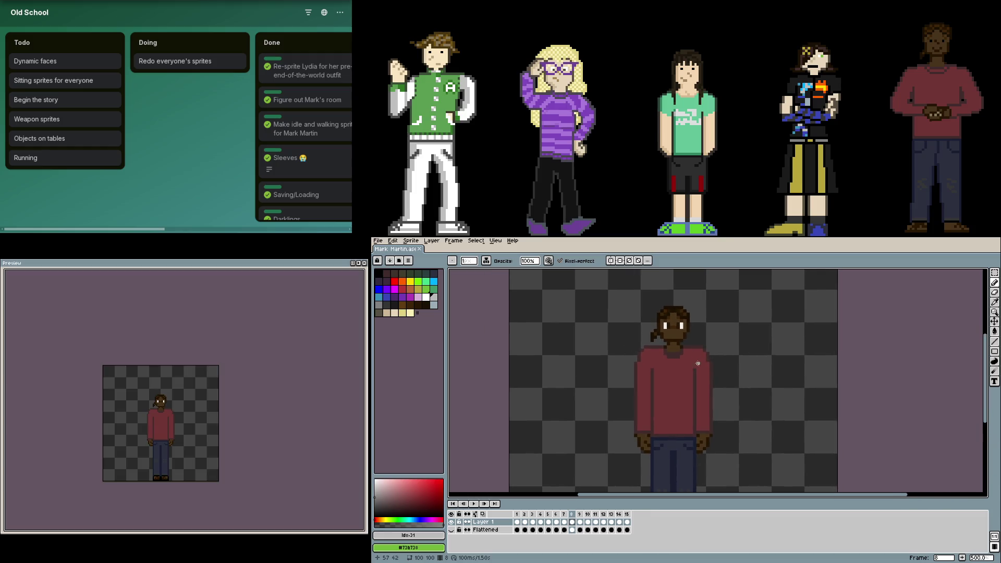
scroll(704, 348, "up", 1)
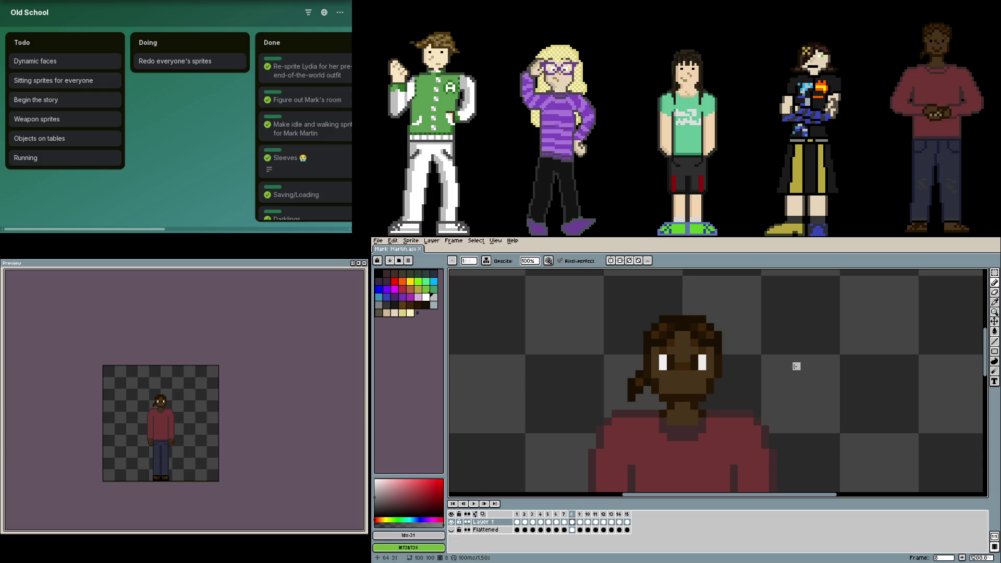
left_click_drag(785, 358, 753, 341)
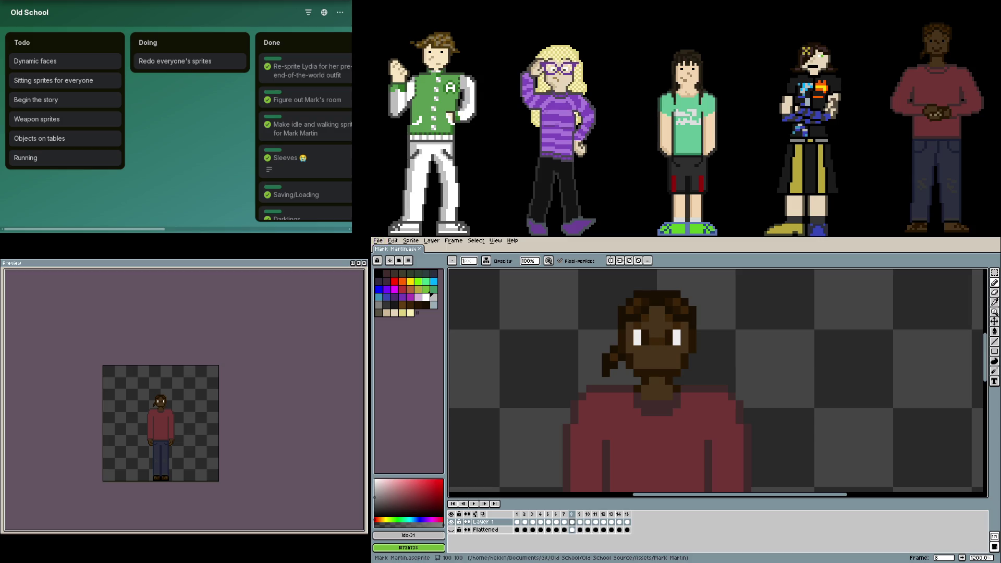
left_click_drag(755, 326, 714, 305)
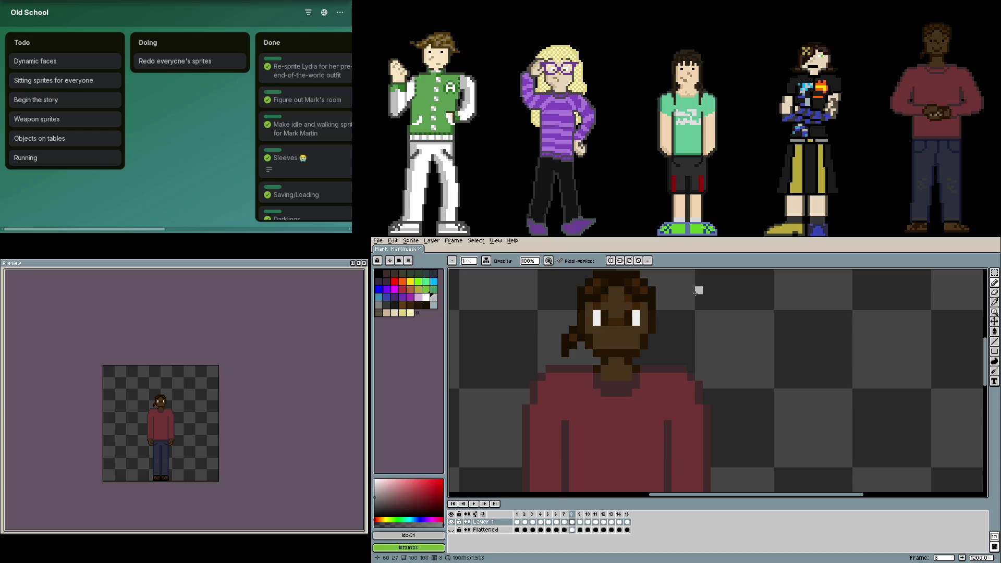
key("u")
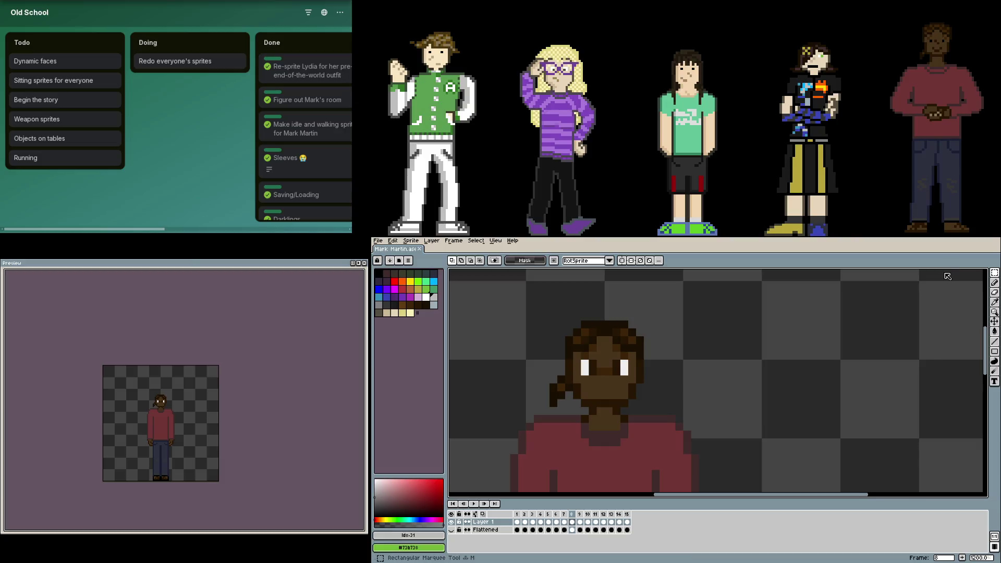
- Sketch a stray rectangle beside the head and cancel it
left_click_drag(792, 295, 738, 400)
left_click_drag(792, 296, 856, 397)
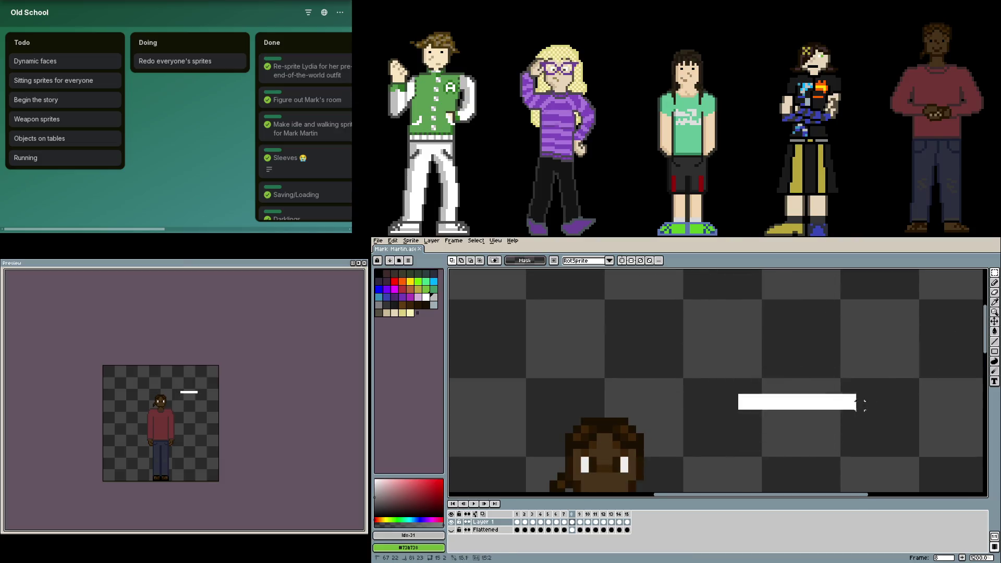
key("Escape")
scroll(855, 398, "up", 2)
scroll(693, 375, "up", 2)
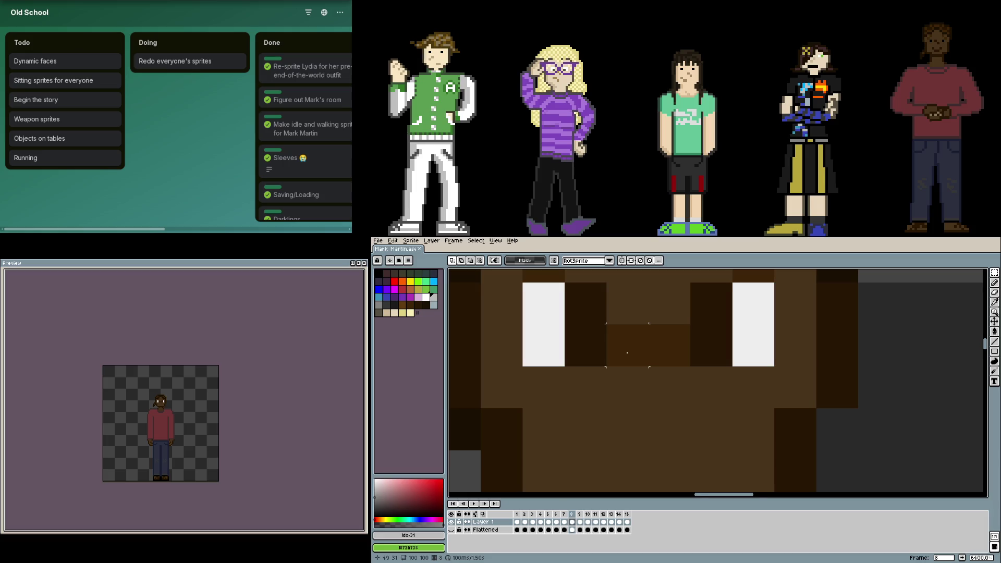
scroll(627, 353, "down", 1)
scroll(653, 415, "down", 2)
scroll(652, 415, "down", 2)
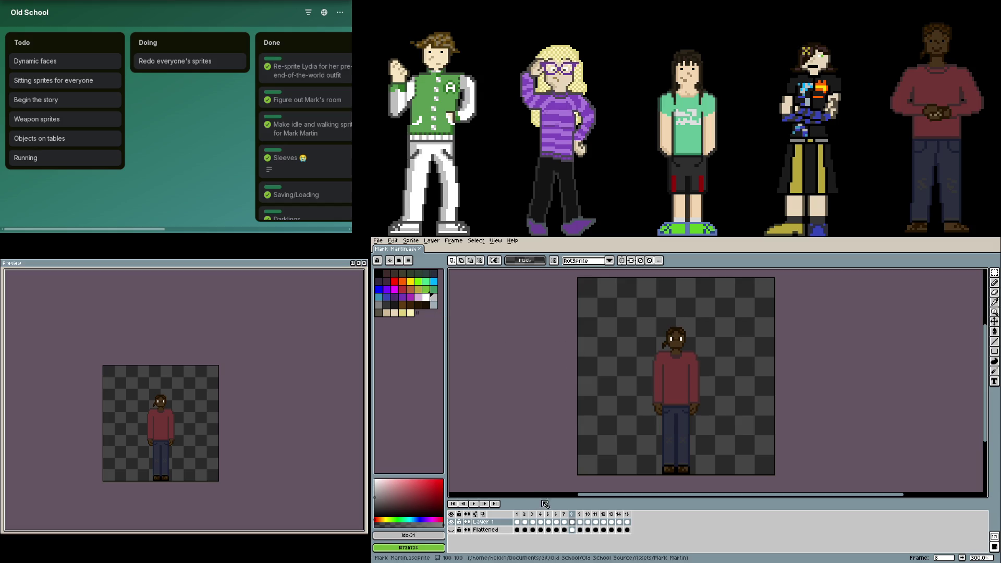
- Add a sixteenth frame to Mark's animation and return to frame 1
left_click(517, 513)
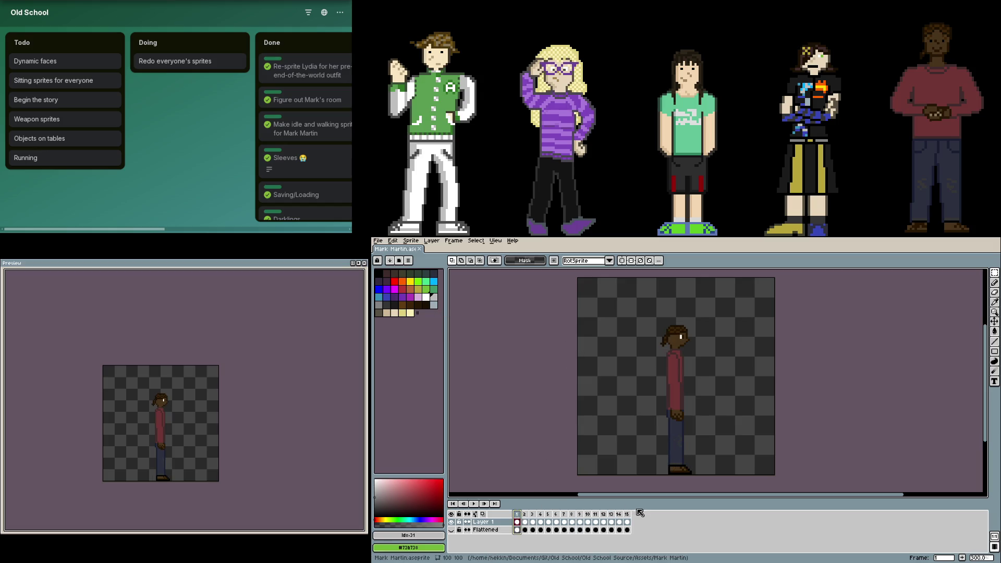
left_click(627, 521)
key("alt+n")
left_click(635, 522)
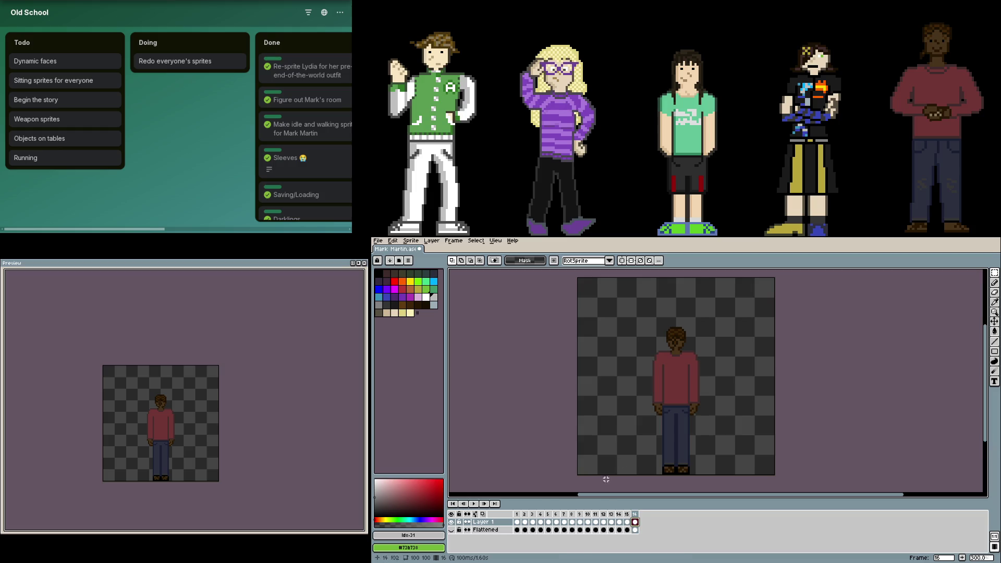
left_click(516, 521)
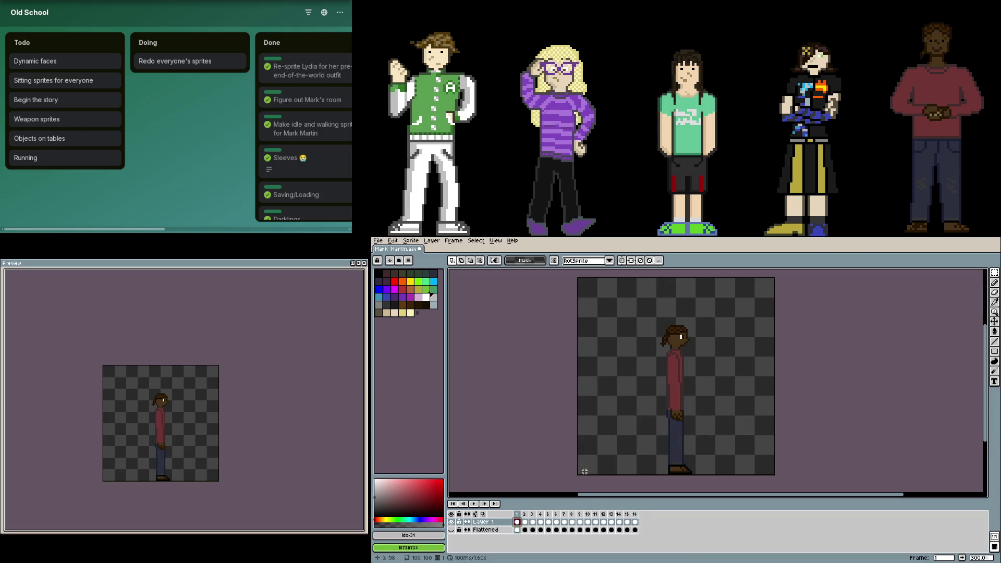
scroll(584, 471, "up", 3)
scroll(635, 438, "down", 1)
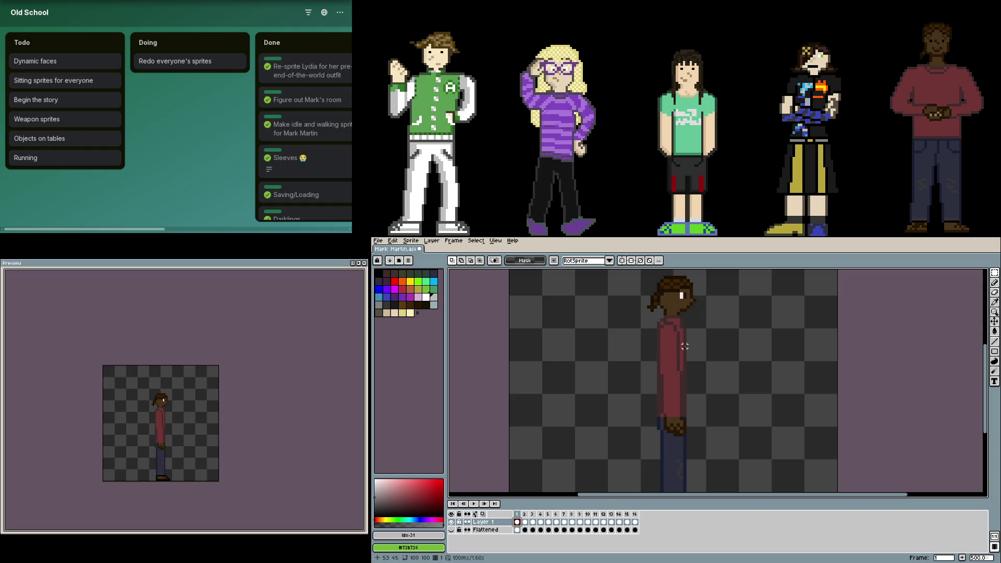
scroll(684, 346, "up", 2)
scroll(648, 316, "down", 2)
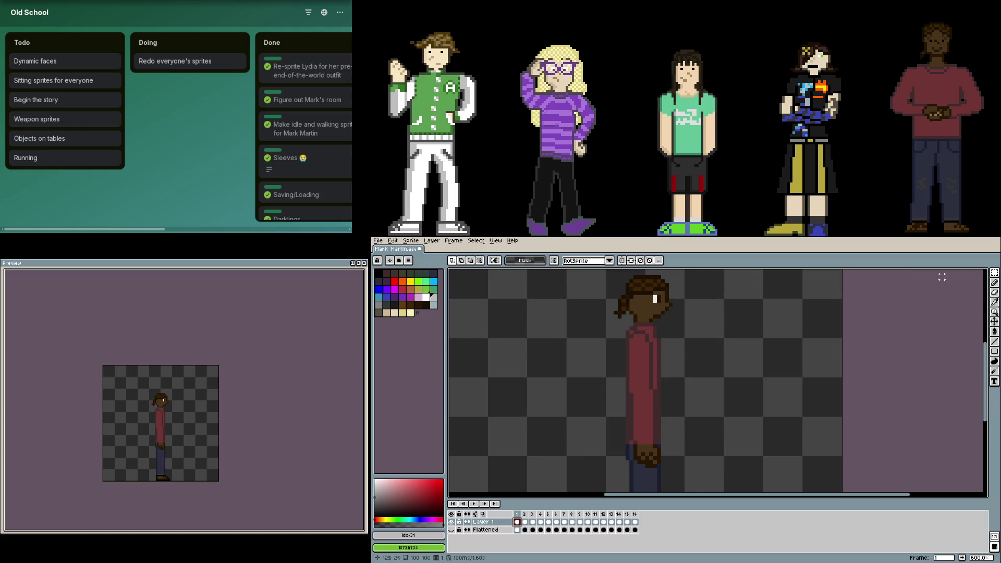
- Lasso-trace around the side-view arm on frame 1
left_click(995, 275)
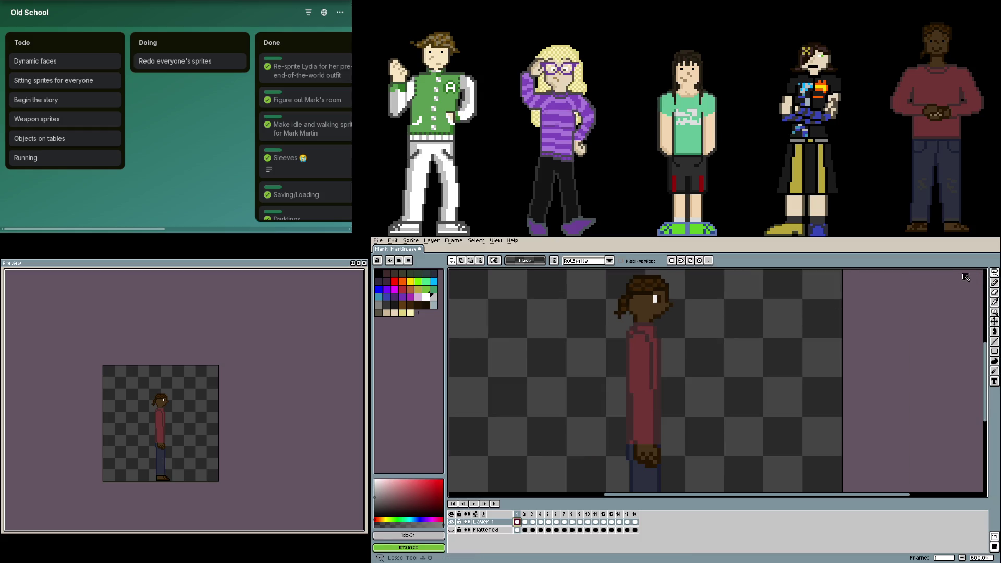
scroll(628, 391, "up", 1)
mouse_move(621, 383)
left_mouse_down()
mouse_move(620, 283)
mouse_move(646, 309)
mouse_move(645, 280)
left_mouse_up()
scroll(642, 310, "down", 1)
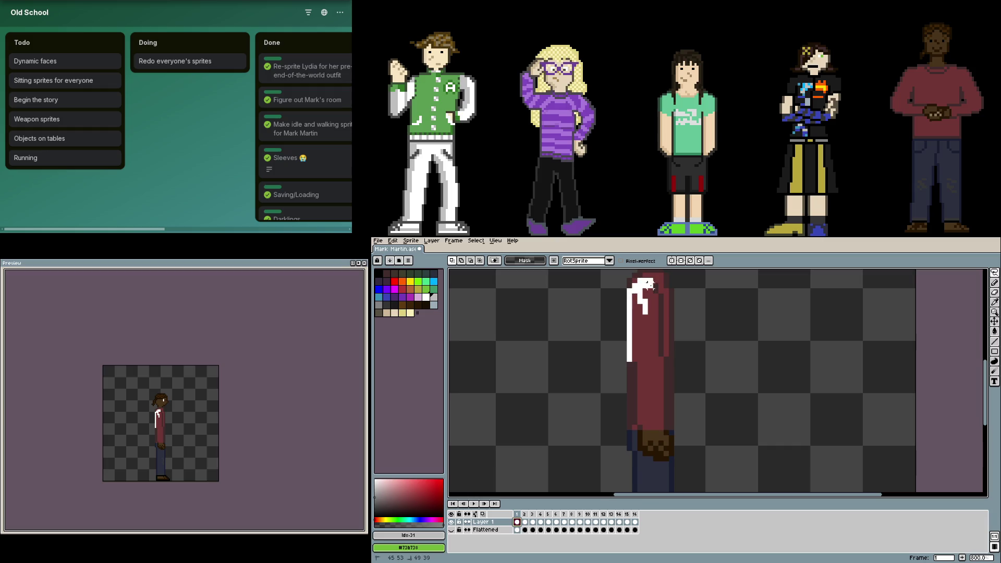
mouse_move(659, 298)
left_mouse_down()
mouse_move(671, 453)
mouse_move(656, 463)
mouse_move(639, 433)
mouse_move(634, 362)
left_mouse_up()
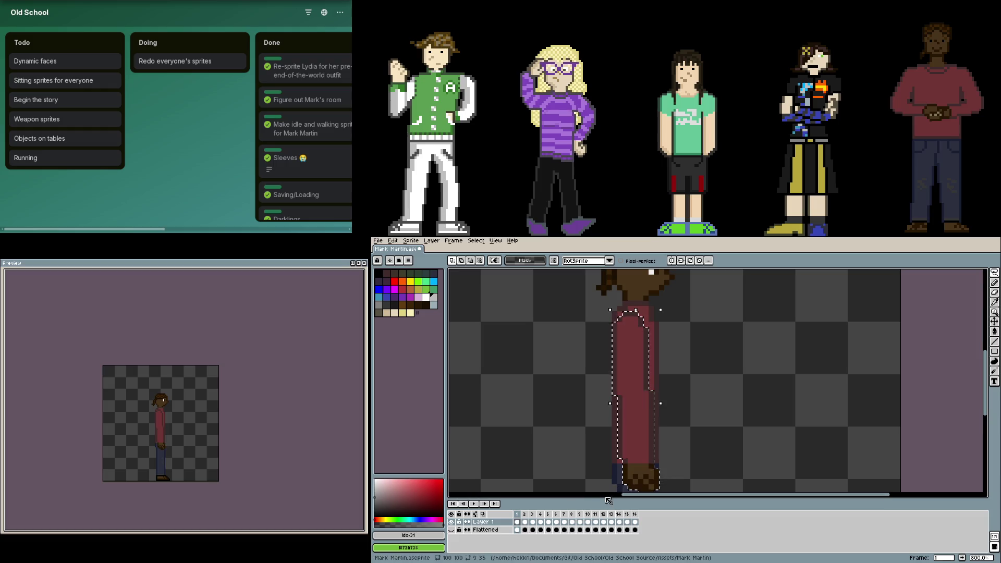
- Add a new layer for the arm and rename Layer 1 to Mark
left_click(534, 528)
key("shift+n")
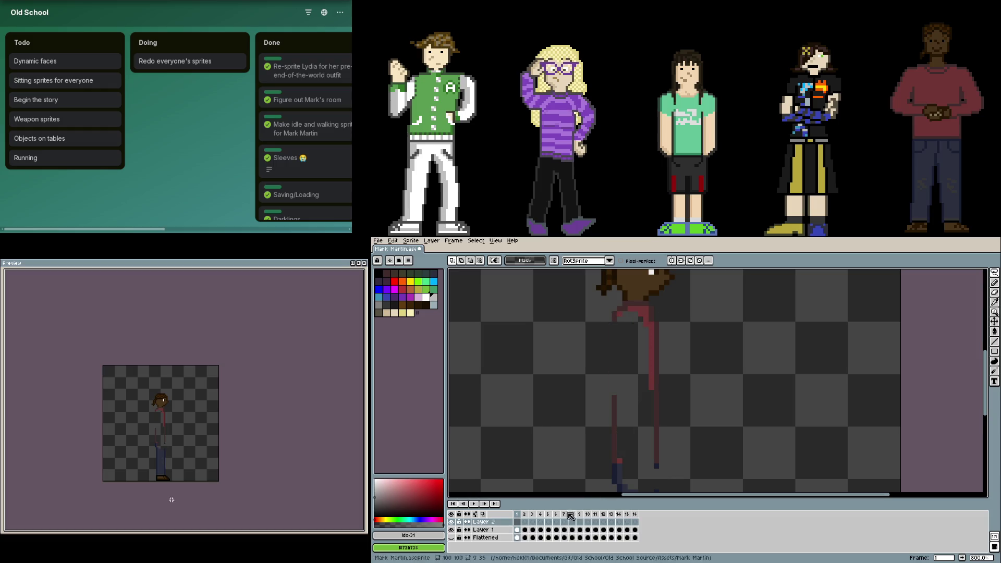
left_click(507, 523)
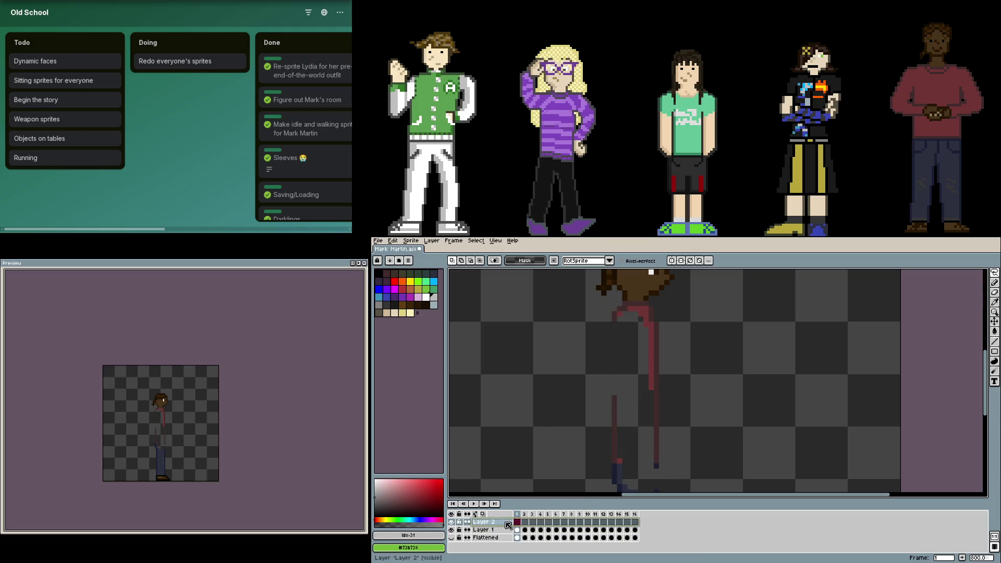
type("arms")
left_click(517, 529, "ctrl")
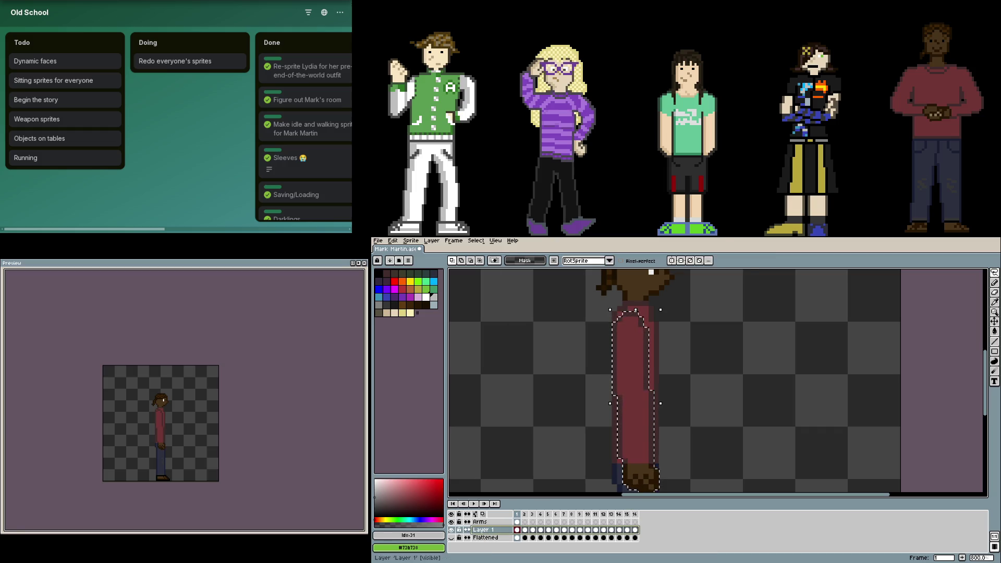
double_click(478, 529)
type("Mark")
key("Return")
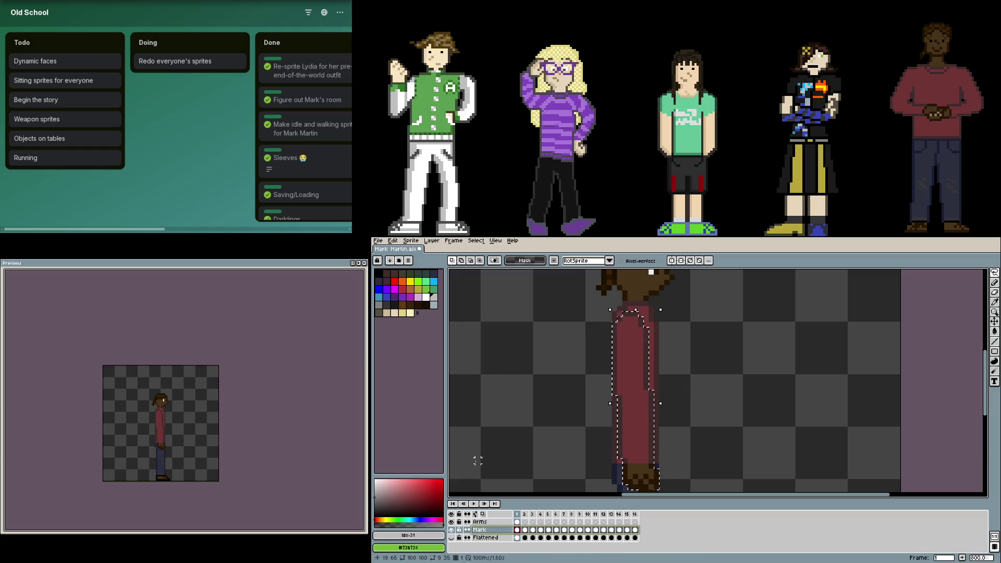
key("ctrl+d")
left_click(451, 530)
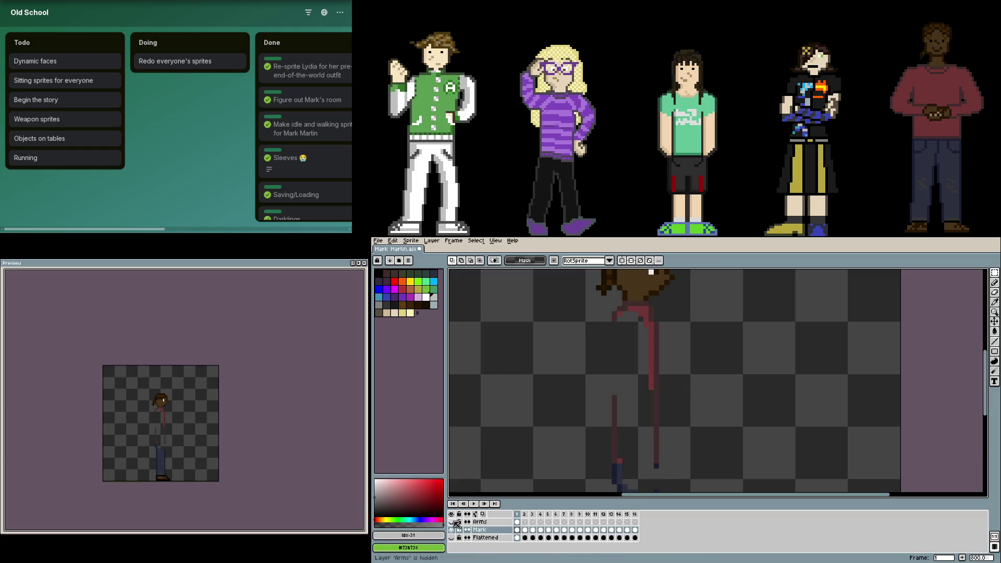
left_click(517, 538)
key("Up")
scroll(615, 487, "up", 2)
- Fill the gap between frame 1's legs blue and extend the torso's left outline in dark red
key("b")
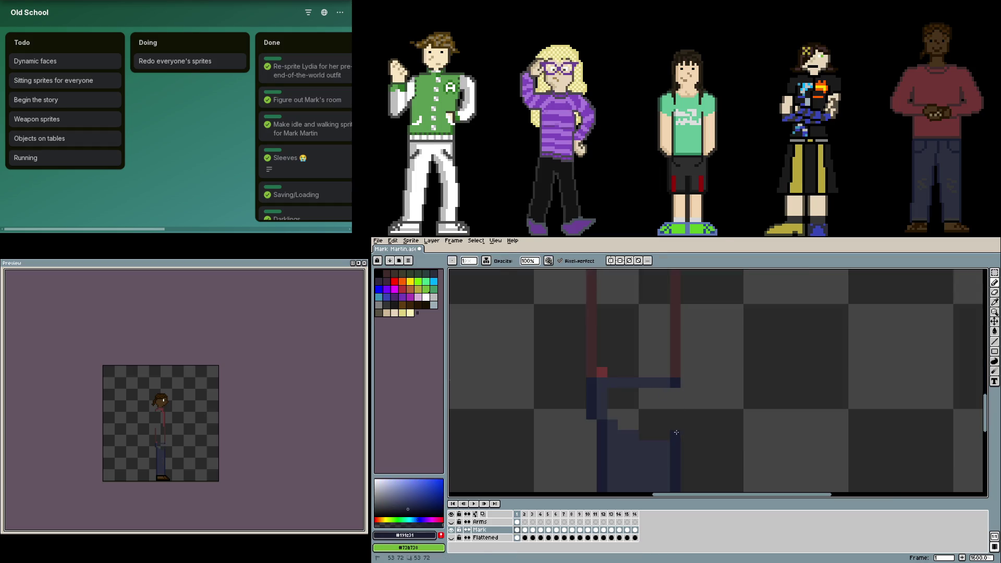
key("g")
left_click(638, 390)
key("b")
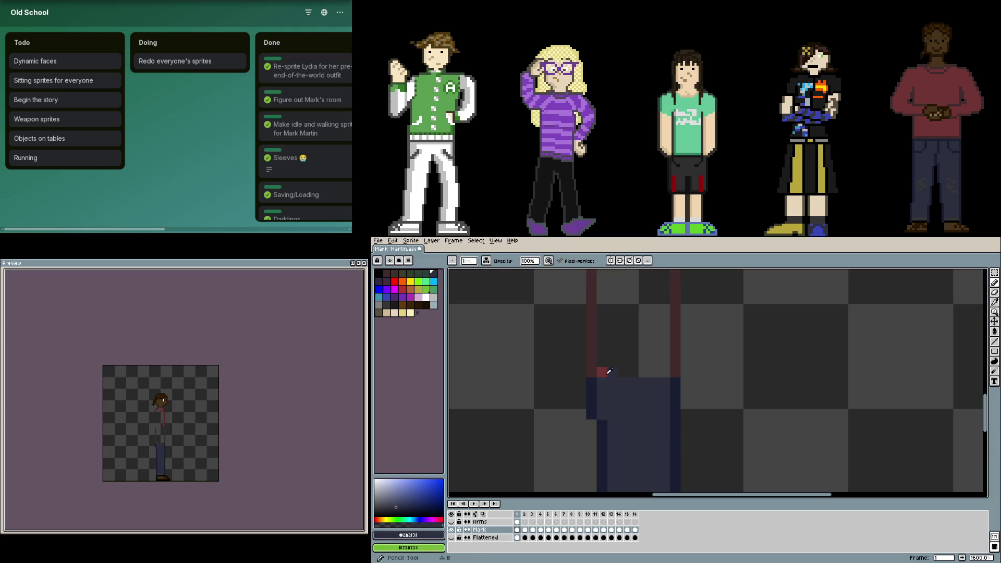
left_click(601, 371, "alt")
scroll(614, 439, "down", 2)
left_click(604, 450, "alt")
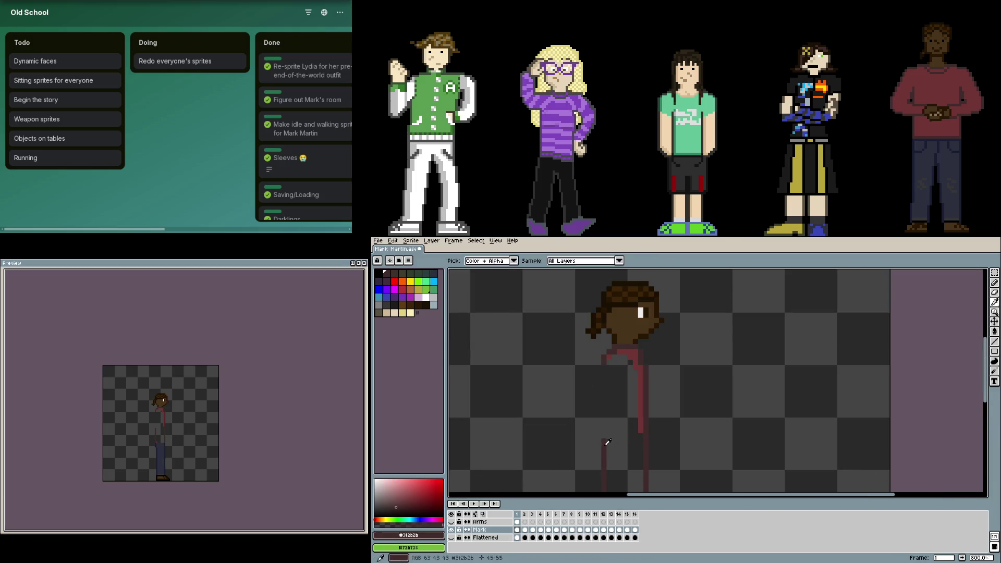
left_click_drag(604, 438, 604, 418)
- Fill the torso outline solid coat red and compare with frame 2
left_click(638, 357, "alt")
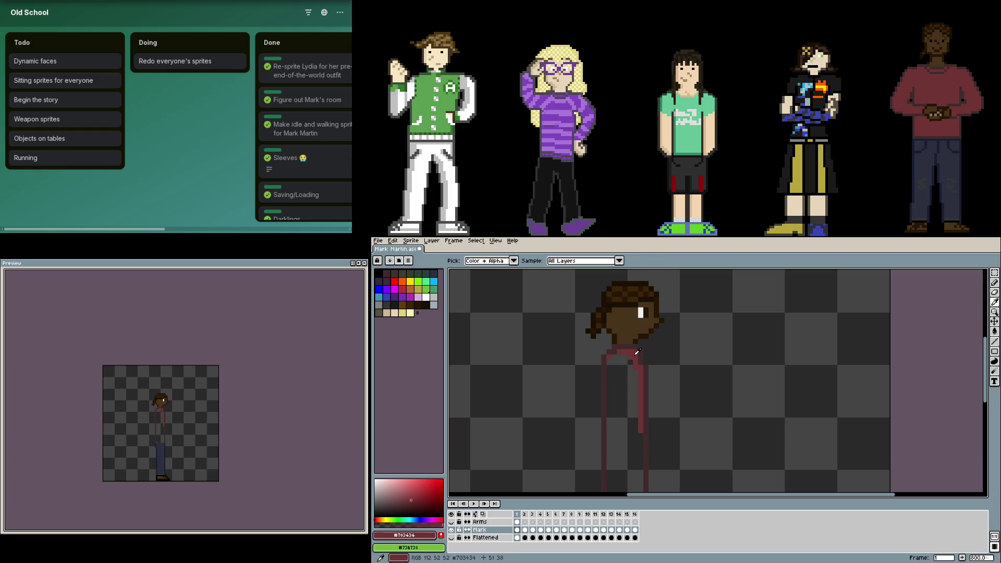
key("g")
left_click(623, 407)
scroll(648, 425, "down", 2)
key("b")
scroll(648, 424, "up", 1)
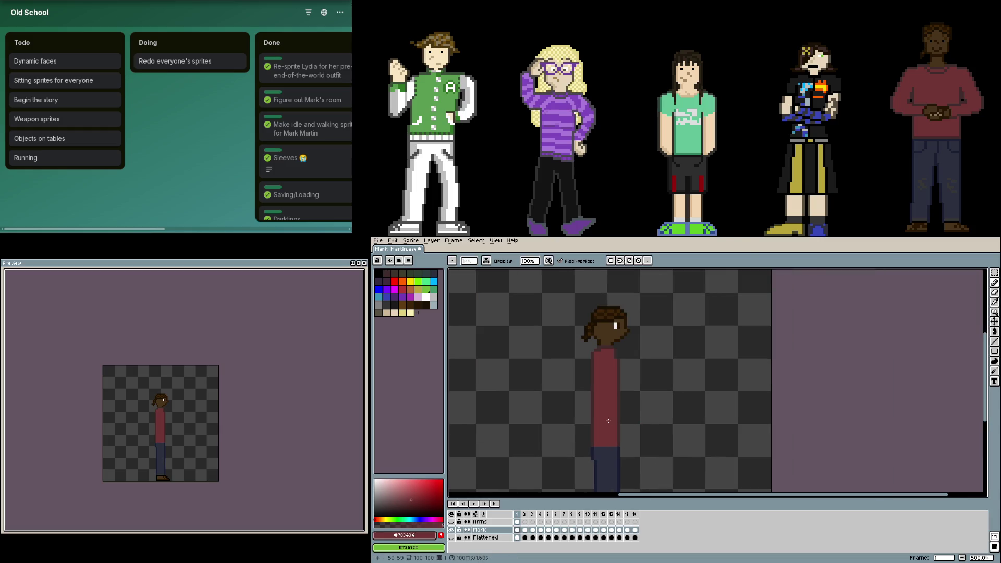
left_click(525, 529)
left_click(517, 522)
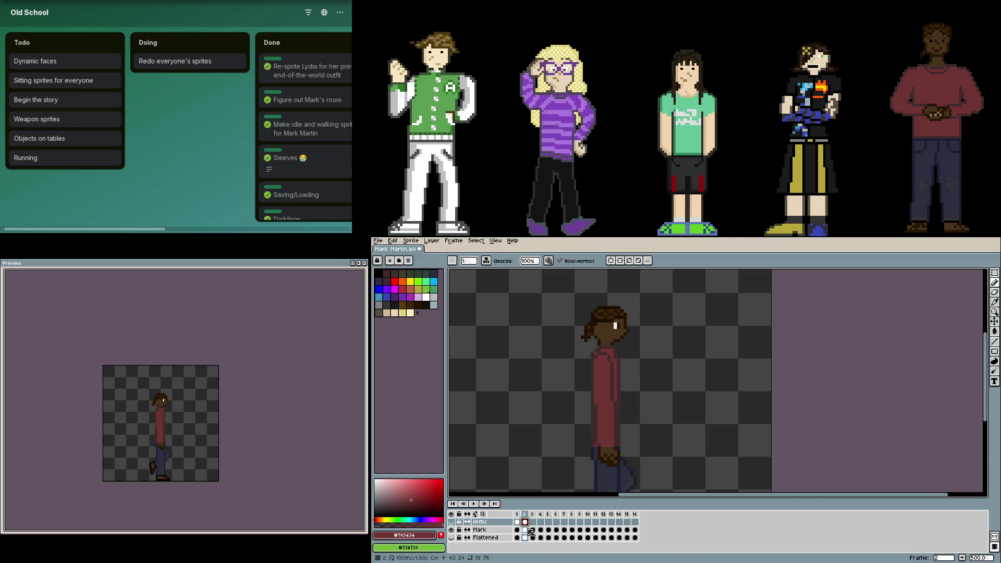
- Step through frames 4, 3 and 1 to compare, settling on frame 2 of the Mark layer
left_click(540, 522)
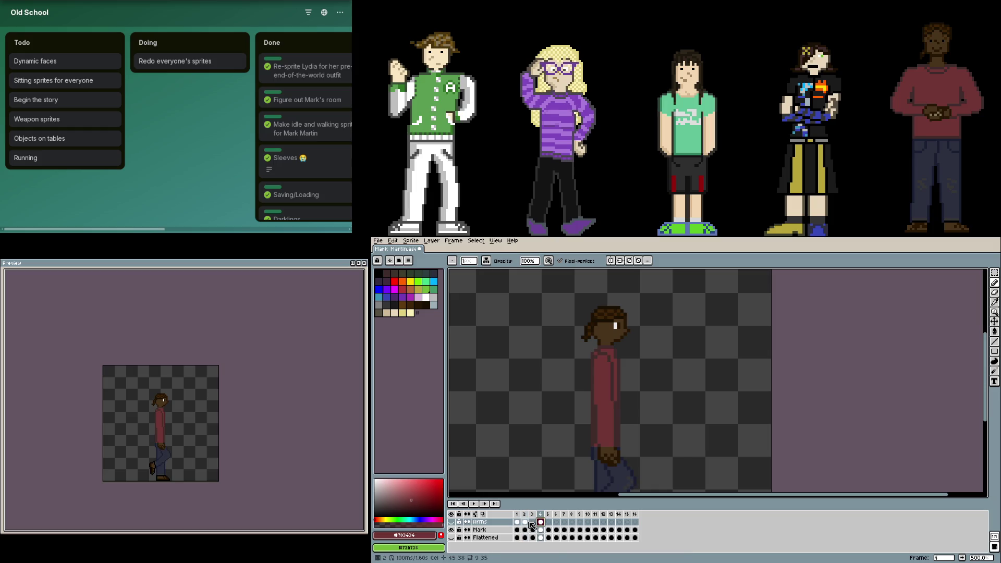
left_click(534, 523)
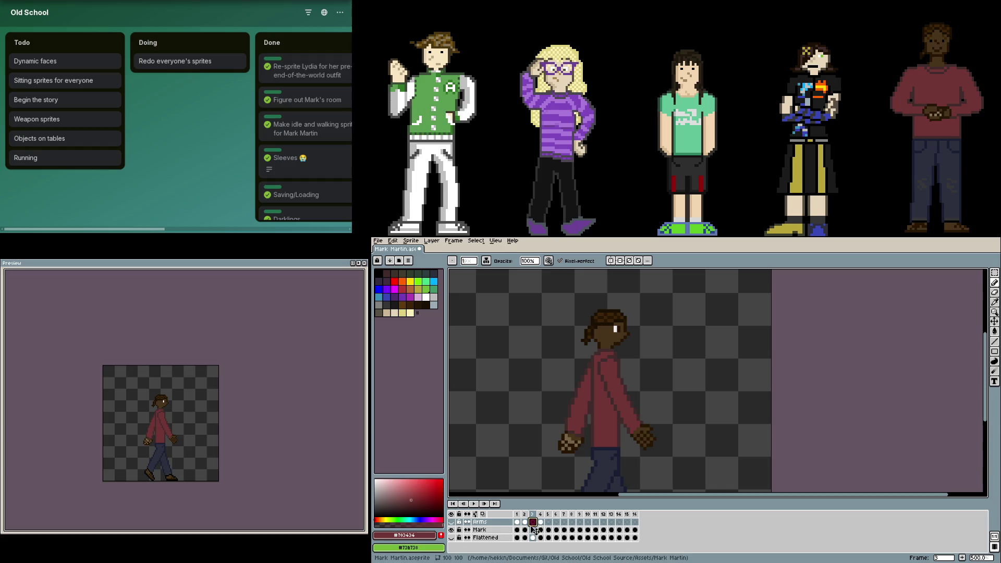
left_click(523, 529)
left_click(517, 531)
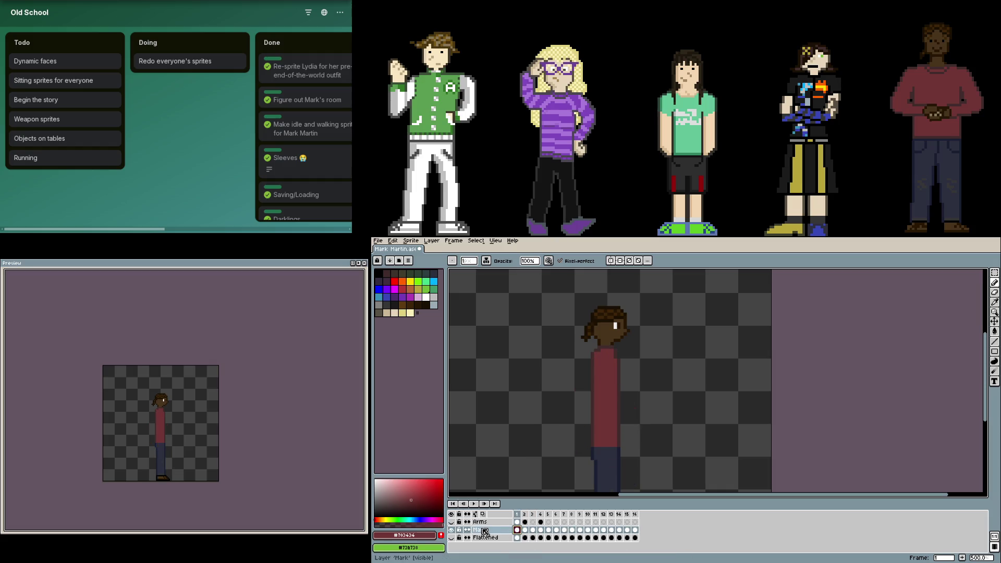
left_click(524, 530)
scroll(614, 442, "up", 1)
- Paint over frame 2's leftover hands in trouser blue and repaint the coat's right edge red, then advance to frame 3
left_click(617, 444, "alt")
mouse_move(618, 445)
left_mouse_down()
mouse_move(621, 472)
mouse_move(599, 462)
left_mouse_up()
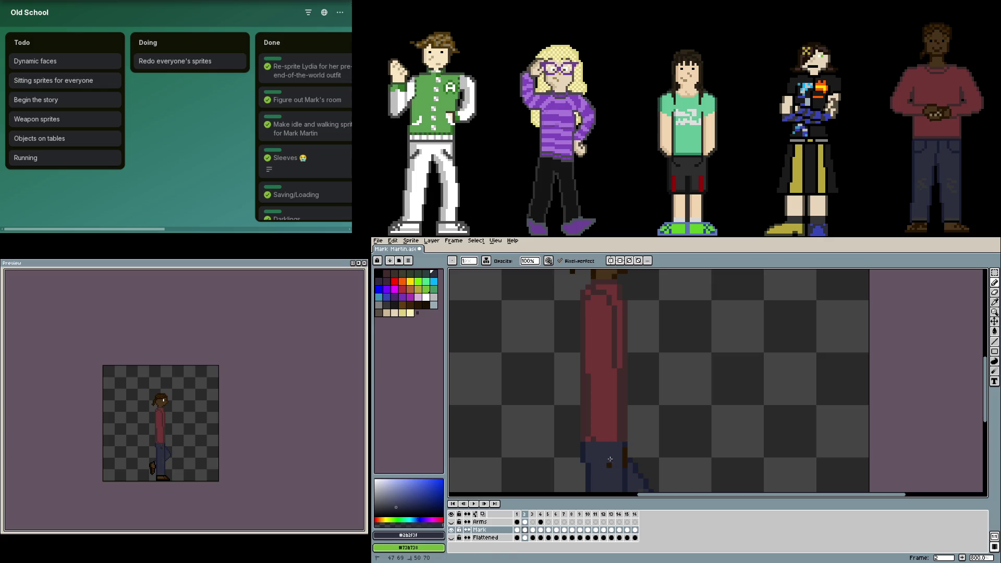
left_click(610, 463, "alt")
left_click(614, 433, "alt")
left_click_drag(619, 442, 611, 307)
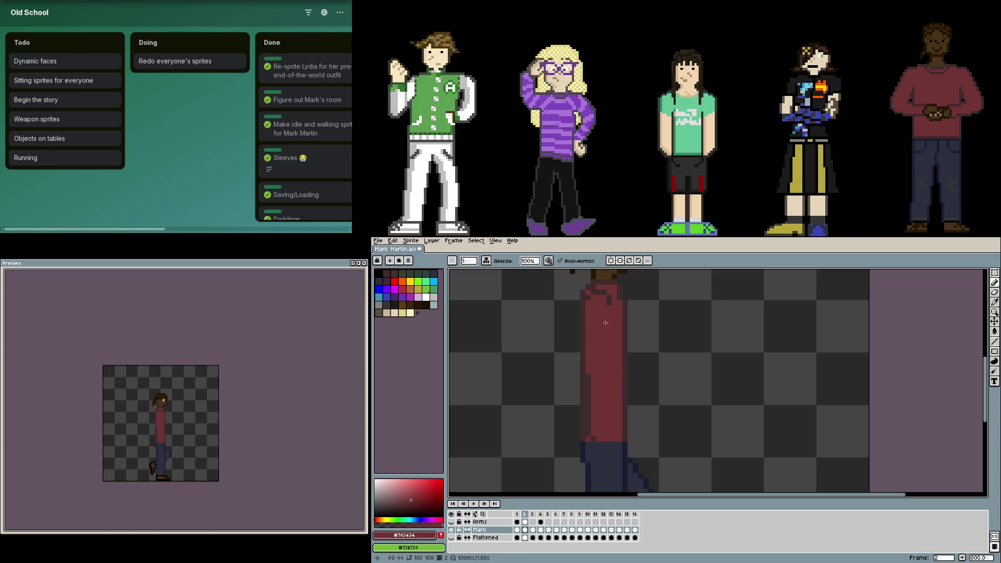
scroll(615, 302, "up", 2)
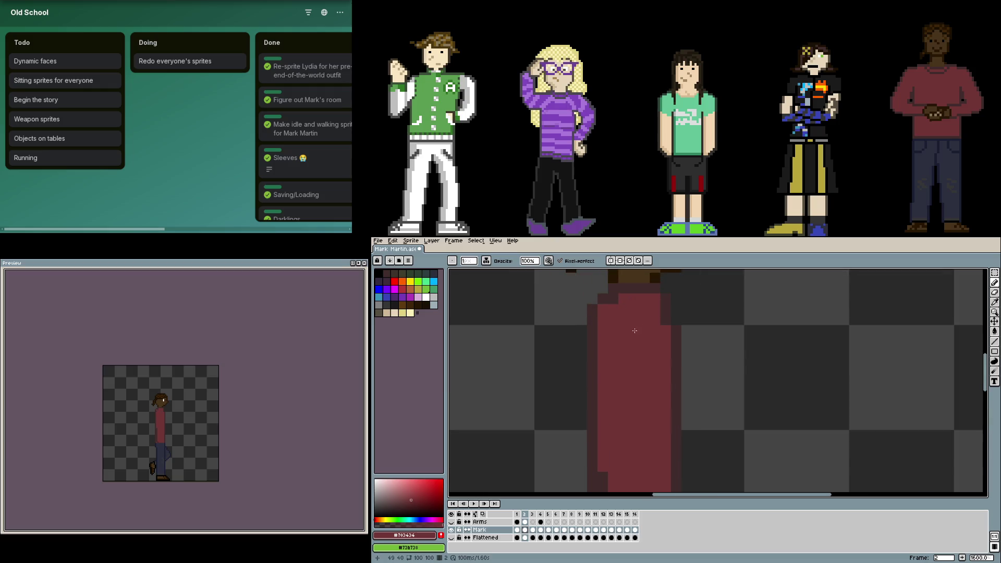
scroll(641, 344, "down", 2)
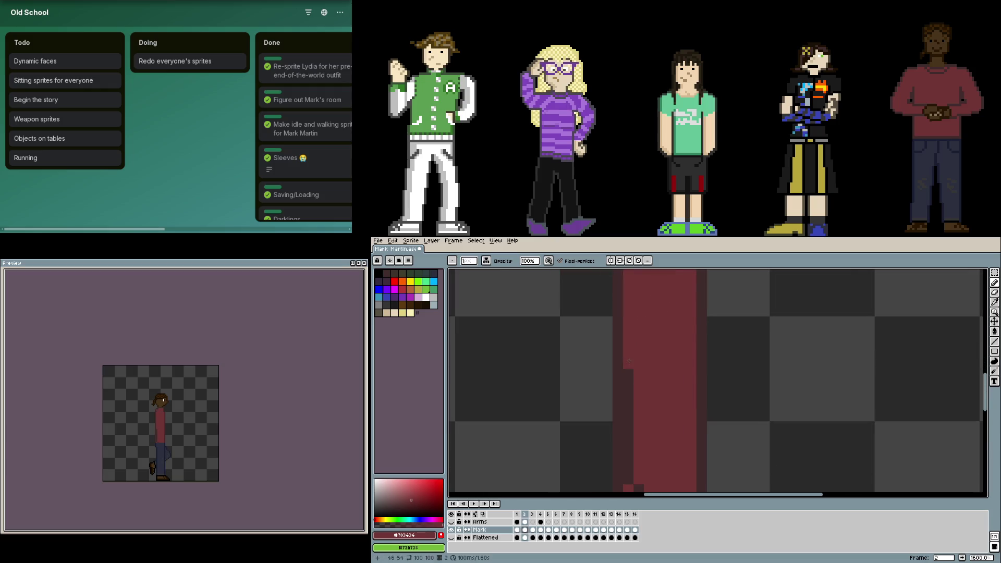
scroll(626, 362, "down", 2)
scroll(654, 375, "down", 2)
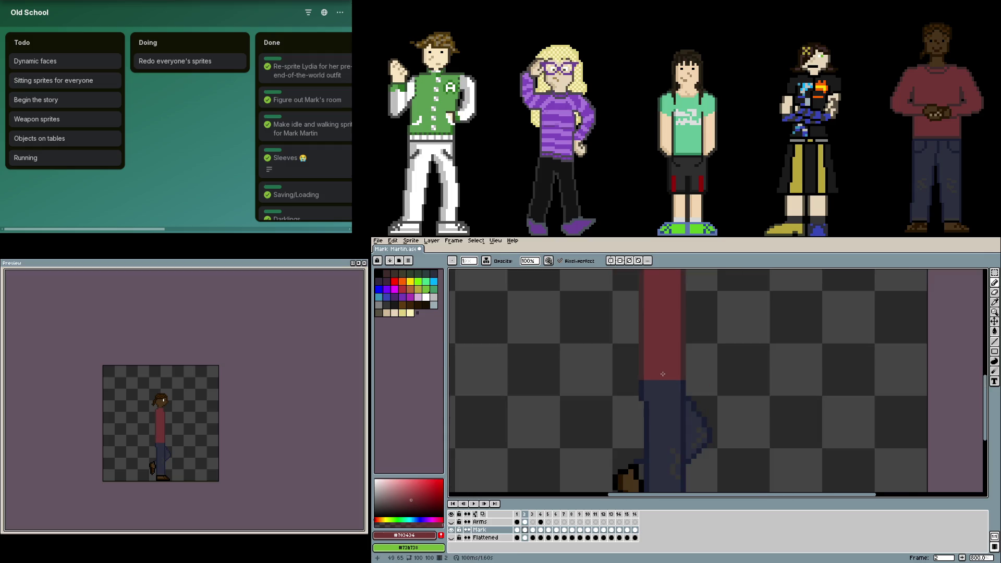
scroll(653, 375, "down", 1)
scroll(646, 400, "up", 1)
scroll(646, 400, "up", 1)
scroll(646, 400, "up", 1)
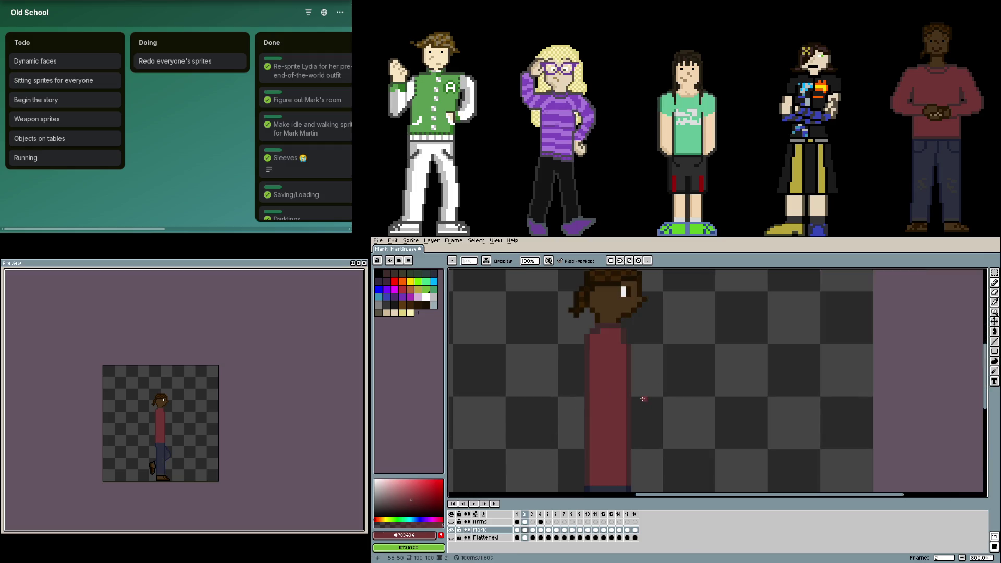
key("Right")
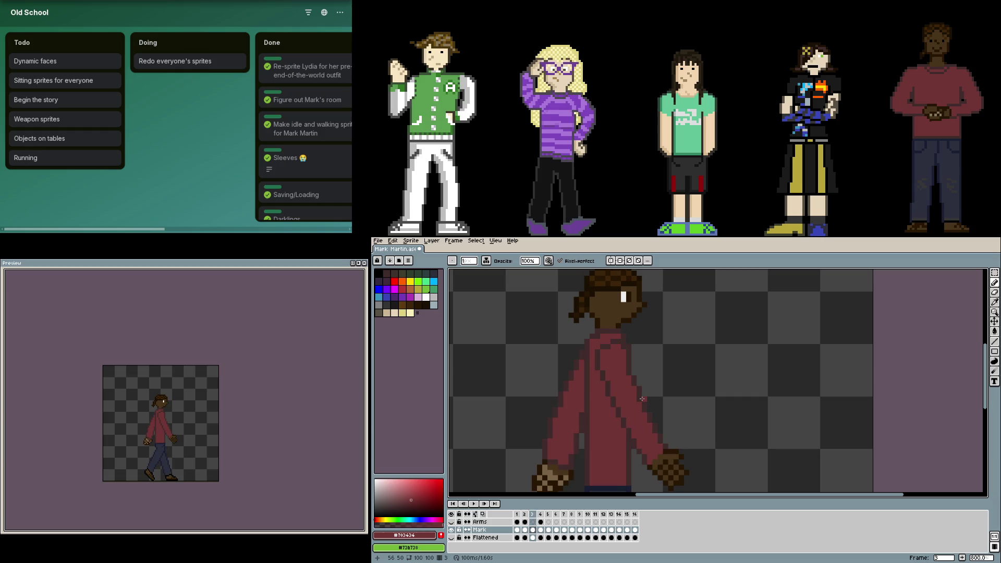
- Marquee-select both arms on the Mark layer in frame 3
left_click(536, 532)
scroll(584, 422, "down", 2)
scroll(598, 376, "down", 1)
left_click_drag(576, 305, 615, 402)
scroll(665, 338, "up", 2)
scroll(671, 334, "up", 2)
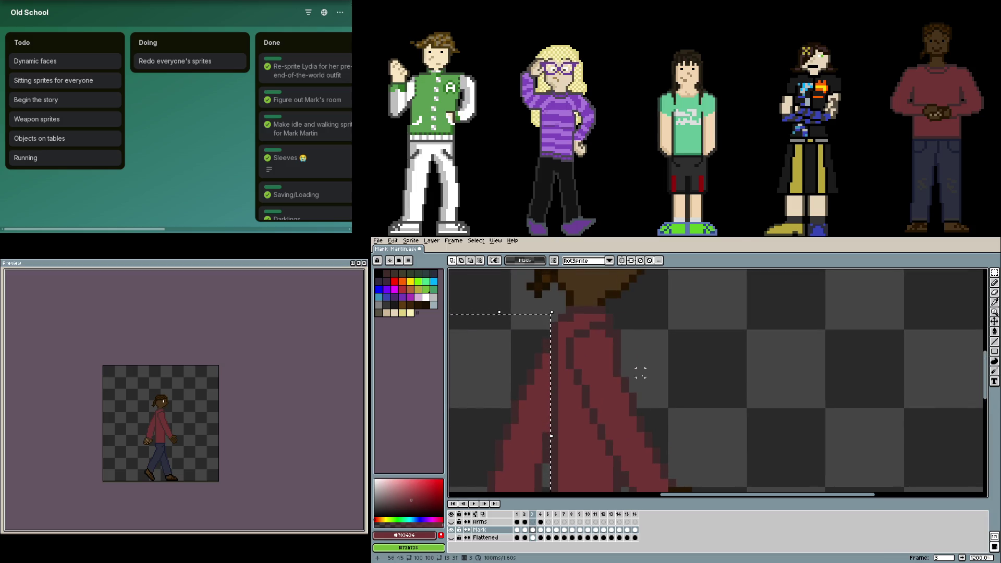
mouse_move(614, 323)
left_mouse_down()
mouse_move(672, 413)
mouse_move(720, 424)
mouse_move(704, 436)
left_mouse_up()
scroll(703, 380, "down", 3)
scroll(638, 290, "down", 2)
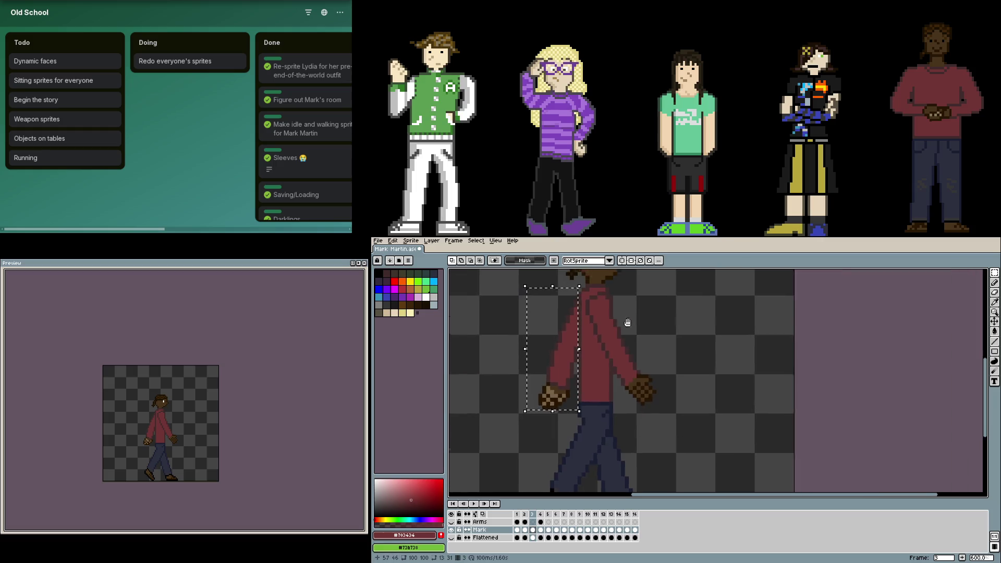
scroll(638, 289, "up", 1)
left_click_drag(616, 318, 707, 447)
scroll(614, 434, "up", 3)
scroll(614, 433, "down", 2)
key("ctrl+z")
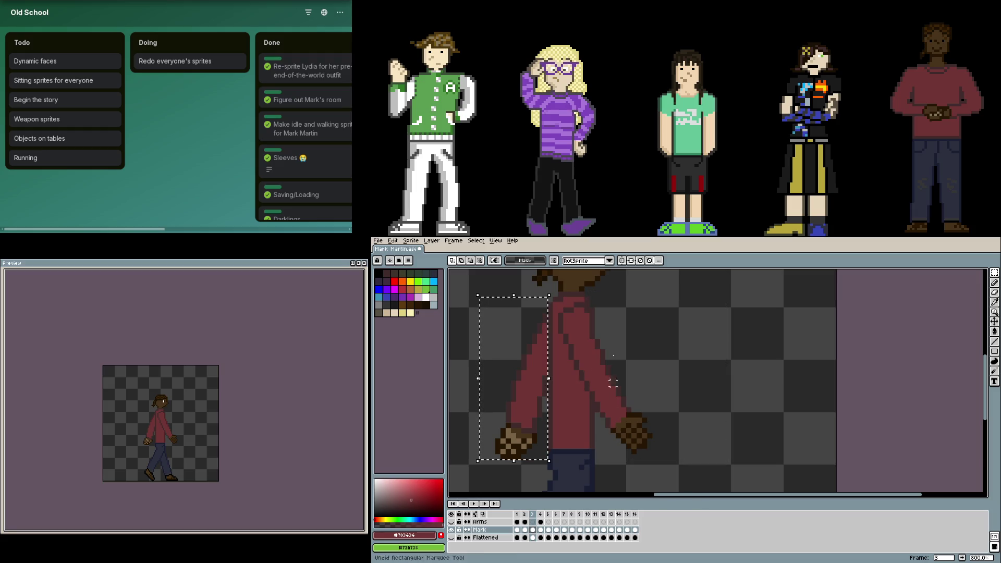
left_click_drag(596, 298, 693, 452)
scroll(586, 354, "up", 1)
scroll(587, 355, "up", 1)
scroll(587, 355, "down", 2)
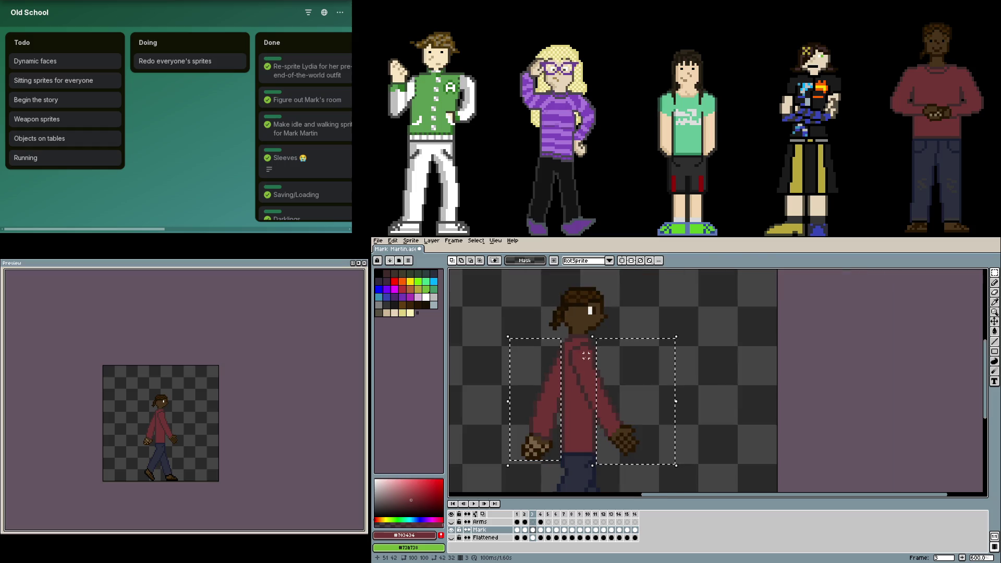
left_click_drag(616, 375, 619, 377)
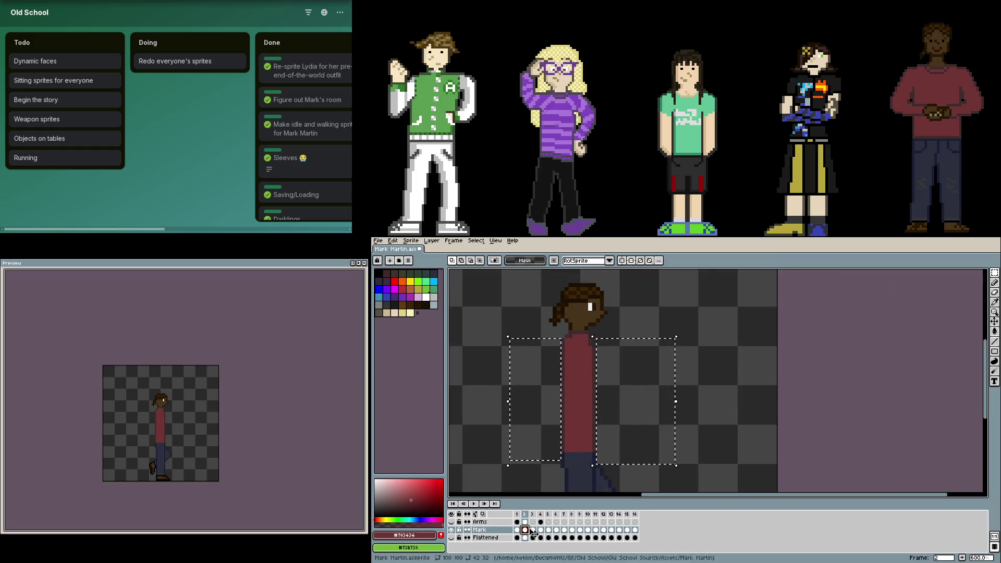
scroll(586, 334, "up", 3)
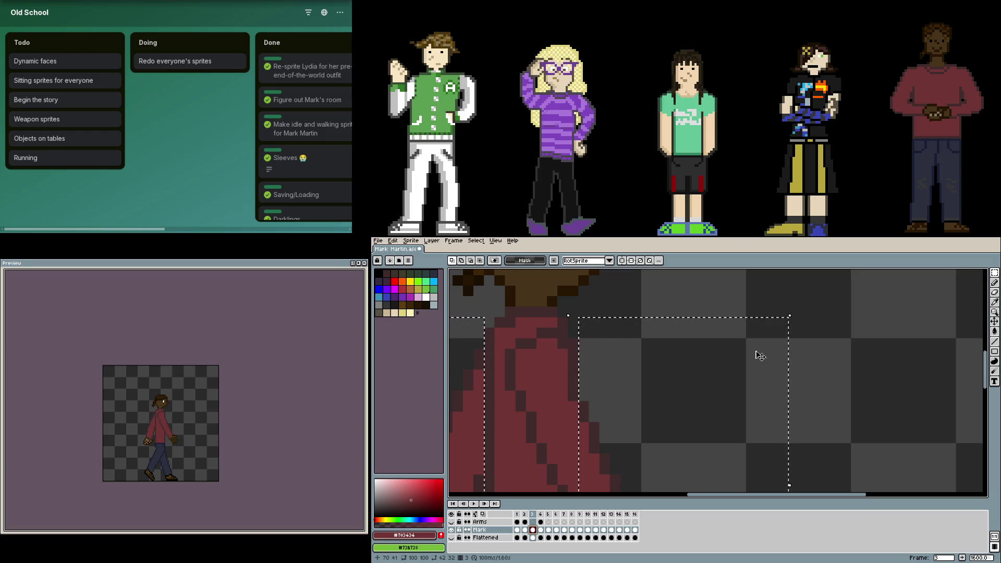
- Trace white guide strokes up the torso and down the coat's right edge
key("b")
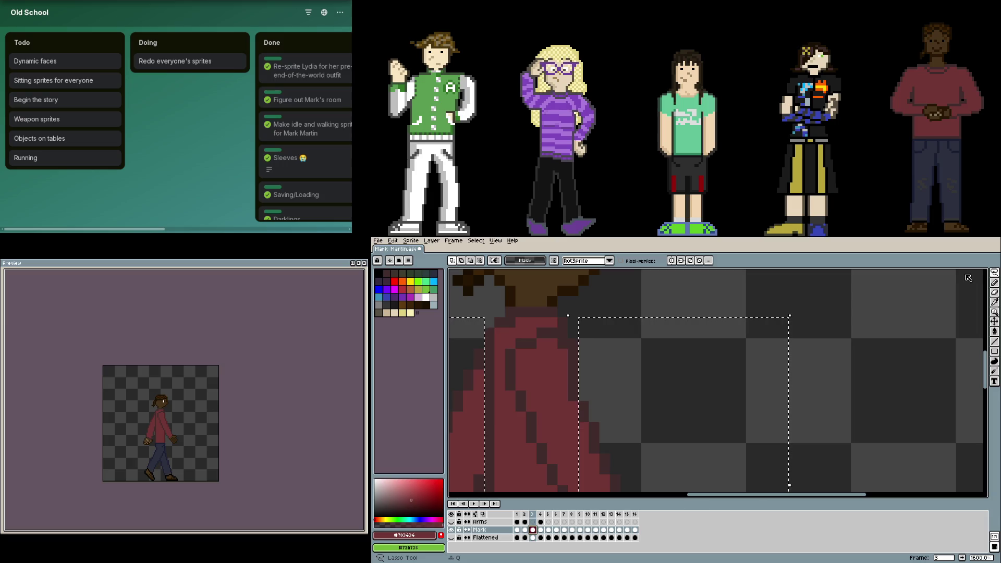
scroll(576, 303, "left", 2)
scroll(577, 302, "down", 2)
left_click_drag(585, 333, 585, 302)
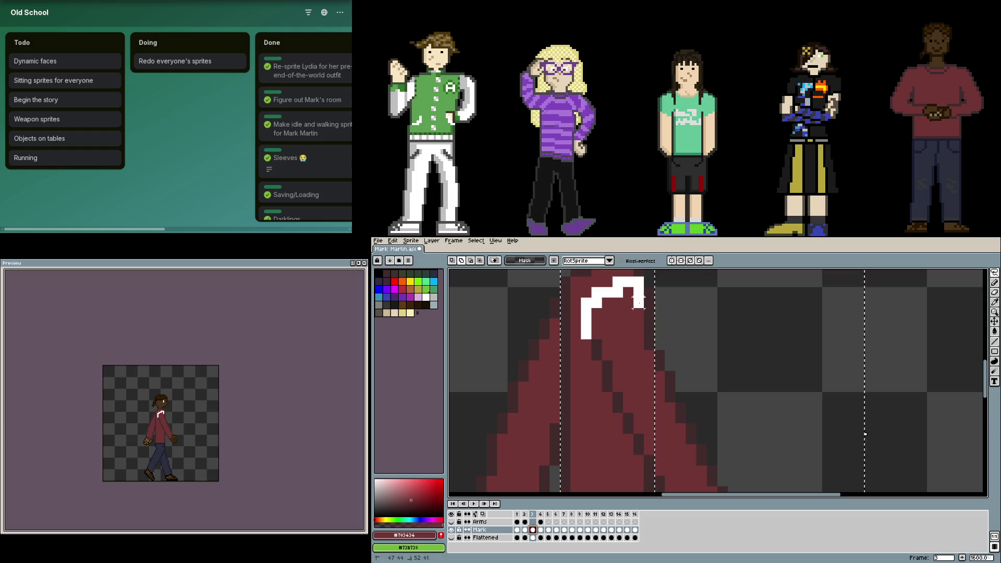
left_click_drag(642, 302, 659, 428)
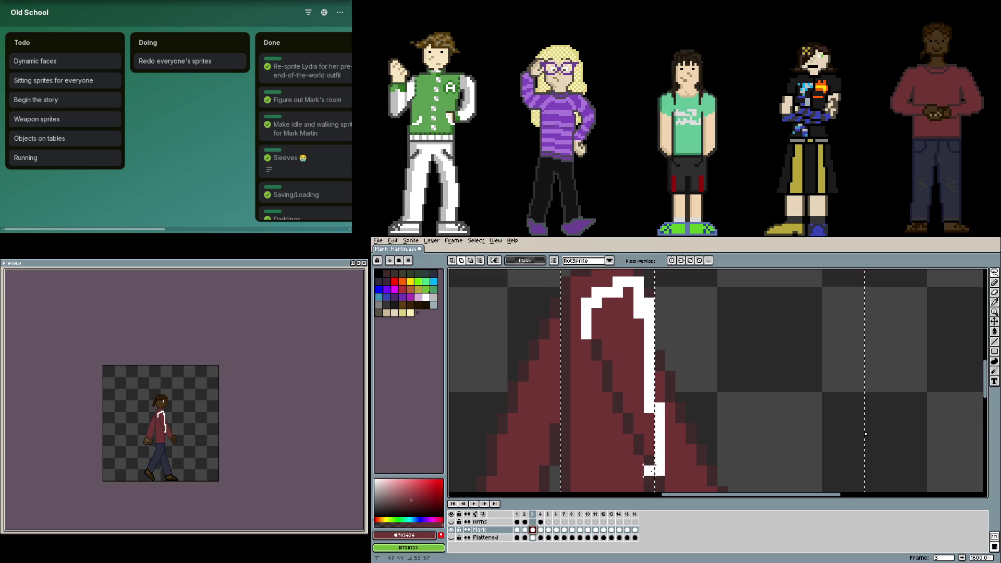
mouse_move(639, 437)
left_mouse_down()
mouse_move(595, 342)
mouse_move(621, 439)
left_mouse_up()
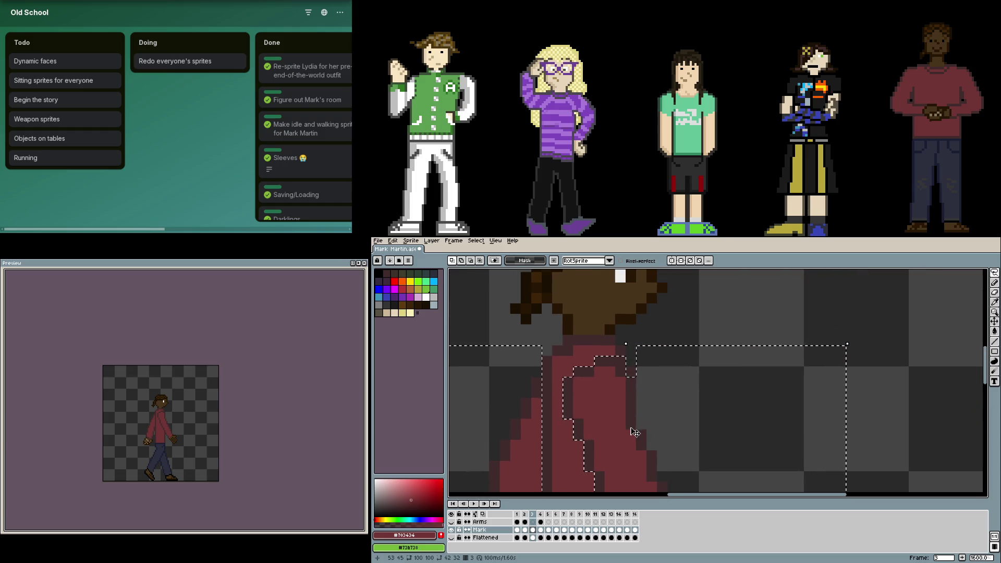
scroll(635, 430, "down", 1)
scroll(647, 456, "down", 1)
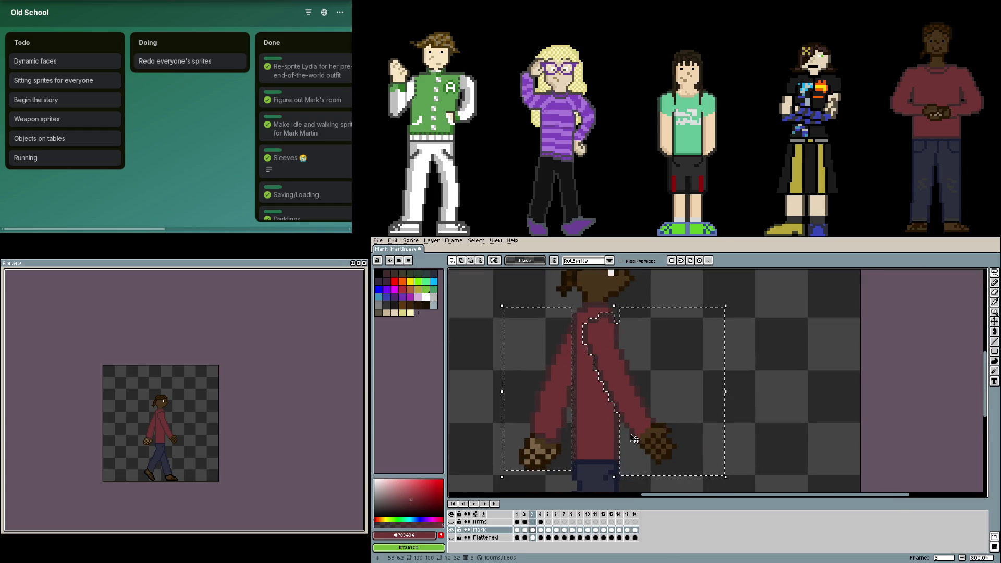
- Cut the selected arms out of the Mark layer's frame 3, after a couple of undone attempts
key("ctrl+x")
left_click(535, 525)
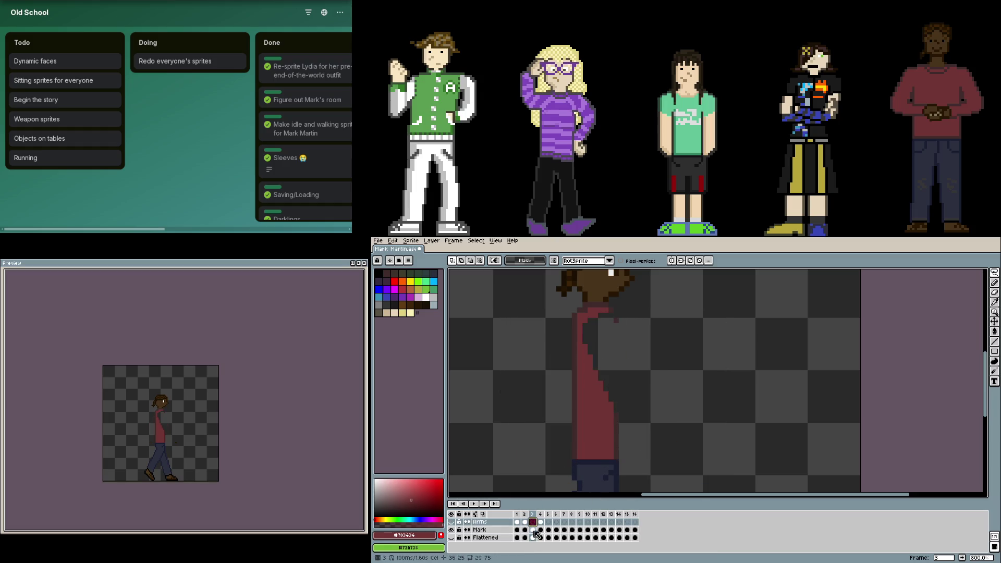
left_click(533, 530)
key("ctrl+z")
key("ctrl+x")
left_click(535, 525)
key("ctrl+z")
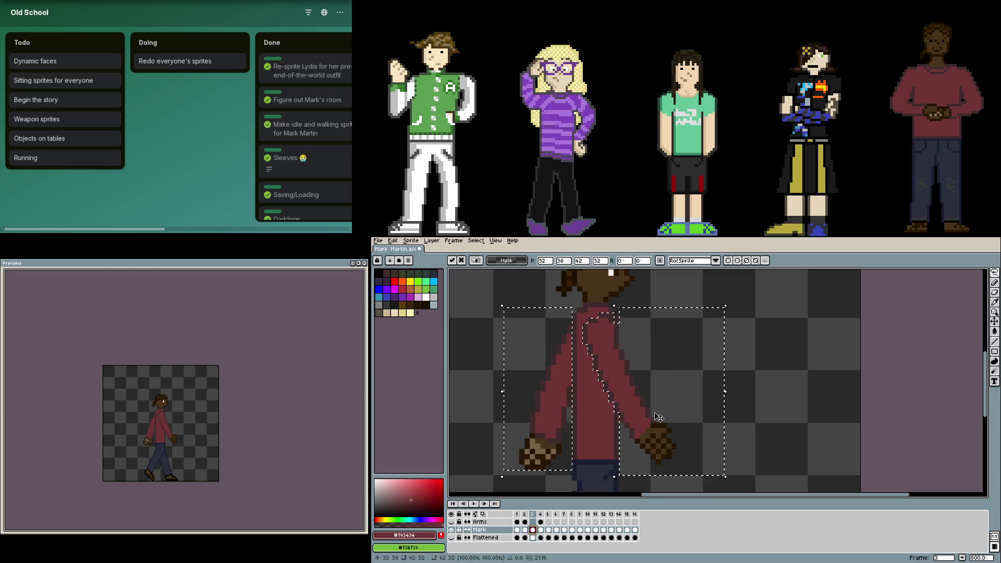
key("ctrl+x")
- Paste the arms onto the Arms layer's frame-3 cel and hide the Arms layer
left_click(535, 524)
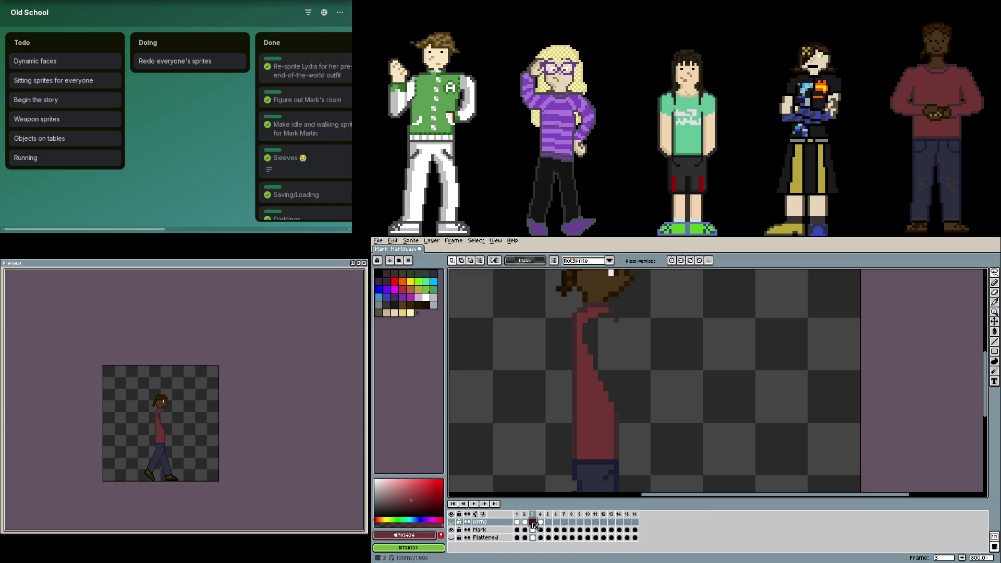
left_click(451, 522)
key("ctrl+v")
left_click(699, 397)
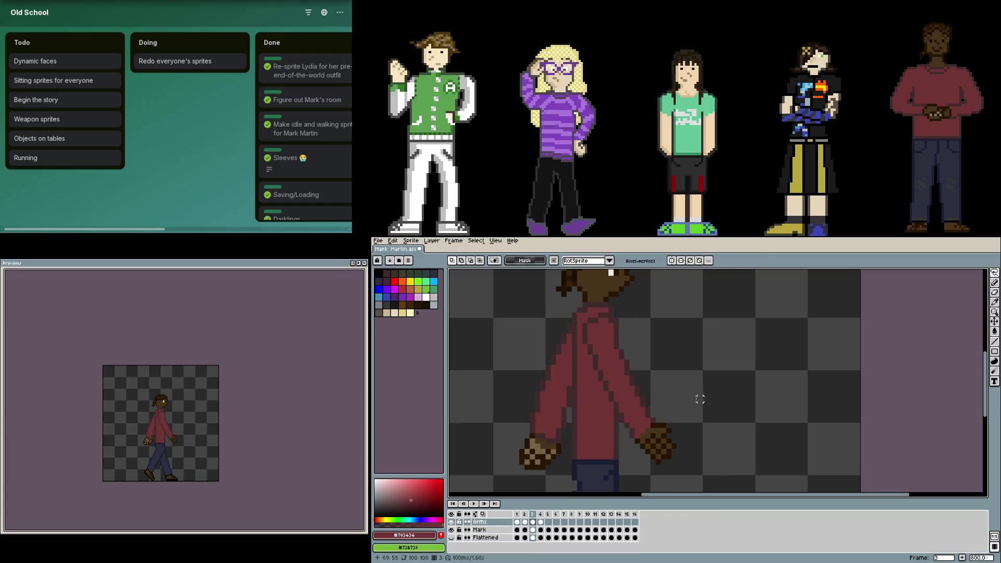
left_click(451, 521)
left_click(479, 529)
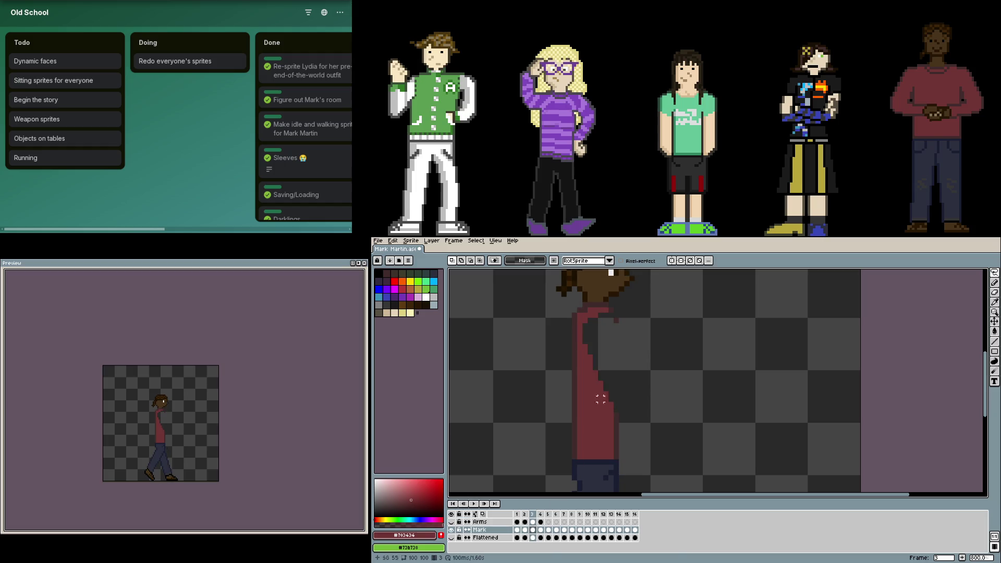
scroll(601, 399, "up", 2)
scroll(617, 317, "up", 2)
key("Left")
scroll(553, 420, "down", 4)
key("Right")
key("Up")
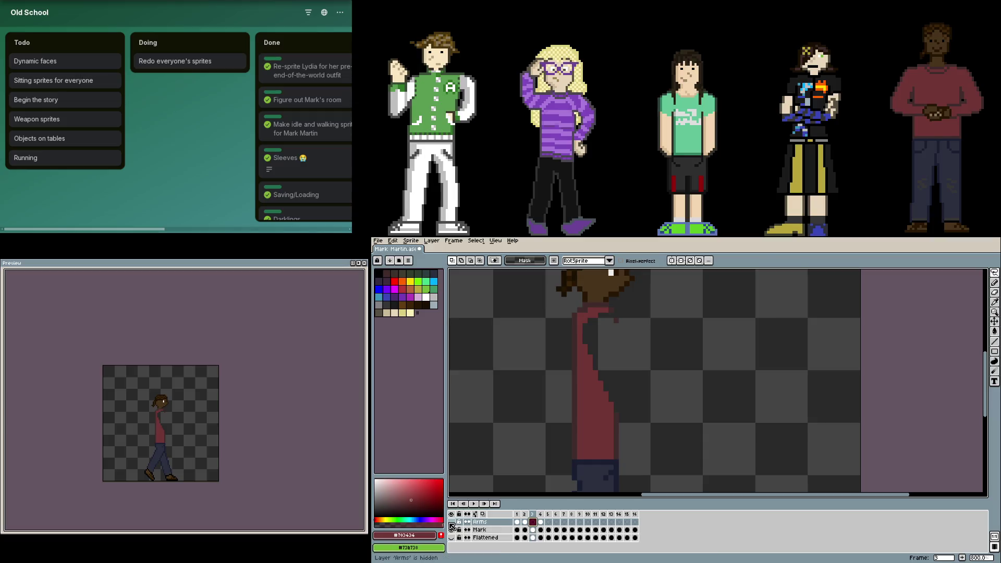
- Paste the arms onto the Arms layer again, hide it, and dab a dark-red pixel on frame 2's torso
left_click(452, 521)
key("ctrl+v")
left_click(705, 399)
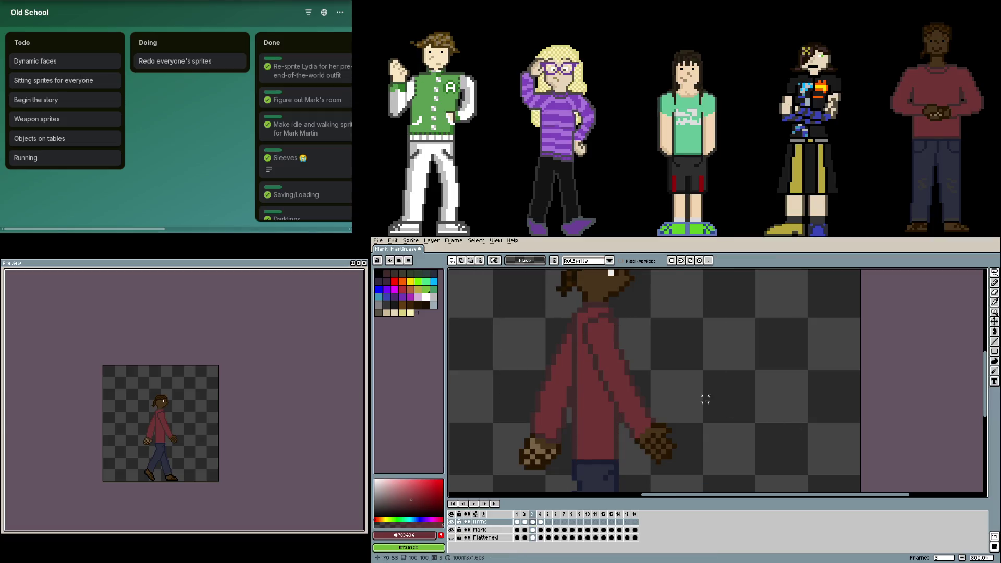
left_click(451, 522)
left_click(523, 529)
key("Right")
key("Left")
scroll(616, 316, "up", 2)
key("b")
left_click(595, 345)
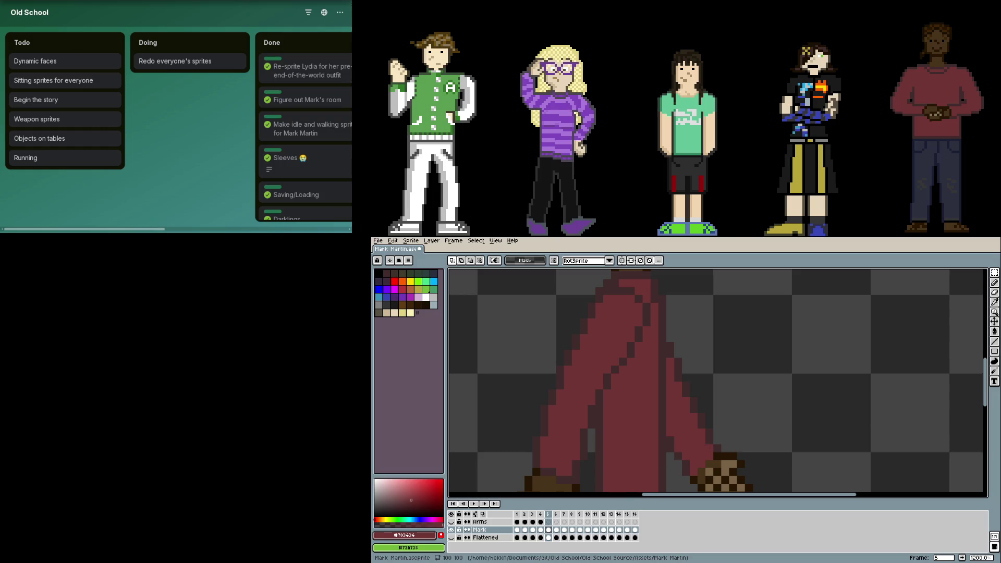
scroll(677, 399, "down", 2)
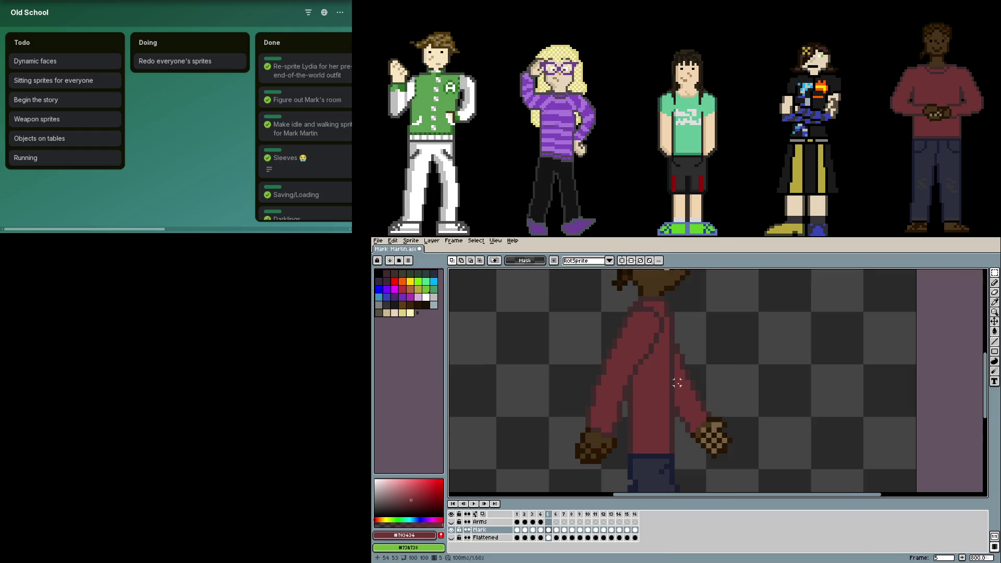
- Preview the walk cycle and compare frames 3 and 5 on the Mark and Arms layers
key("F7")
left_click(532, 522)
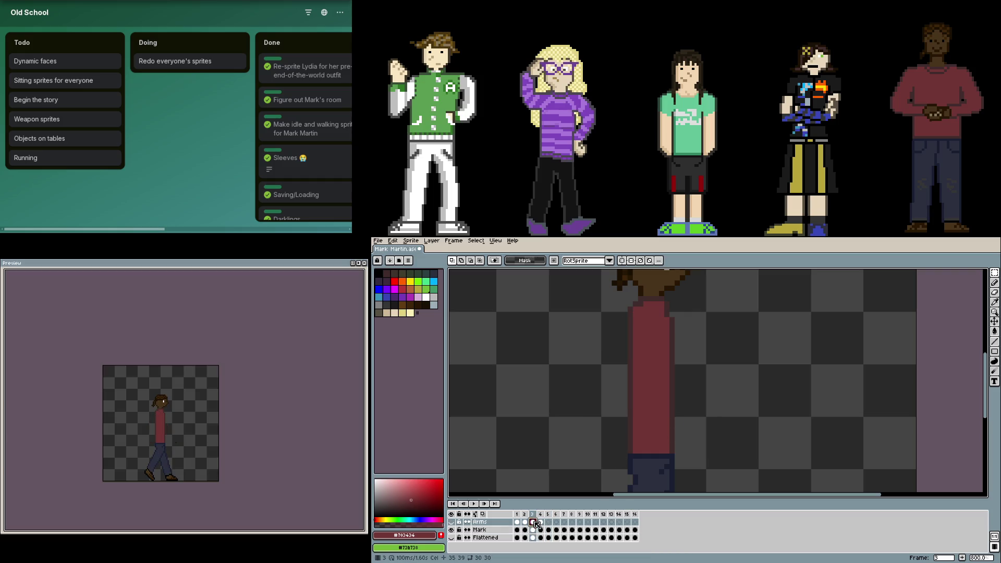
left_click(550, 530)
left_click(532, 522)
left_click(549, 522)
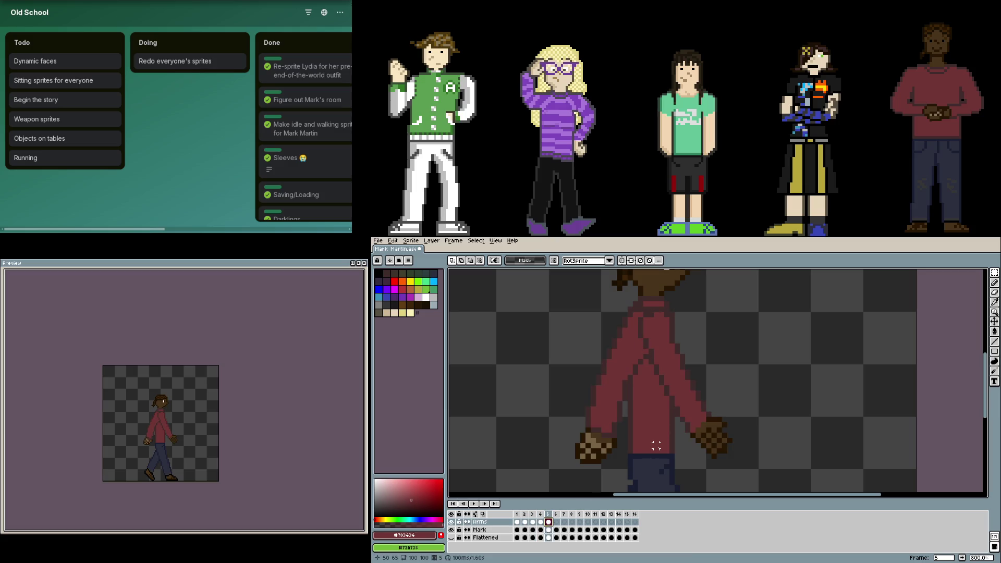
left_click_drag(656, 445, 640, 304)
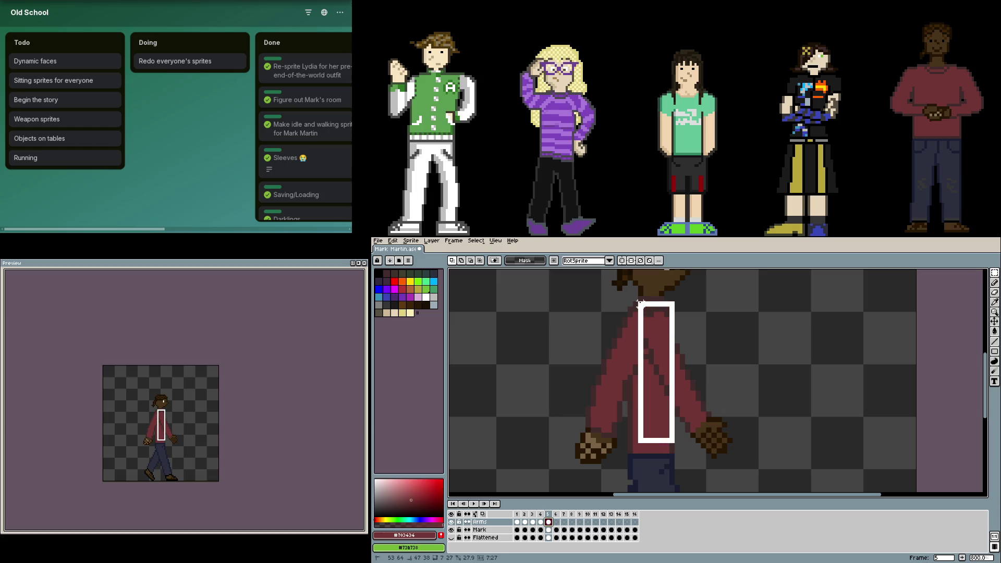
key("Escape")
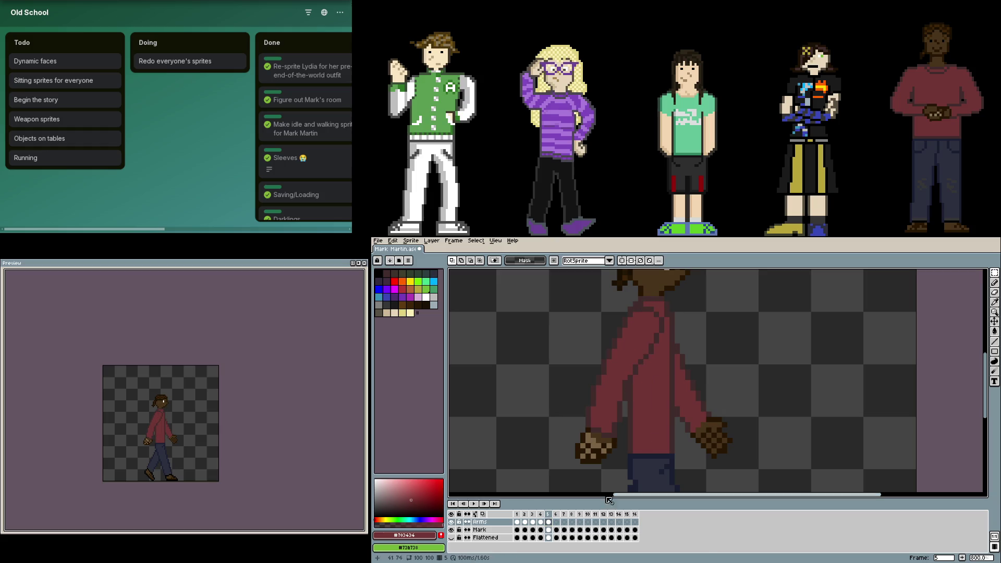
- Cut the middle strip out of Mark's frame-5 torso and show the Arms layer again
left_click(544, 536)
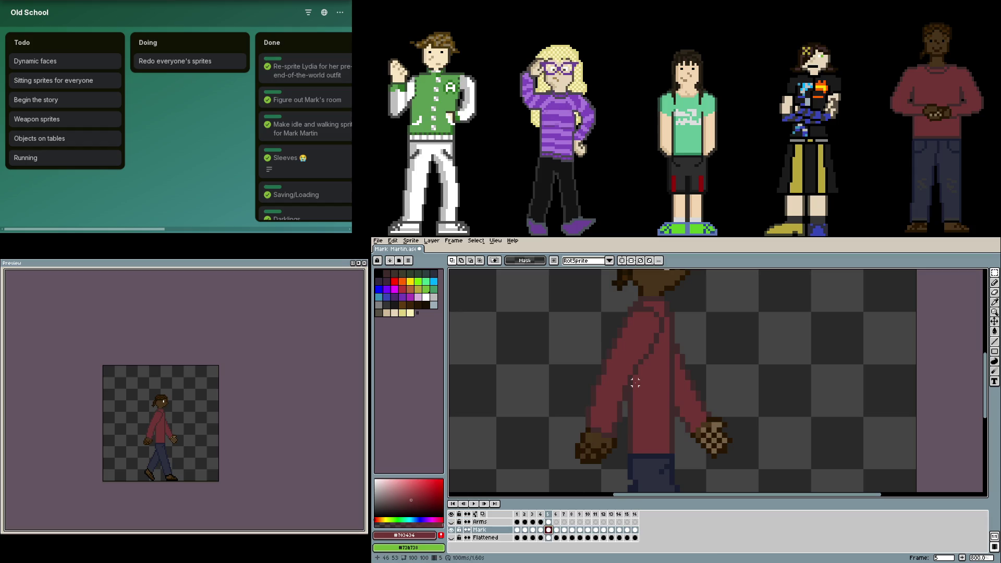
left_click_drag(634, 382, 667, 305)
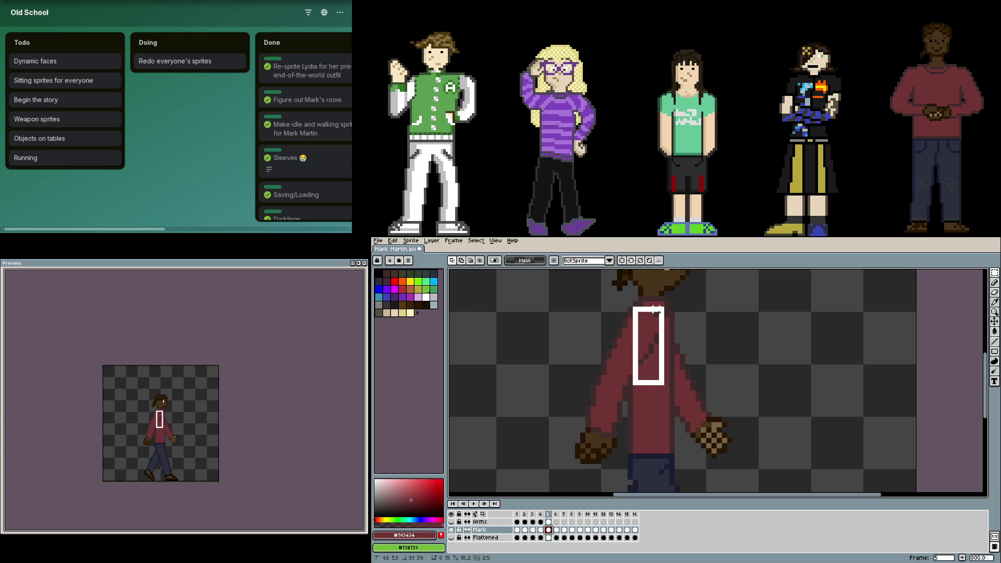
key("ctrl+x")
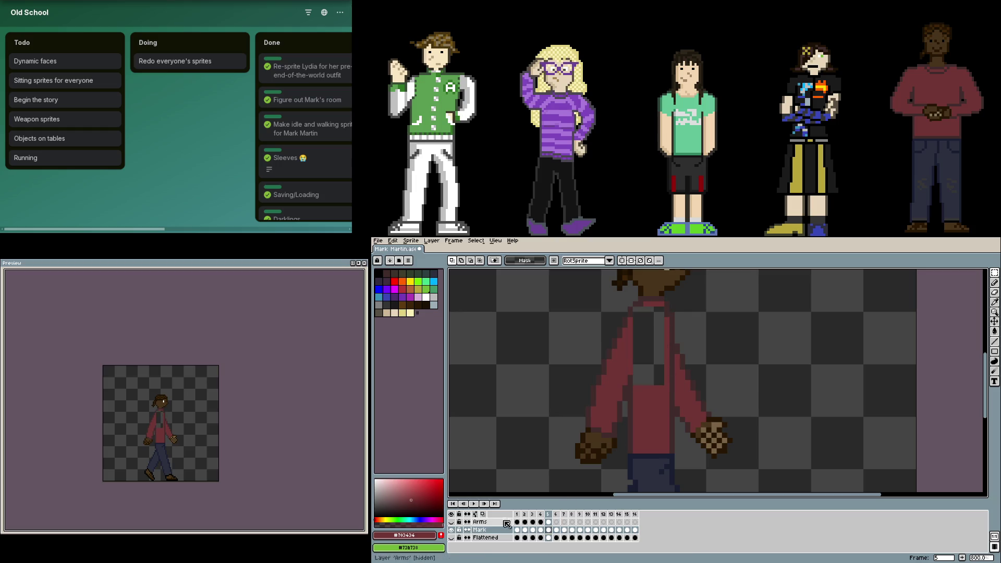
left_click(552, 524)
left_click(451, 523)
scroll(642, 362, "up", 1)
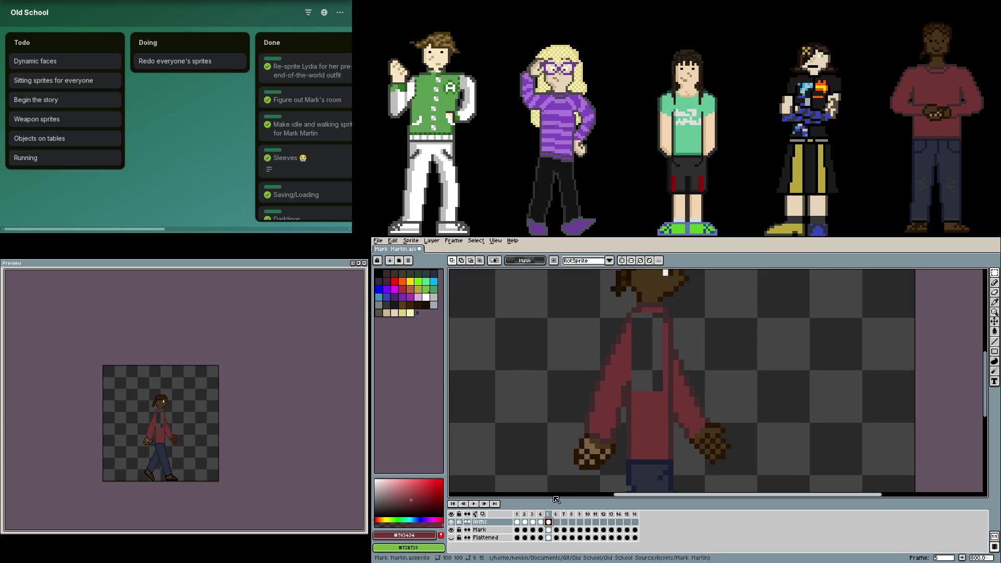
scroll(557, 489, "up", 4)
scroll(615, 430, "up", 1)
scroll(698, 388, "up", 2)
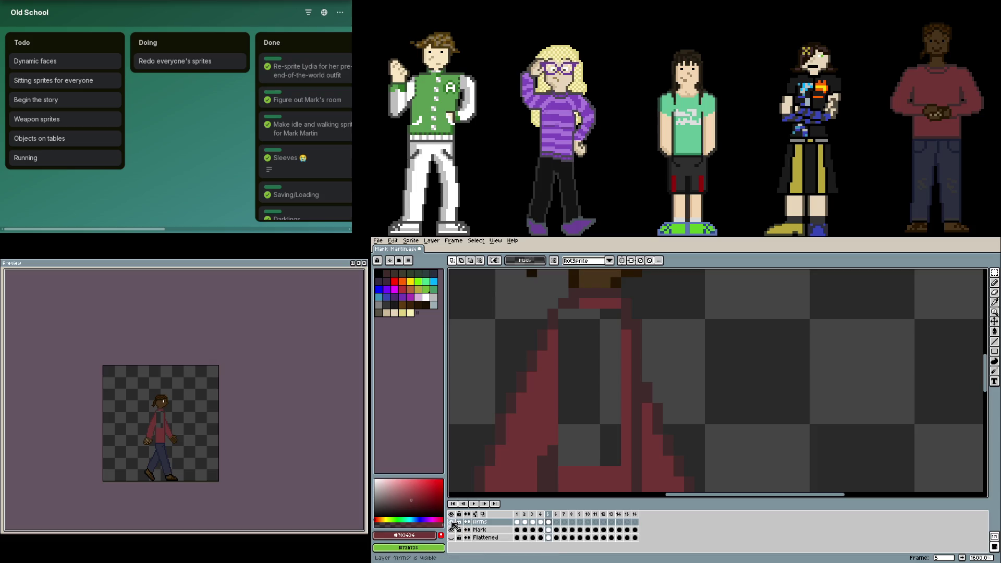
- Select the arm-shaped area on Mark's frame-5 torso by colour and cut it away
left_click(452, 521)
left_click(518, 522, "ctrl")
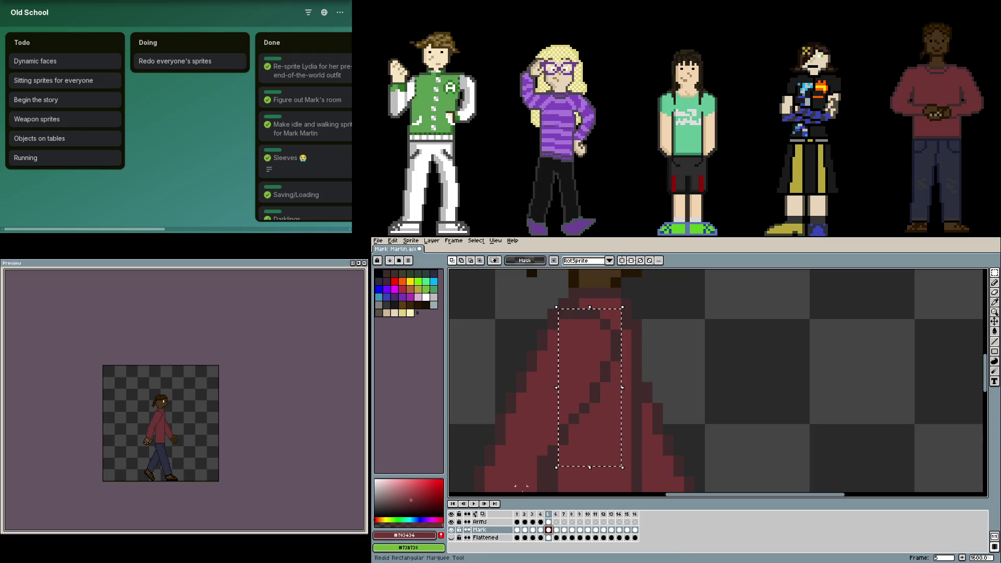
key("Delete")
key("ctrl+z")
left_click(986, 275)
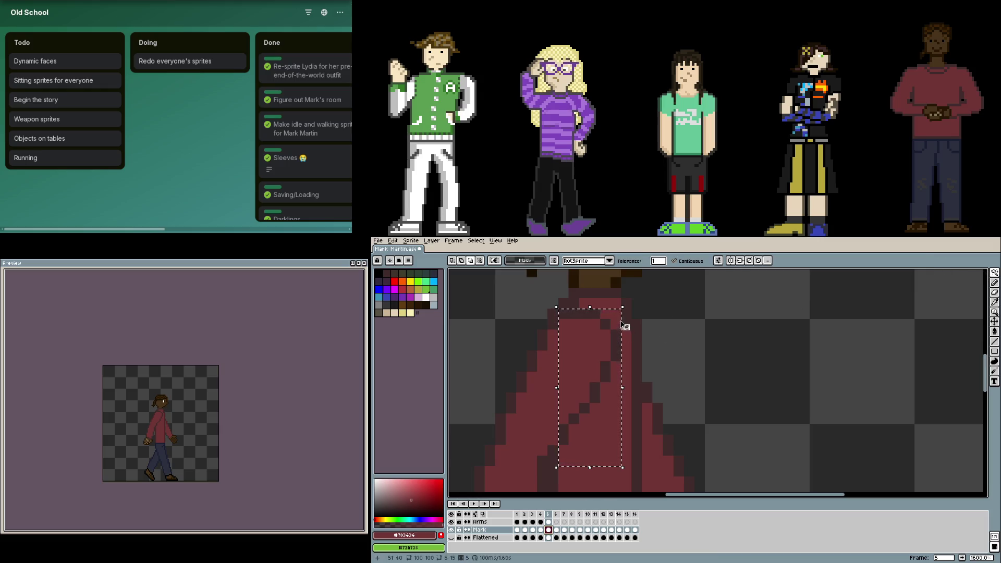
left_click(611, 319, "alt")
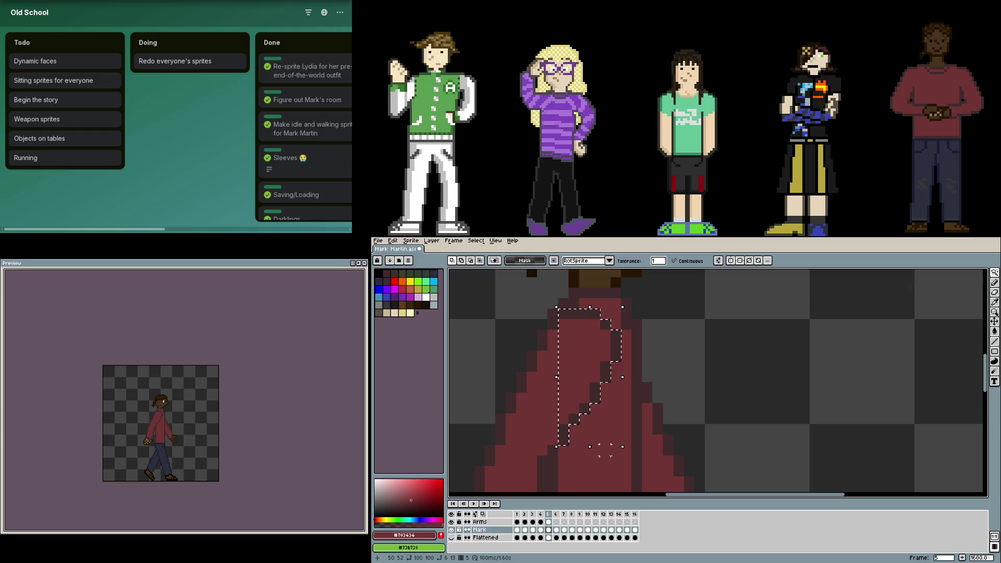
key("ctrl+x")
- Paste the cut arm onto the Arms layer's frame-5 cel and clear the selection
left_click(548, 522)
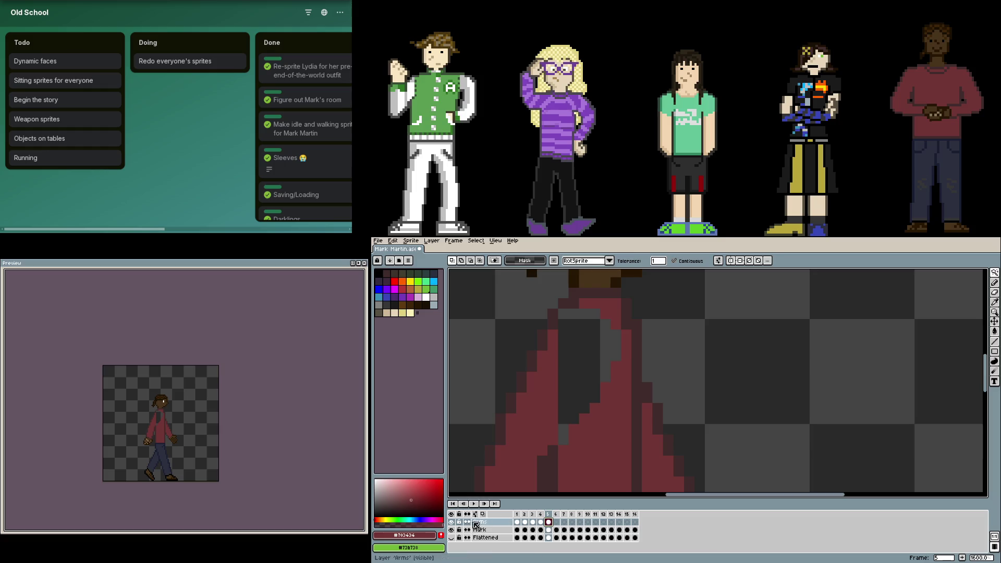
key("ctrl+v")
key("Return")
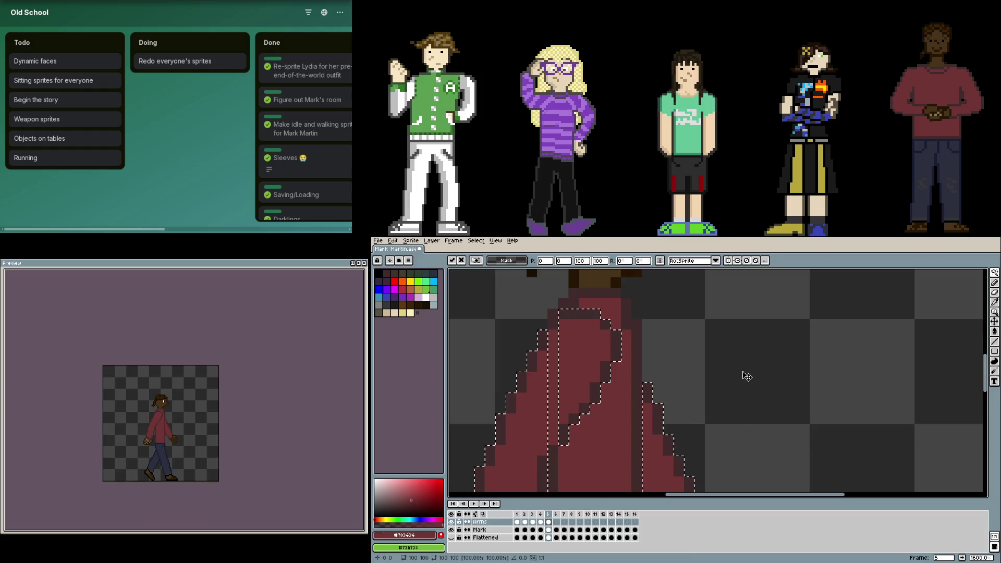
left_click(731, 377)
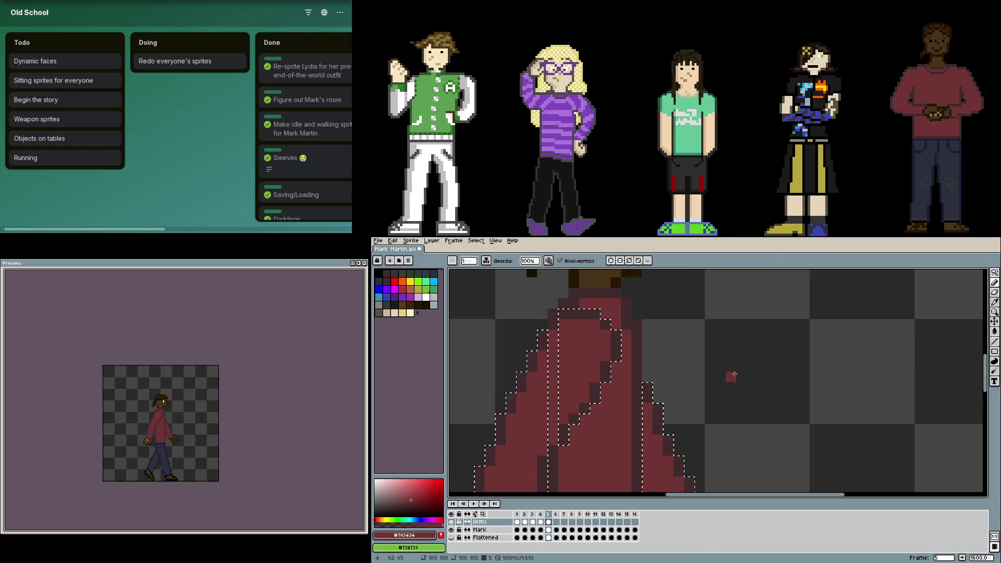
key("Return")
left_click(731, 377)
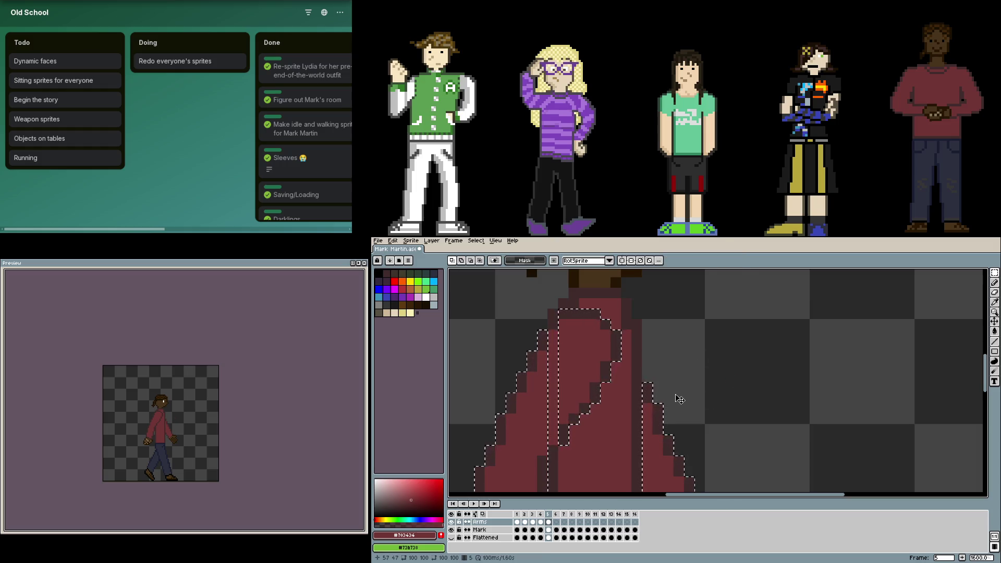
key("ctrl+d")
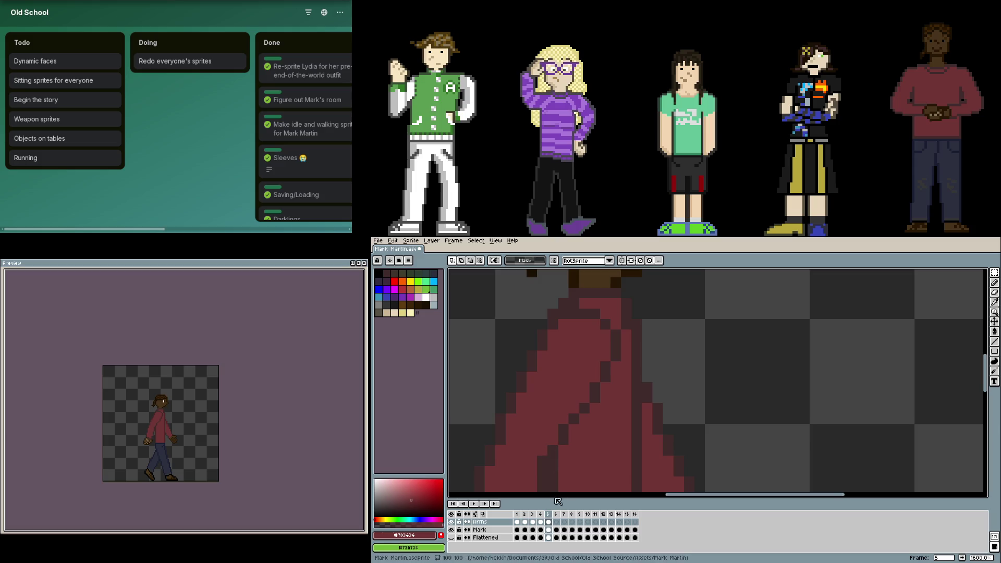
- Compare frames 4 and 5, then hide the Arms layer and return to Mark's frame-5 cel
key("Down")
left_click_drag(553, 452, 552, 311)
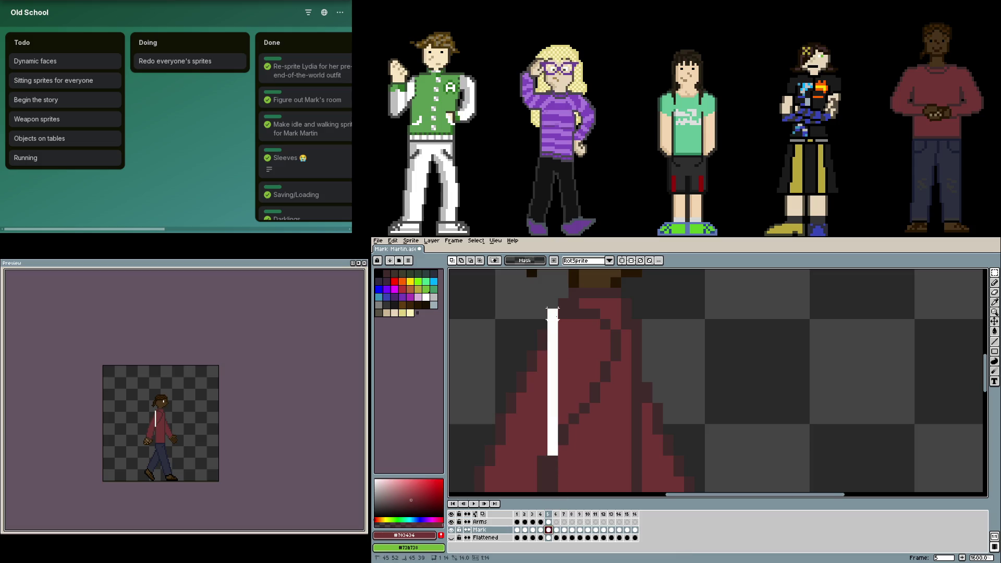
left_click(548, 522)
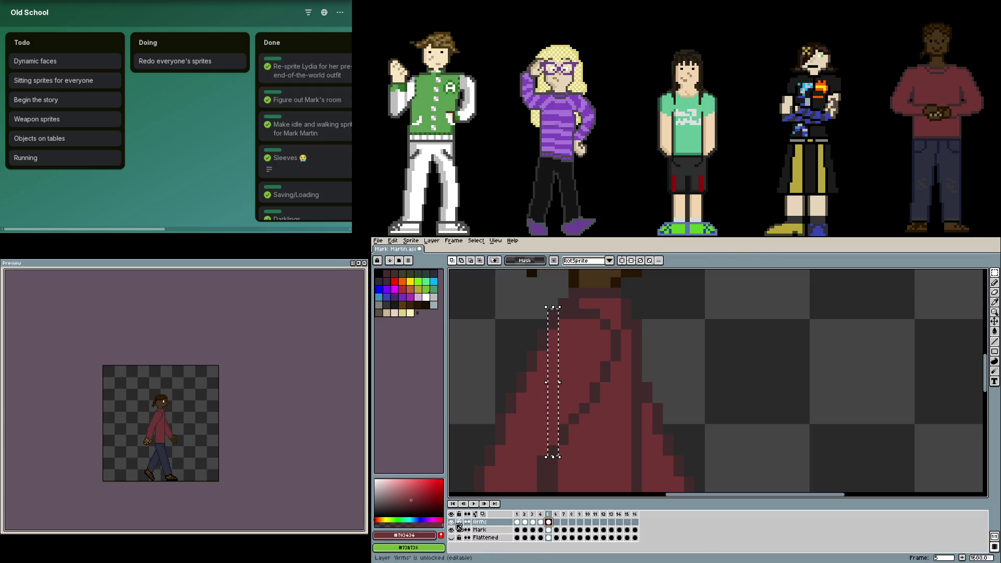
key("ctrl+d")
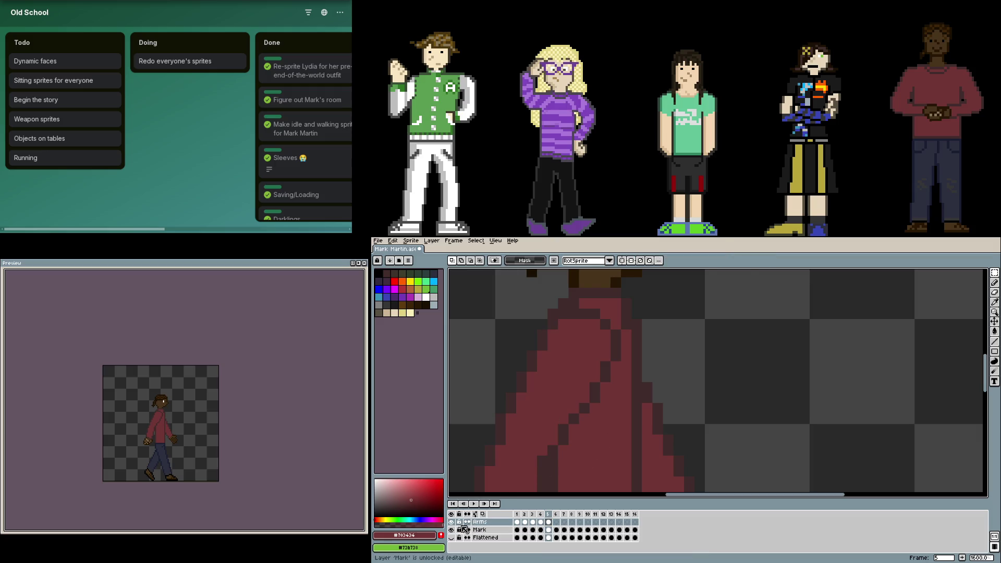
key("Left")
key("Right")
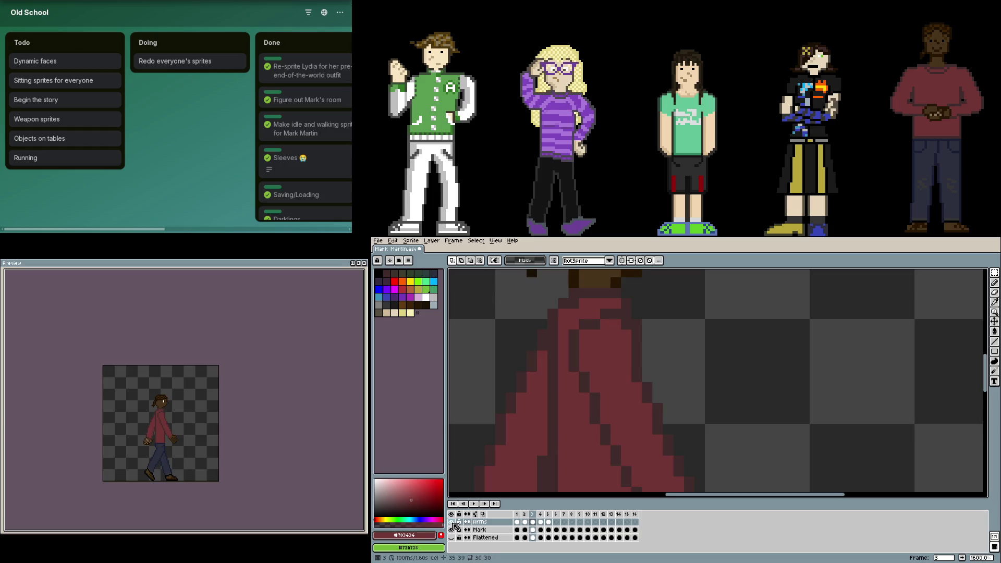
key("Left")
key("Right")
left_click(452, 523)
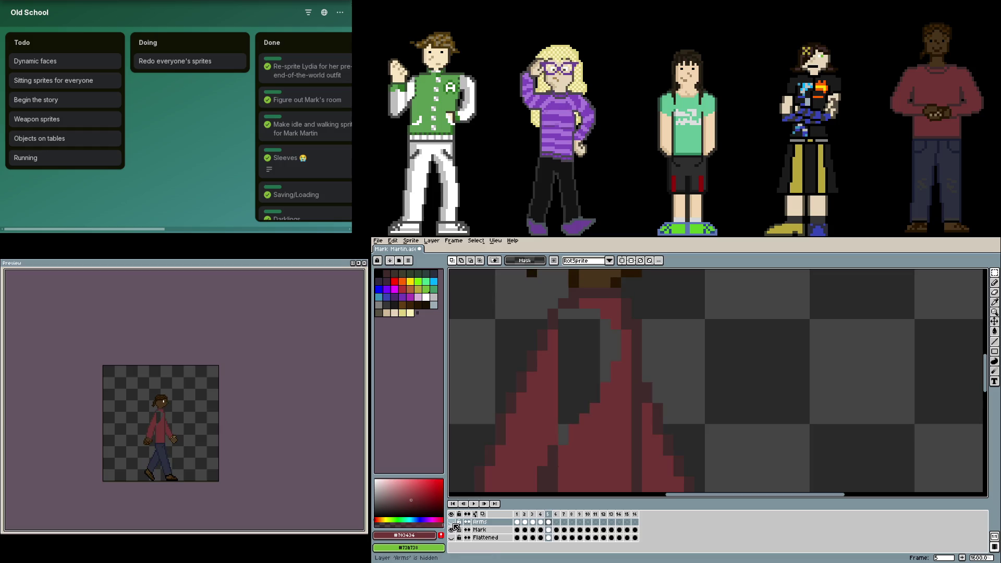
left_click(548, 529)
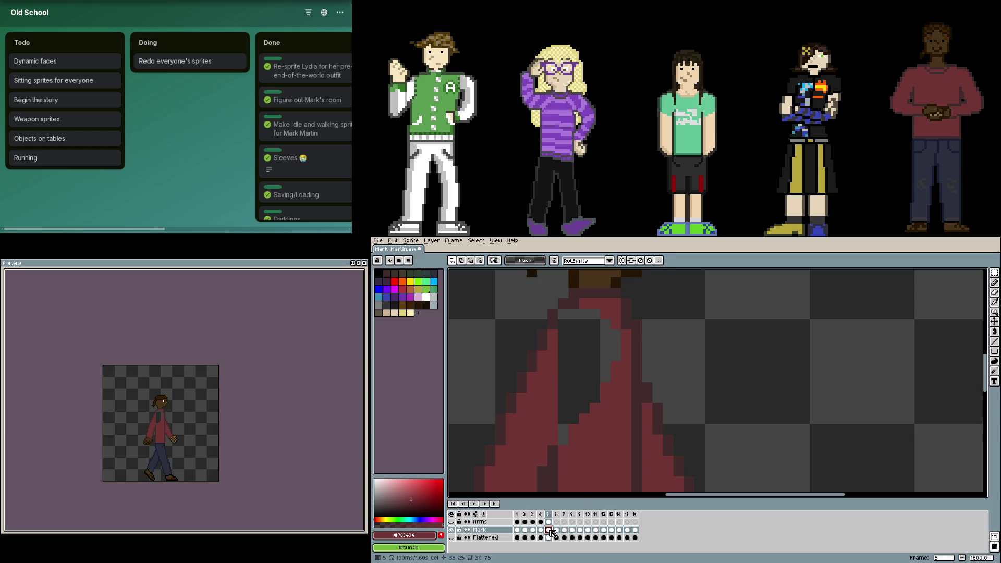
- Cut the left and right arms off Mark's frame-5 body with rectangular selections
key("b")
scroll(553, 472, "down", 1)
scroll(553, 393, "up", 1)
left_click(554, 394, "alt")
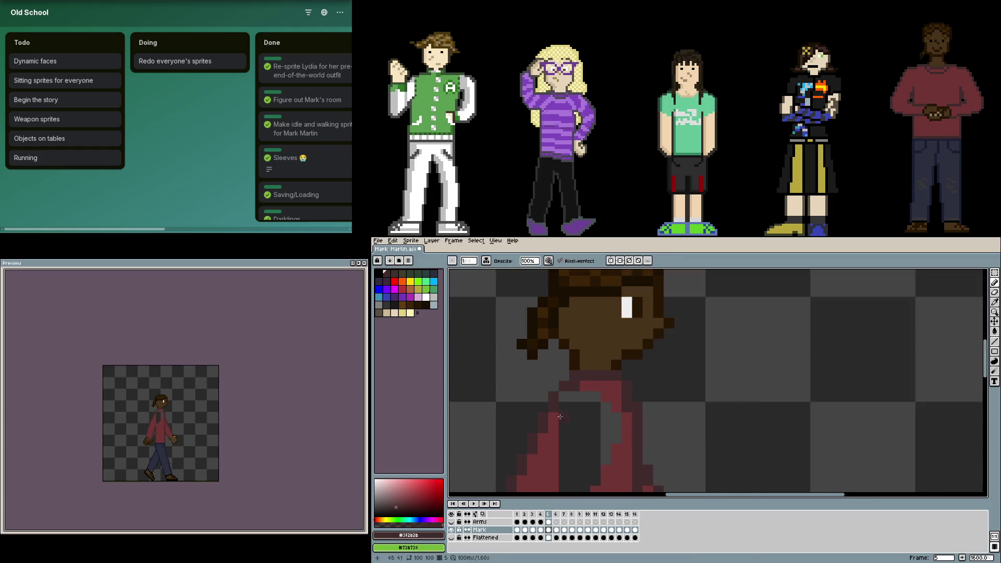
scroll(554, 393, "down", 2)
scroll(569, 383, "down", 2)
key("e")
scroll(568, 427, "down", 3)
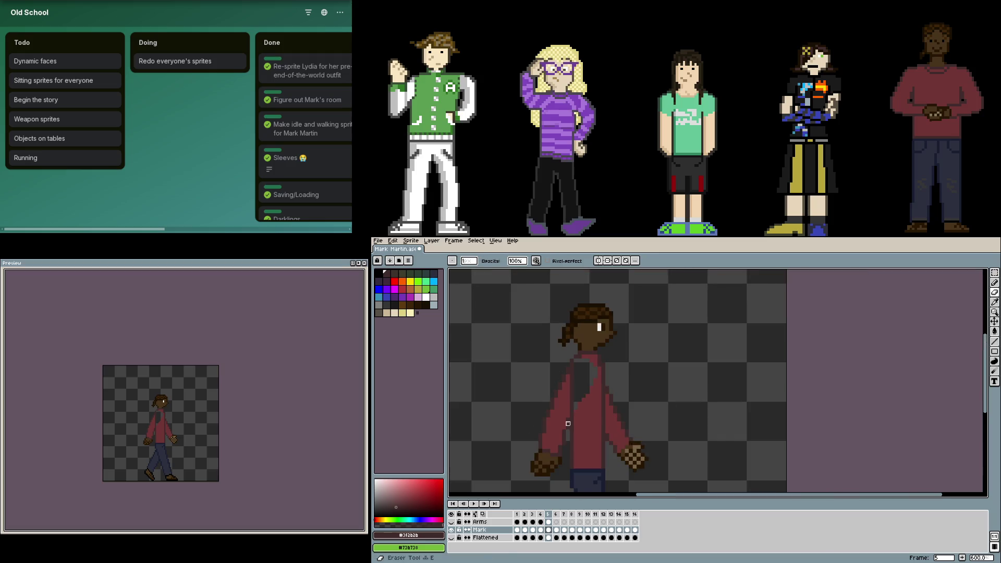
key("m")
left_click_drag(571, 359, 507, 483)
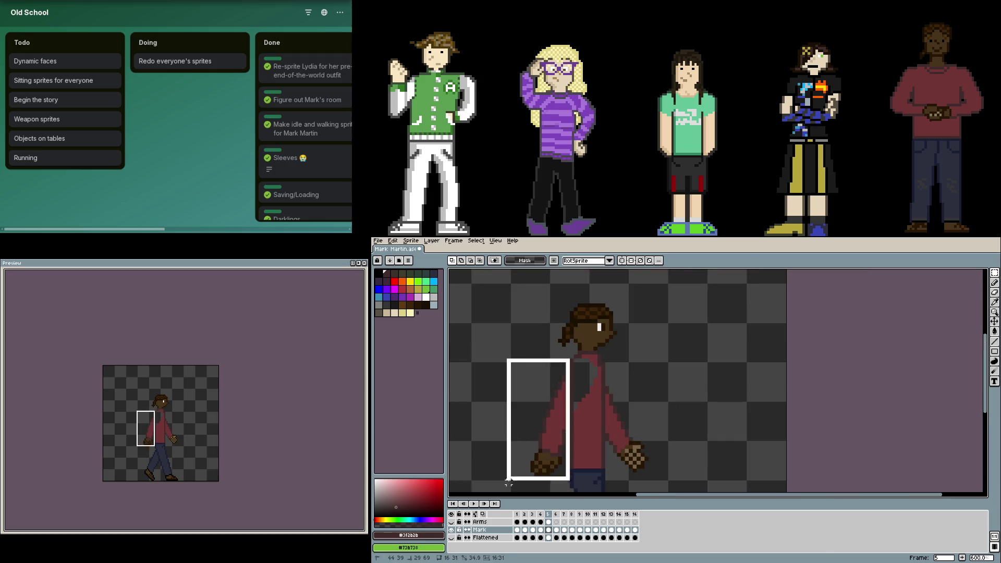
key("ctrl+x")
left_click_drag(604, 367, 690, 487)
key("ctrl+x")
scroll(587, 418, "up", 2)
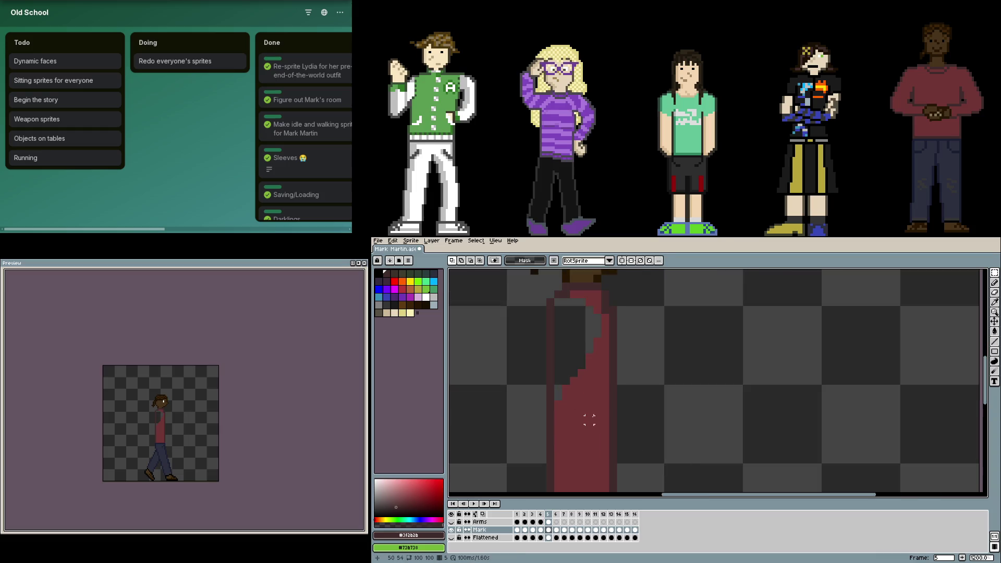
- Fill the grey torso gap with maroon and flip through neighbouring frames to check
key("b")
left_click(591, 393, "alt")
key("g")
left_click(574, 361)
key("Down")
key("Left")
key("Right")
key("Left")
scroll(544, 448, "down", 1)
key("Up")
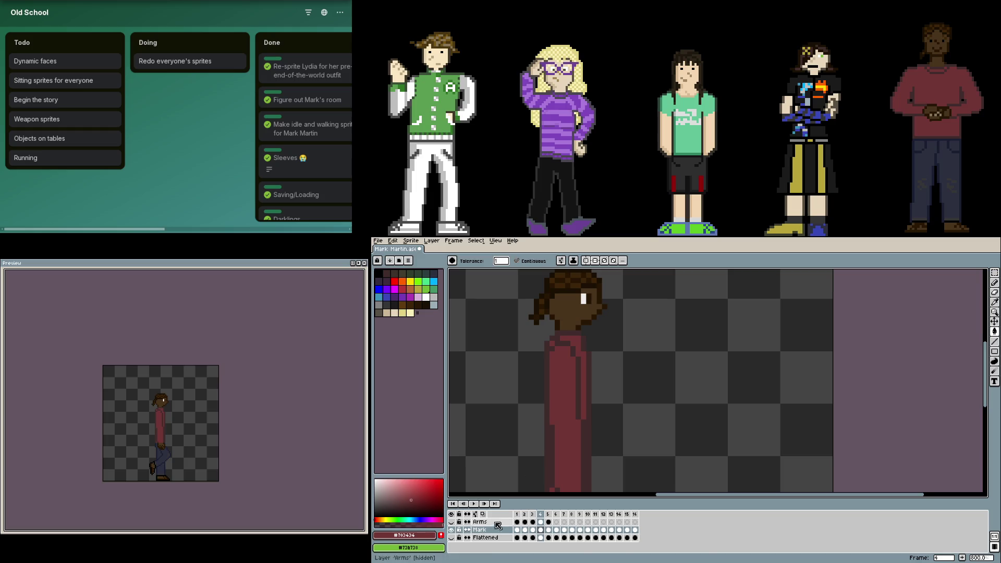
- Select the armless torso on frame 2 for reference and move to frame 4
key("minus")
left_click(523, 531)
scroll(579, 450, "down", 2)
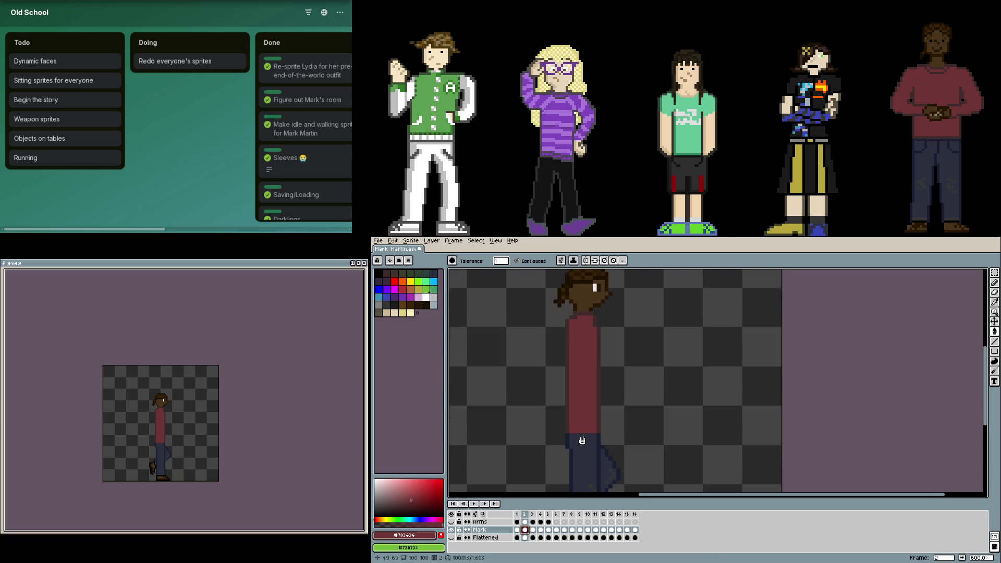
key("m")
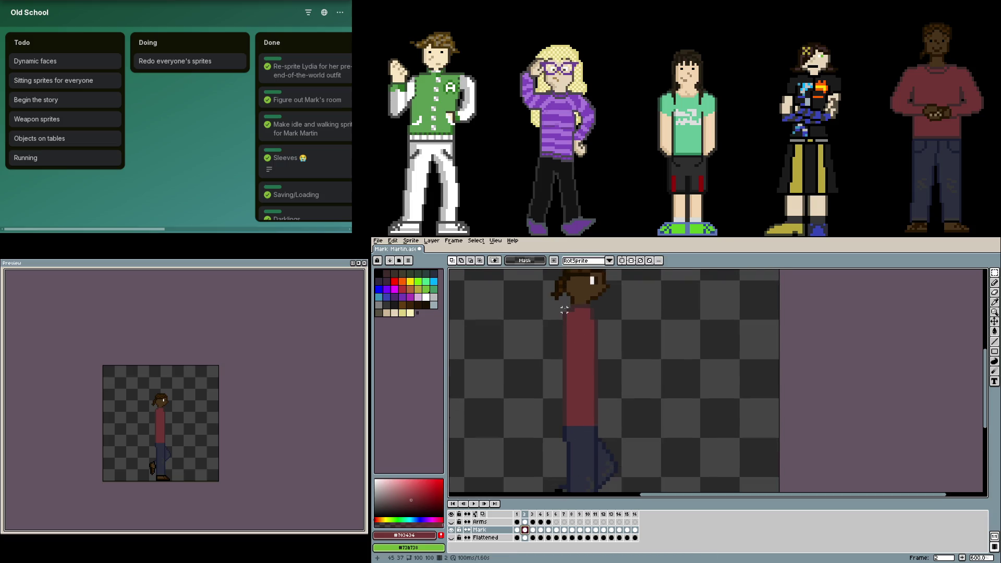
left_click_drag(564, 305, 599, 427)
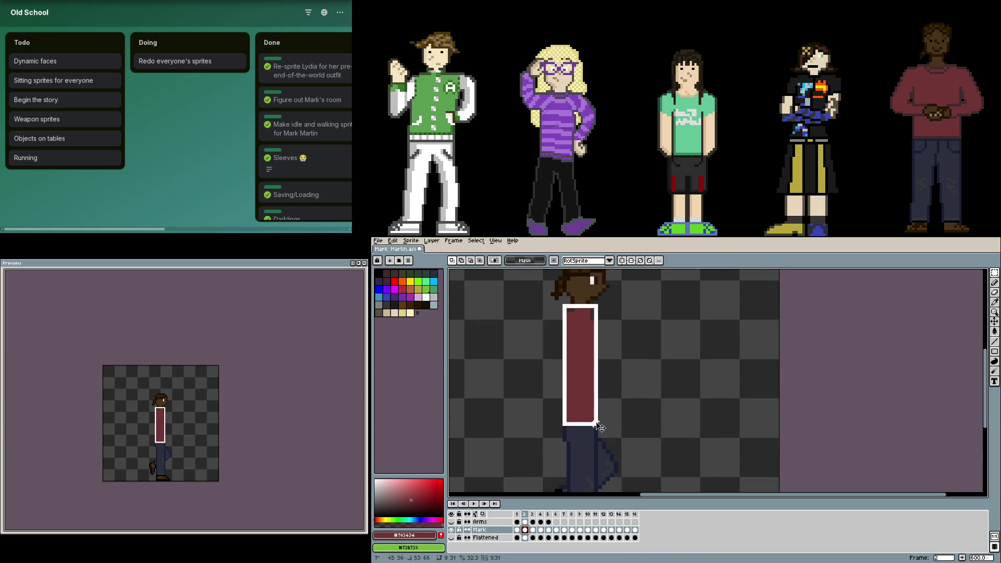
left_click(535, 531)
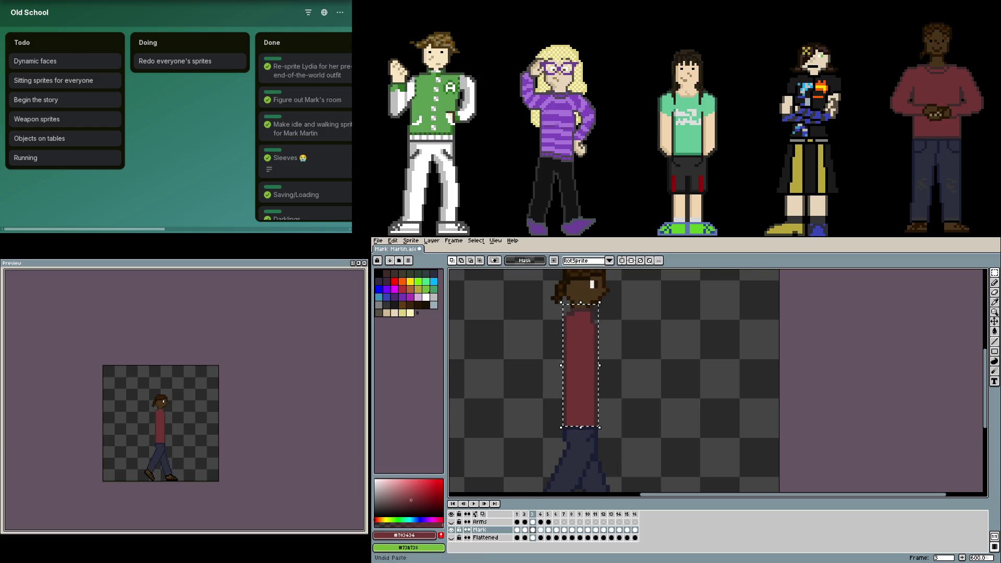
left_click(540, 529)
key("ctrl+d")
scroll(594, 376, "up", 3)
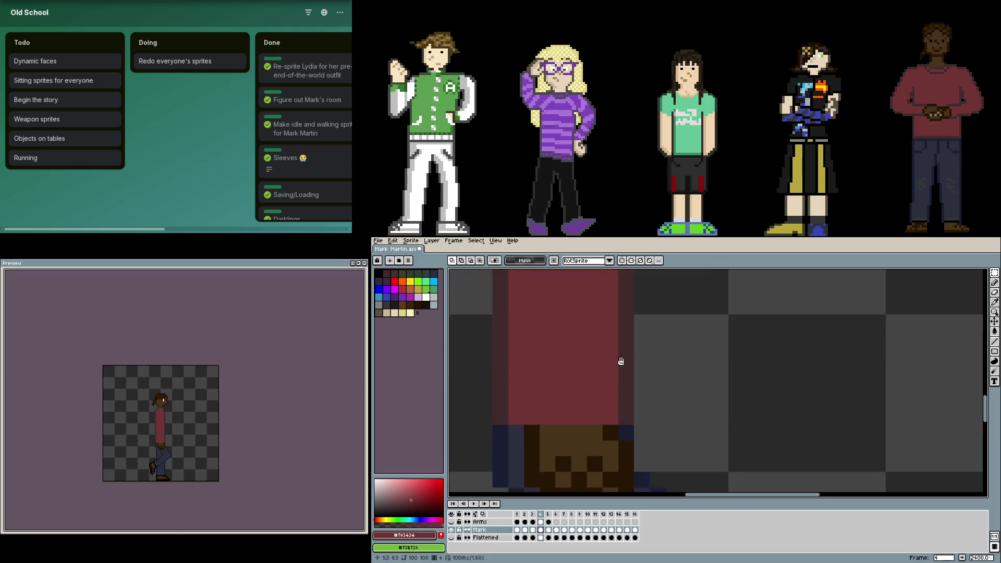
scroll(610, 391, "down", 2)
scroll(627, 431, "up", 2)
scroll(627, 431, "up", 2)
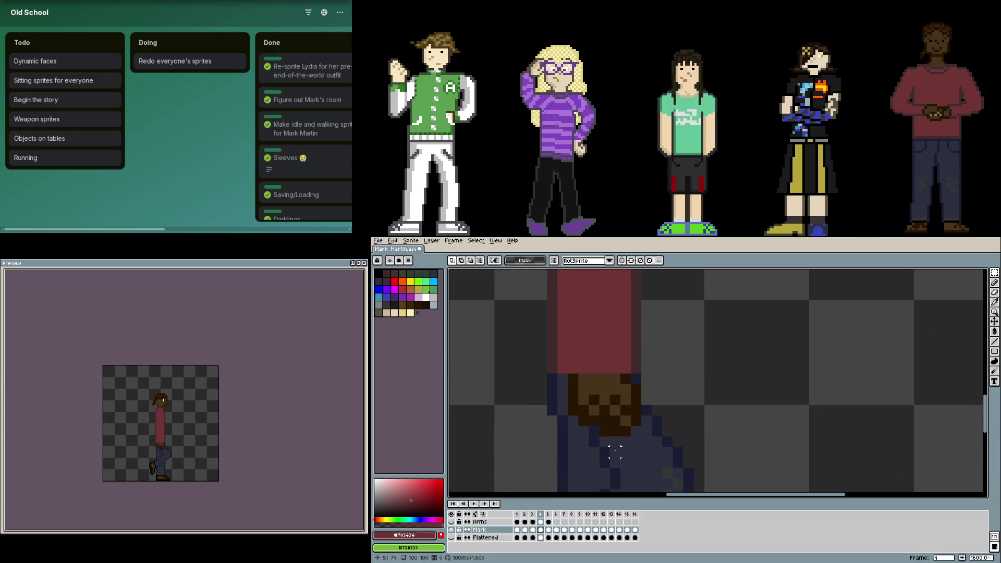
- Add a dark navy pixel to the leg, comparing frame 4 against frame 2
key("b")
left_click(639, 380, "alt")
key("Left")
key("Left")
left_click(667, 390)
key("Right")
key("Right")
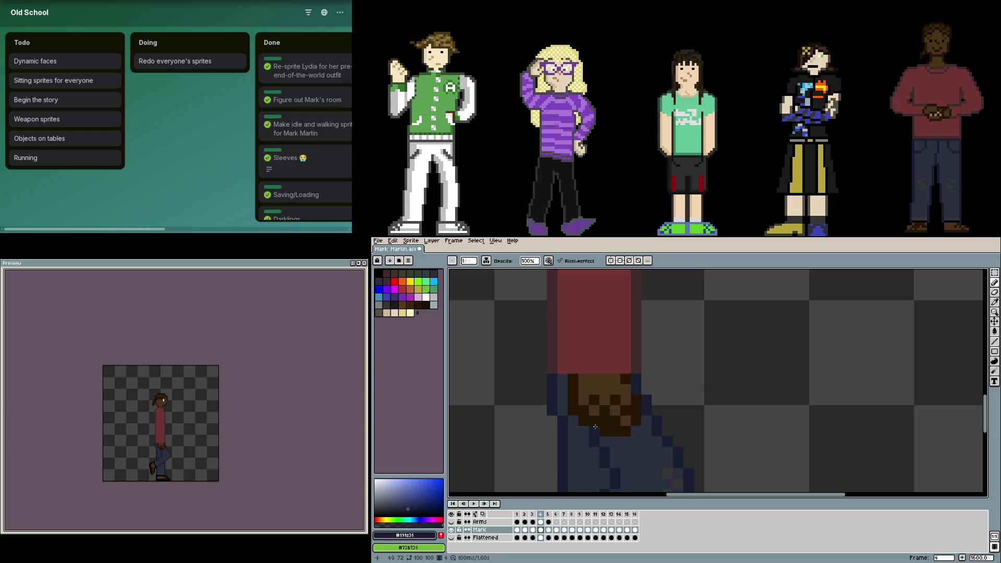
key("Left")
key("Left")
key("Right")
key("Right")
scroll(586, 422, "down", 1)
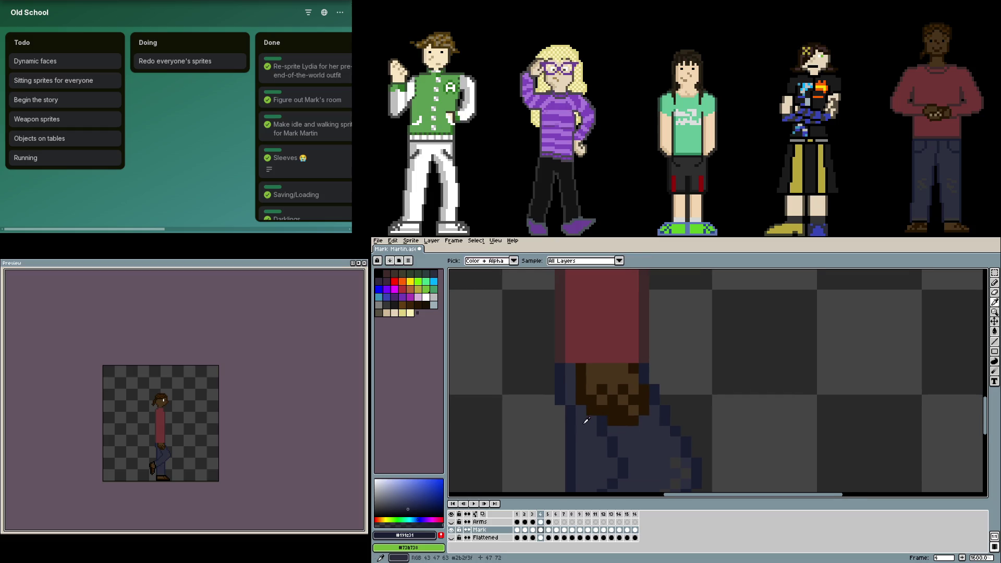
- Cover the leftover brown hand pixels on frame 4's trousers with sampled navy
key("alt")
left_click(587, 423, "alt")
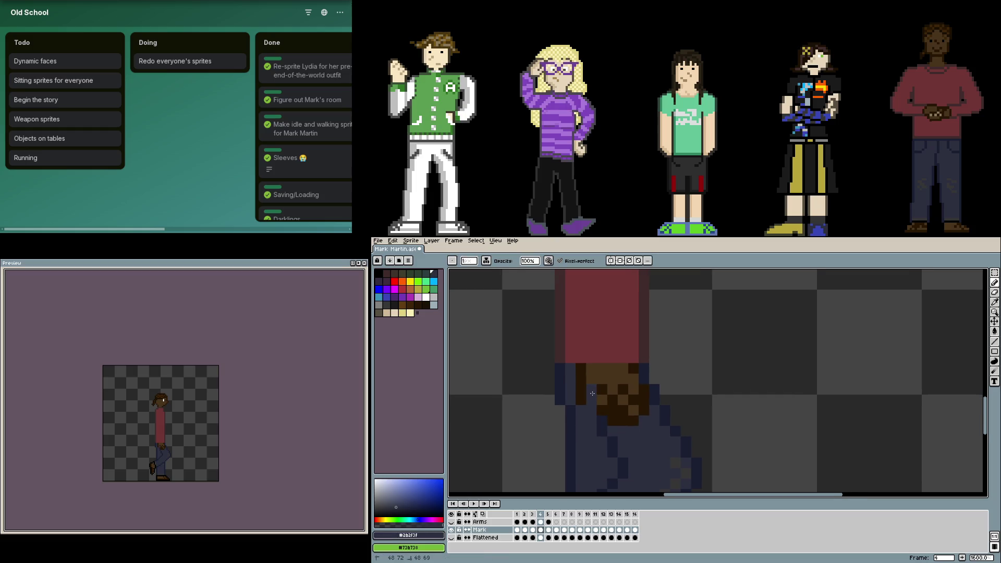
left_click(626, 405)
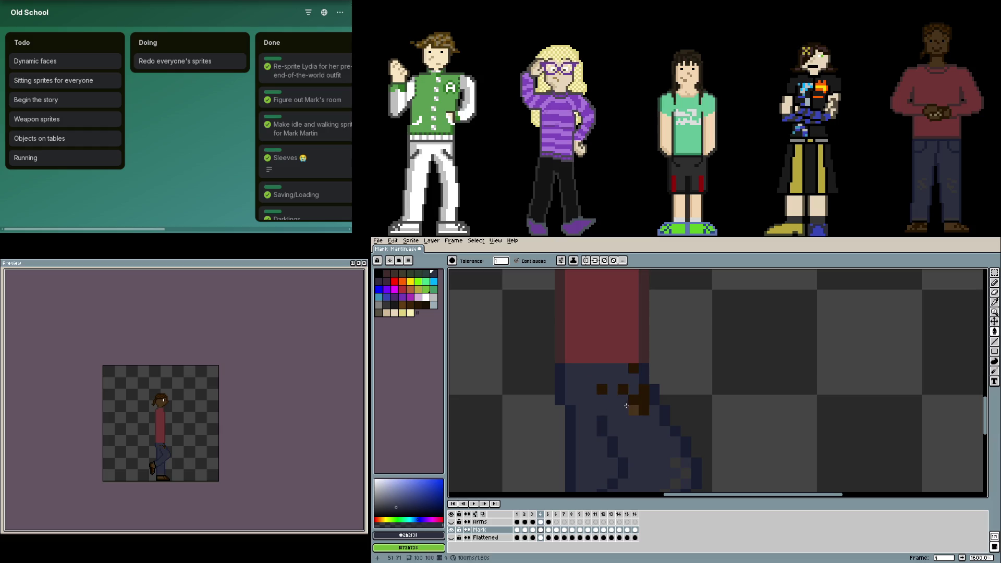
left_click(638, 402)
scroll(639, 407, "down", 1)
scroll(640, 407, "left", 2)
- Draw a stepped dark outline along the leg with the pencil
left_click(642, 397, "alt")
key("b")
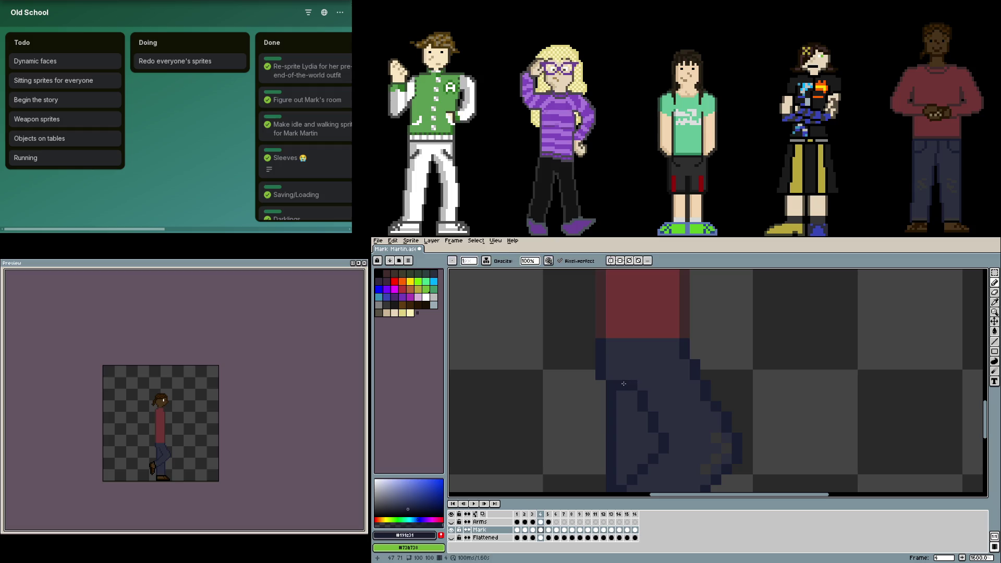
scroll(688, 391, "down", 3)
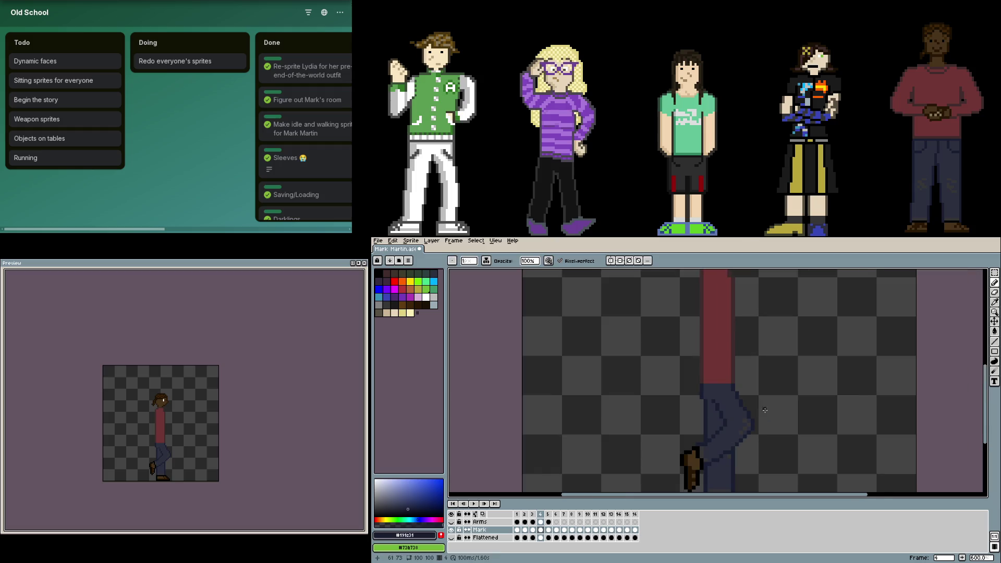
scroll(636, 375, "right", 2)
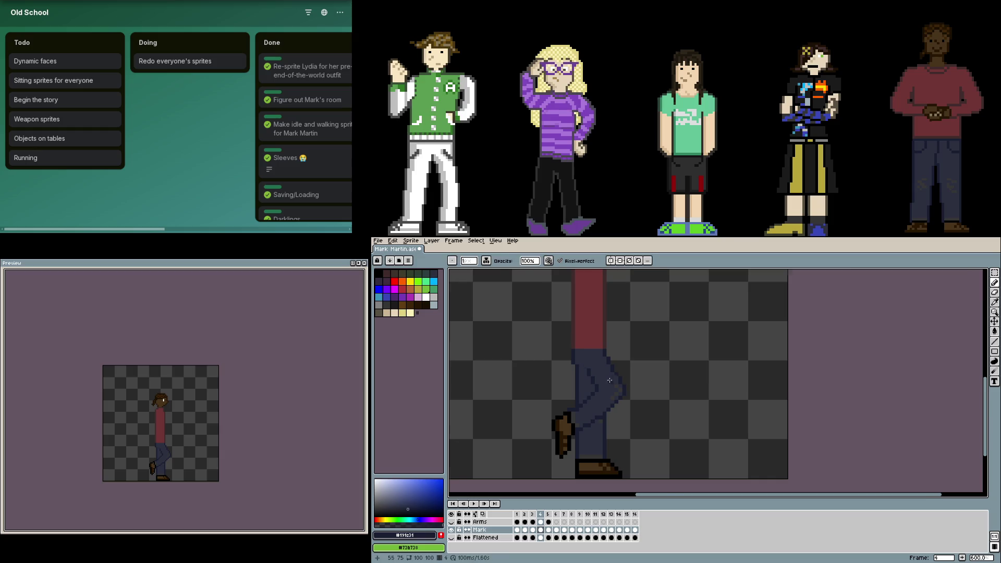
scroll(610, 376, "up", 2)
scroll(624, 374, "down", 1)
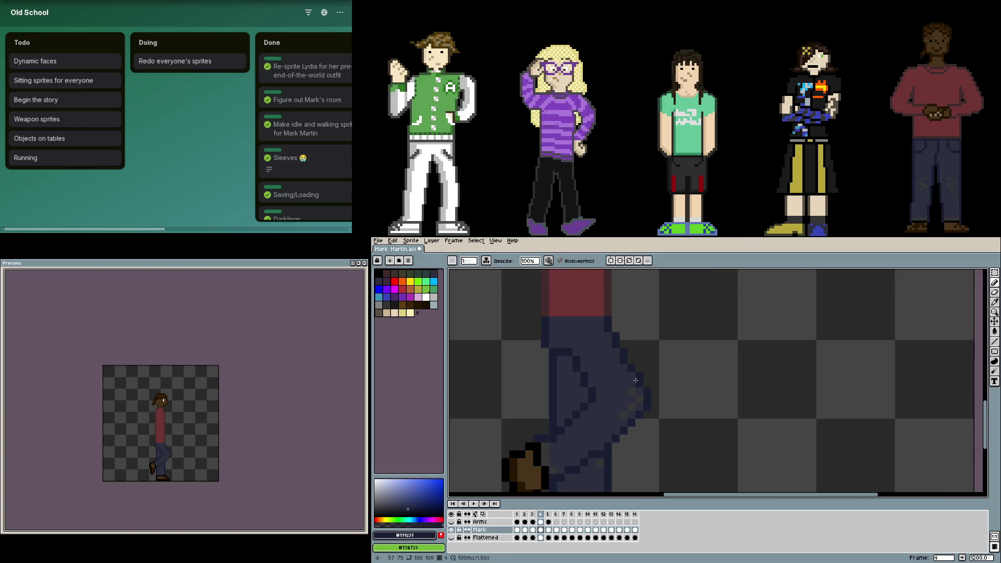
scroll(603, 368, "down", 1)
scroll(603, 368, "up", 2)
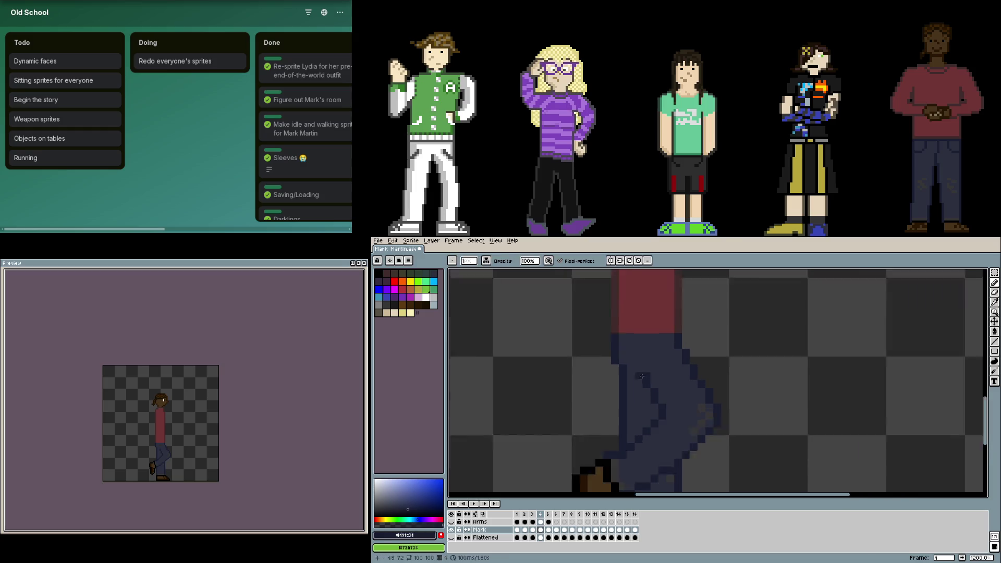
scroll(630, 373, "up", 1)
left_click_drag(633, 374, 624, 366)
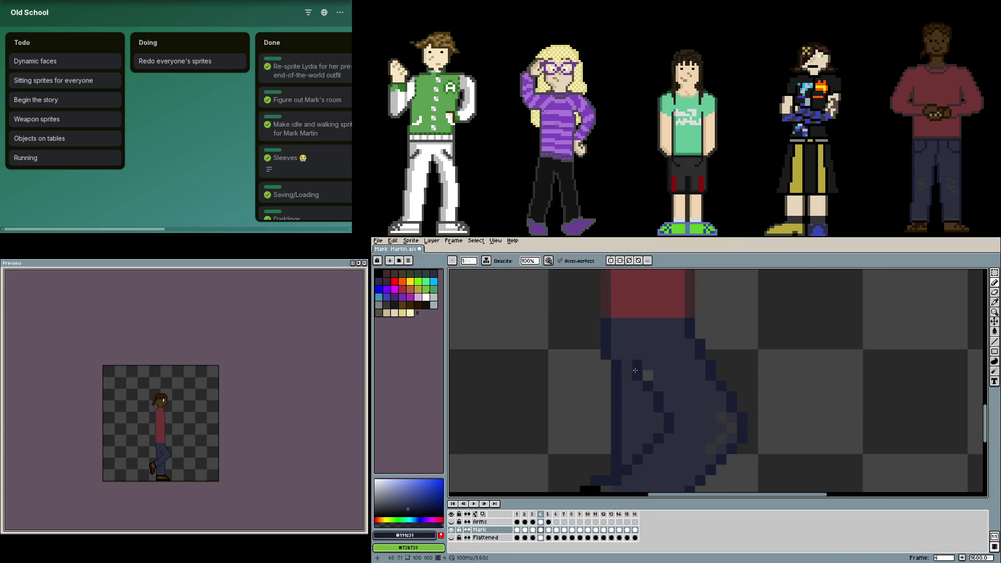
left_click(648, 374, "alt")
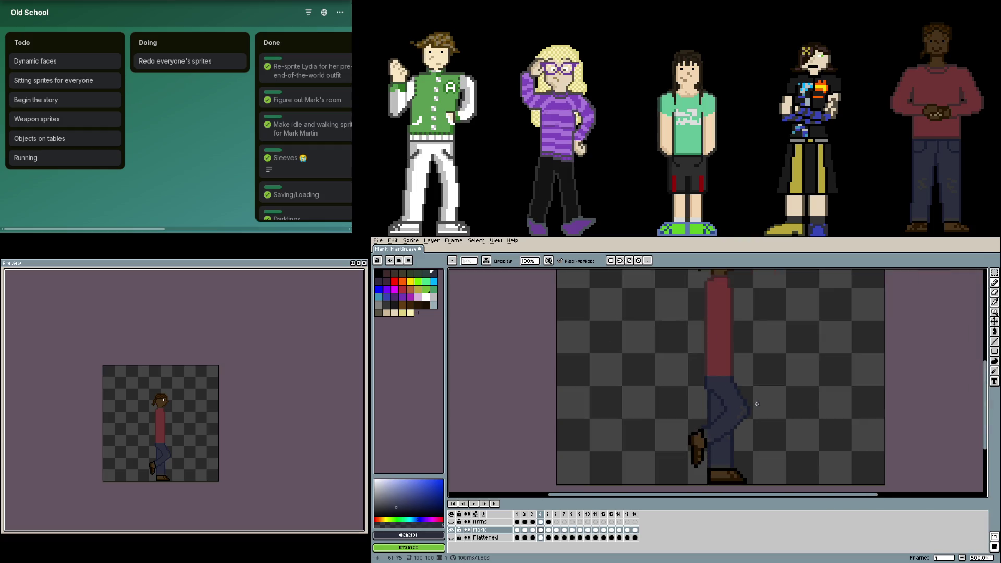
scroll(756, 403, "up", 2)
scroll(709, 402, "up", 3)
left_click(699, 407, "alt")
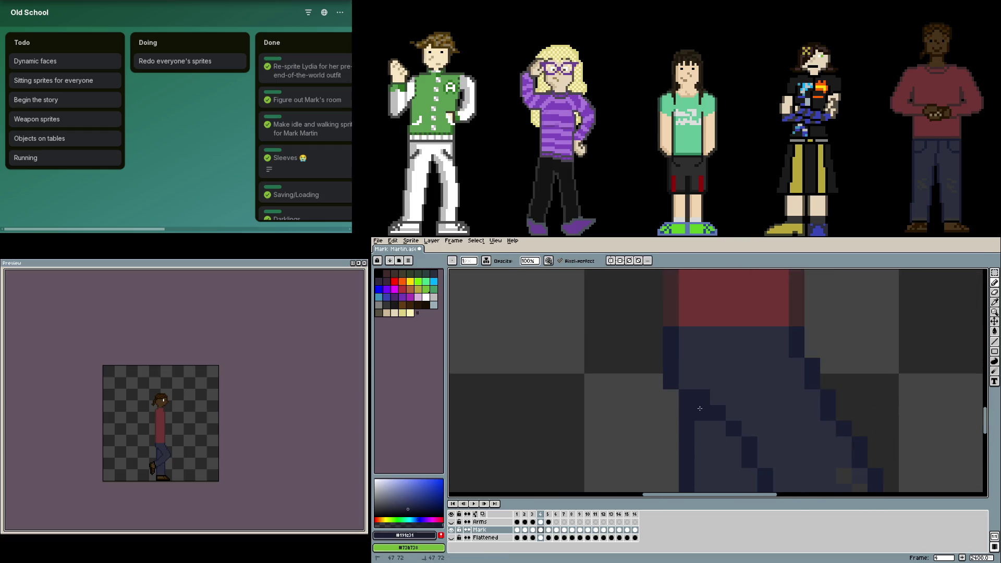
scroll(735, 393, "down", 3)
- Touch up dark outline pixels on the legs while flipping frames, then save the sprite
key("Left")
key("Left")
key("Right")
key("Right")
scroll(821, 425, "right", 2)
scroll(815, 424, "up", 3)
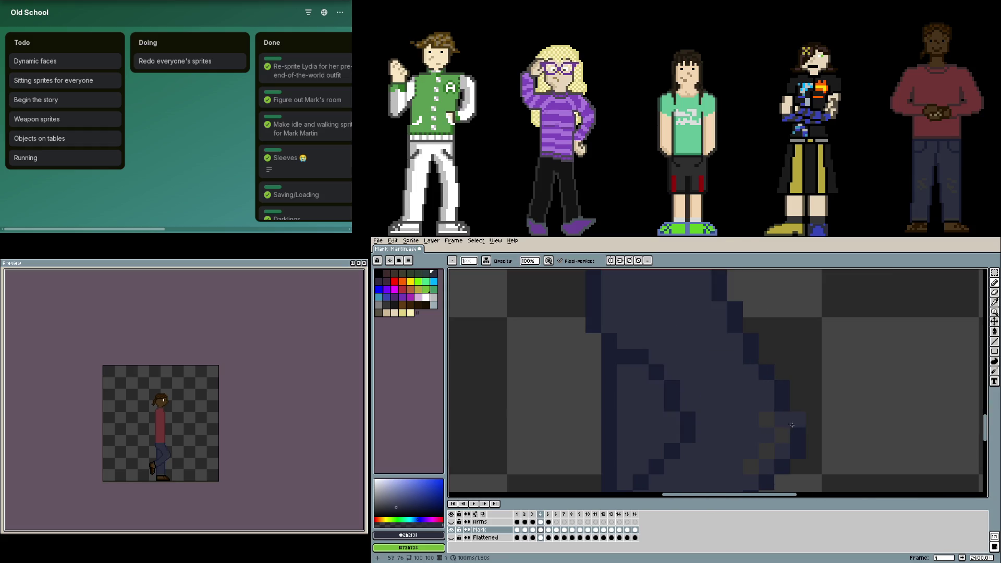
left_click(633, 354, "alt")
left_click(642, 373)
key("alt")
scroll(648, 339, "down", 3)
key("Right")
key("Right")
key("Left")
key("Left")
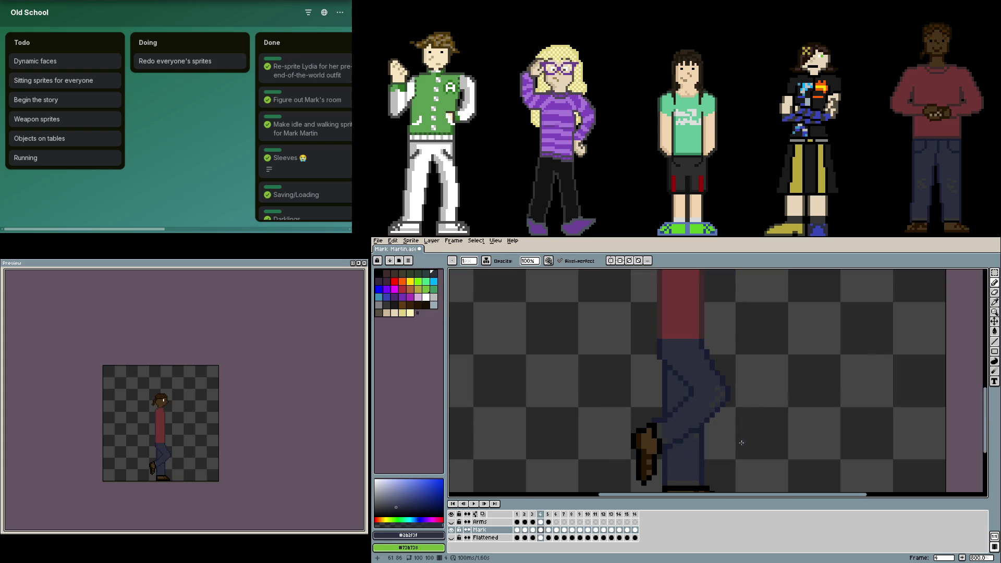
key("Right")
key("Left")
key("Left")
key("Left")
scroll(795, 443, "up", 4)
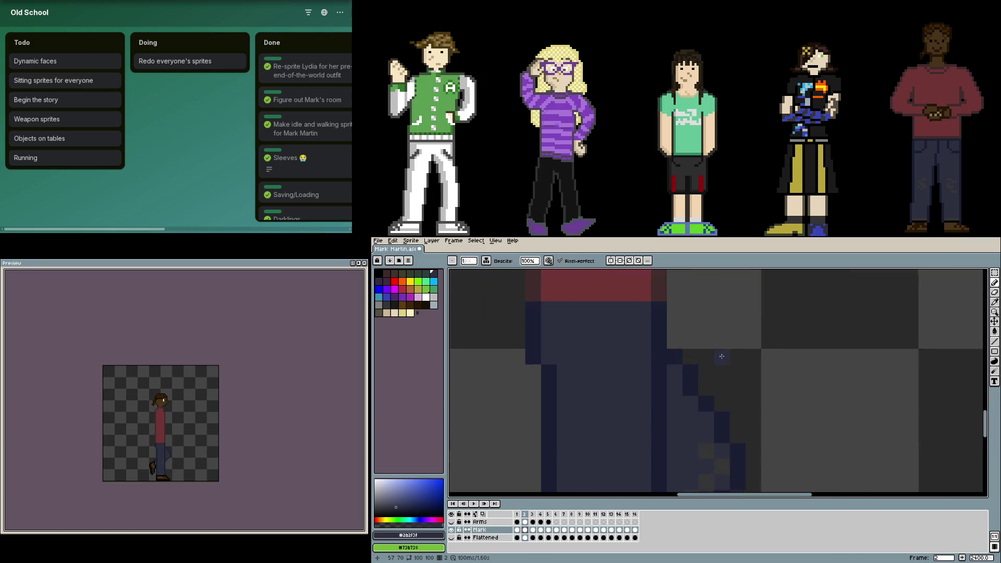
left_click(656, 337)
scroll(674, 355, "down", 3)
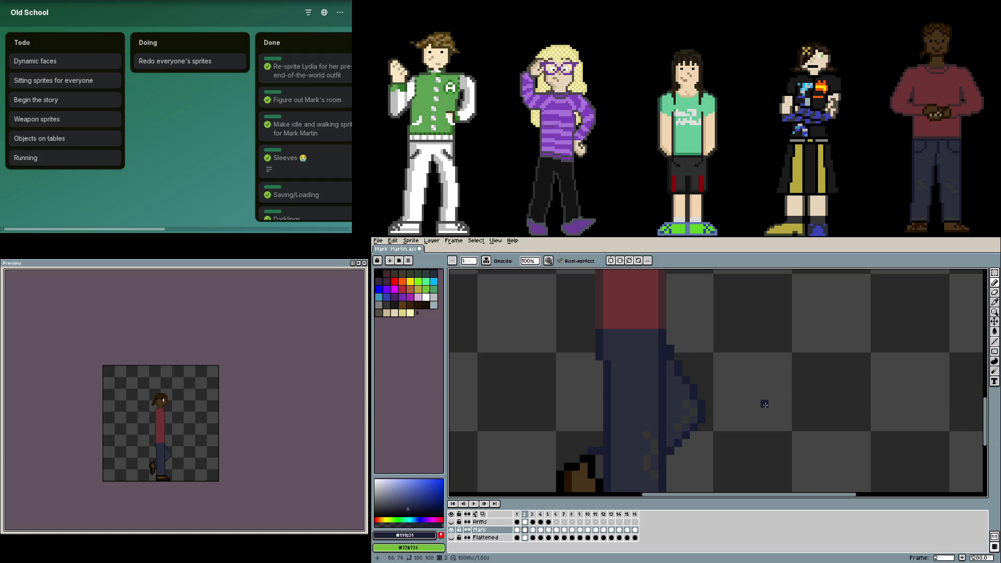
key("ctrl+s")
- Step through the walk frames to check leg poses and land on the extra frame 16
key("Right")
key("Right")
key("Right")
key("Right")
key("Left")
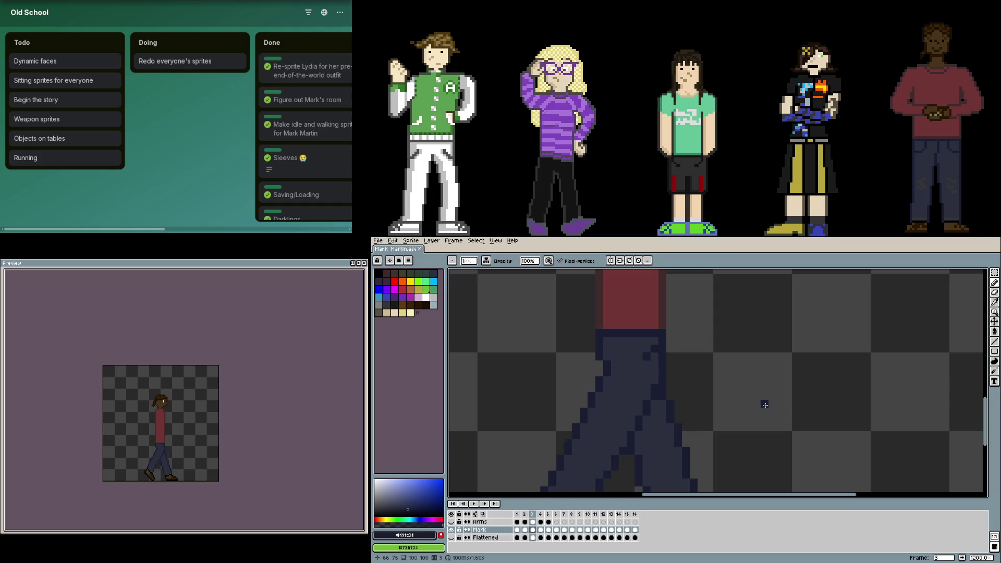
key("Left")
scroll(673, 359, "up", 1)
key("Left")
key("Left")
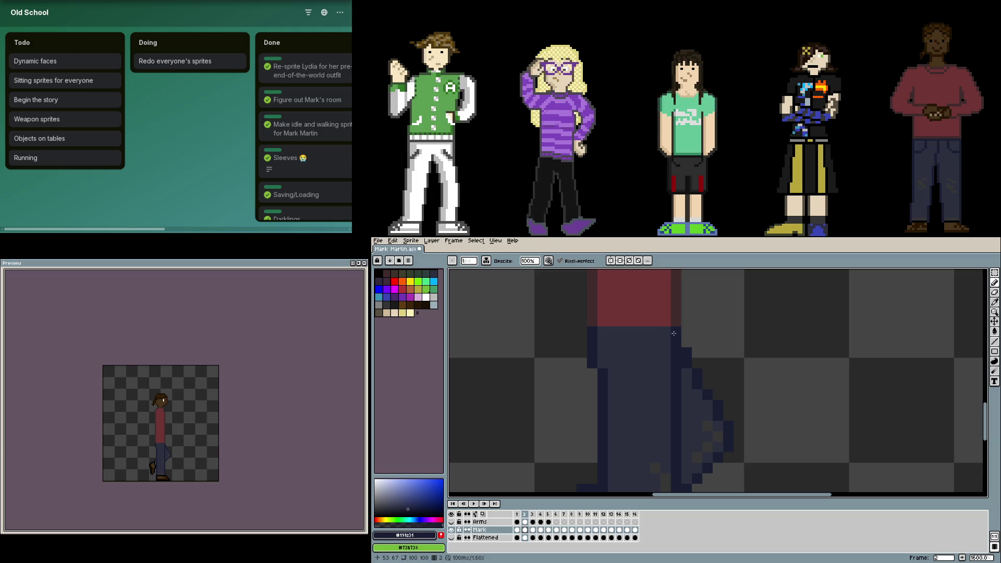
key("Left")
key("Left")
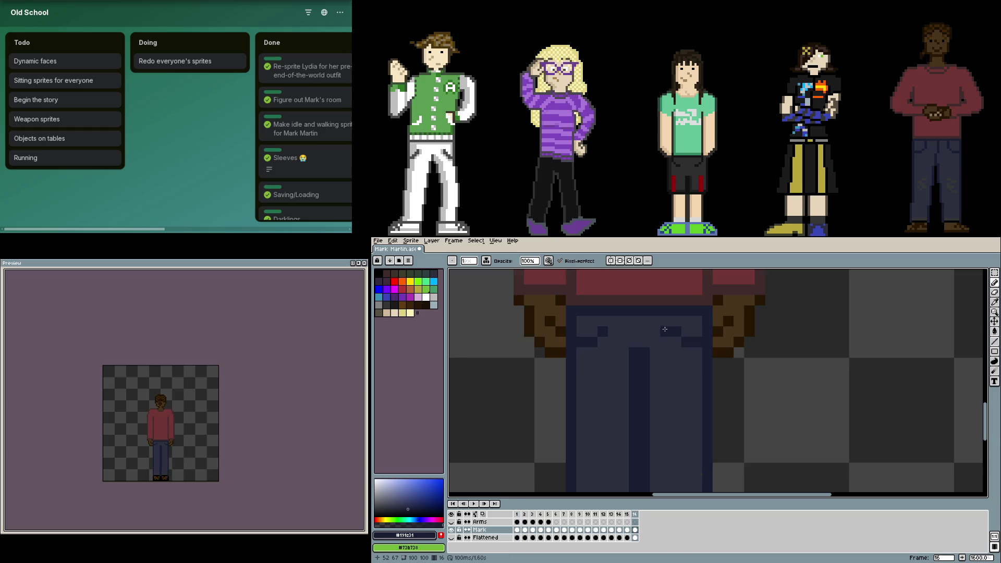
key("Right")
scroll(645, 404, "down", 1)
key("i")
key("b")
scroll(673, 454, "down", 2)
key("Left")
left_click(631, 515)
left_click(637, 514)
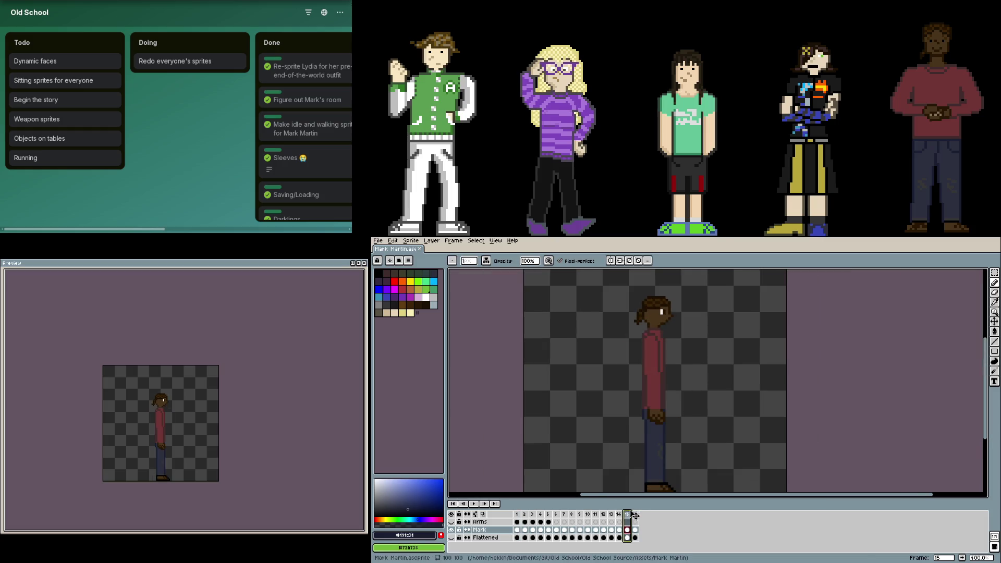
- Delete the surplus frame 16 and review the walk frames from frame 1
key("Delete")
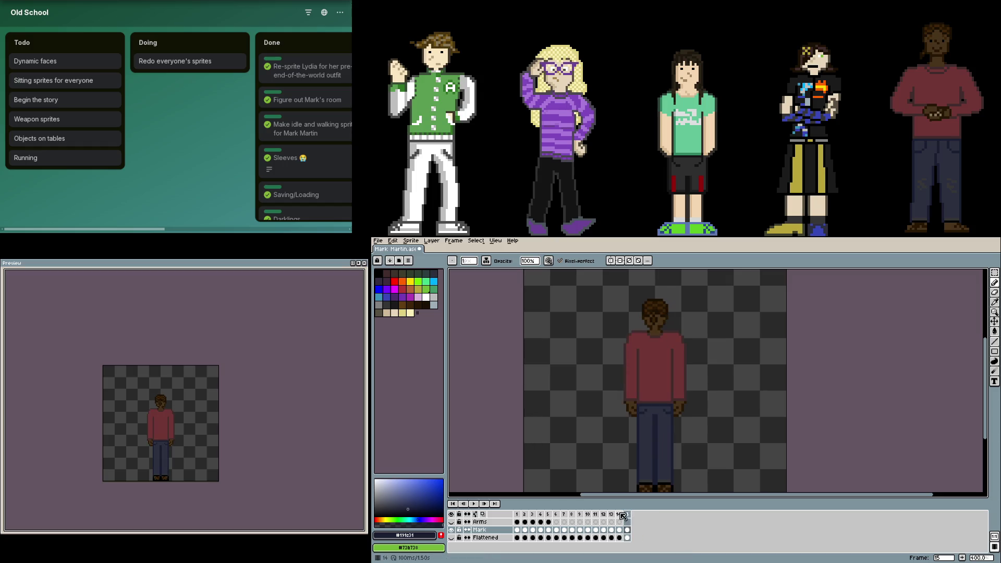
left_click(550, 514)
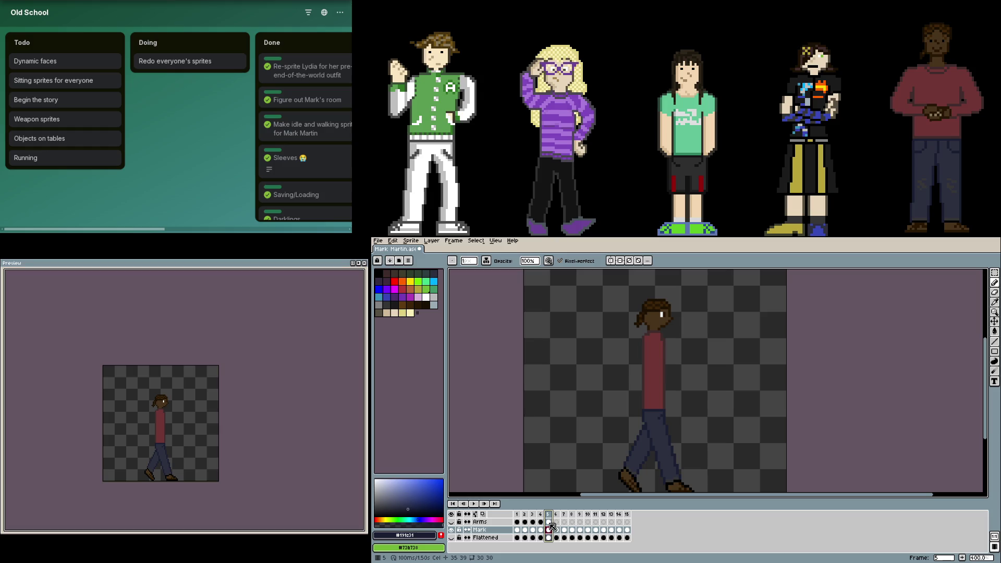
left_click(518, 519)
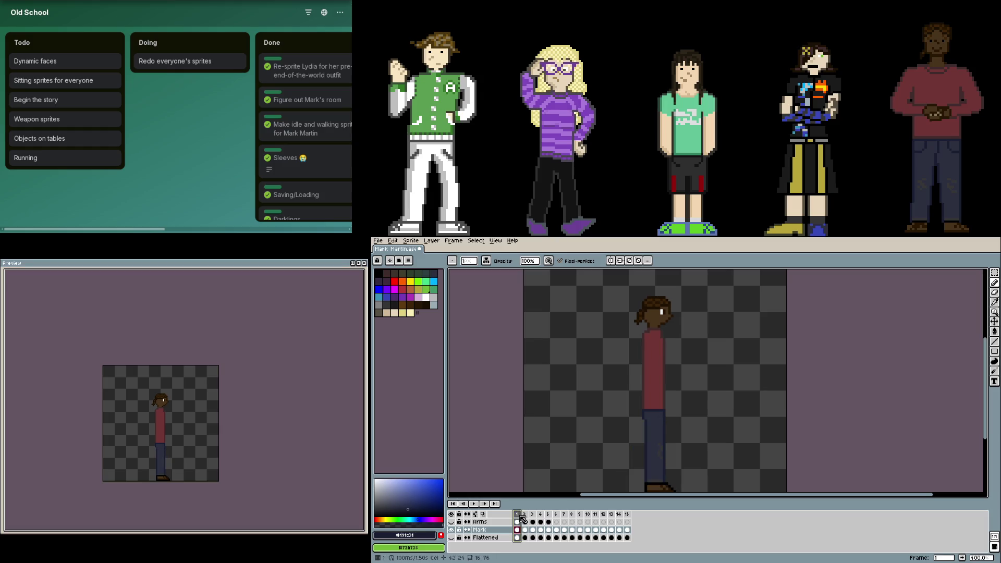
key("Right")
key("Right")
key("Right")
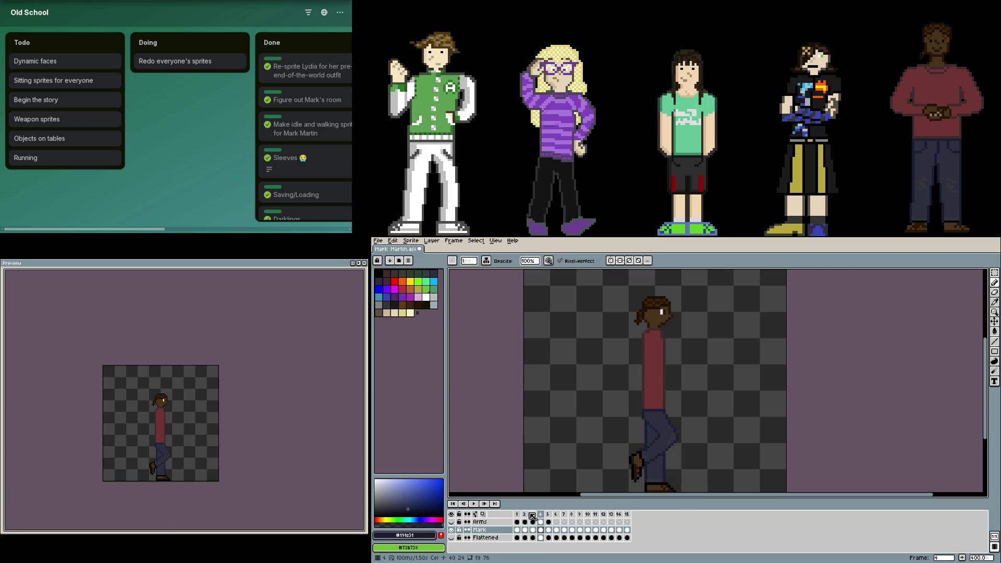
key("Right")
key("Left")
key("Left")
key("Left")
key("Left")
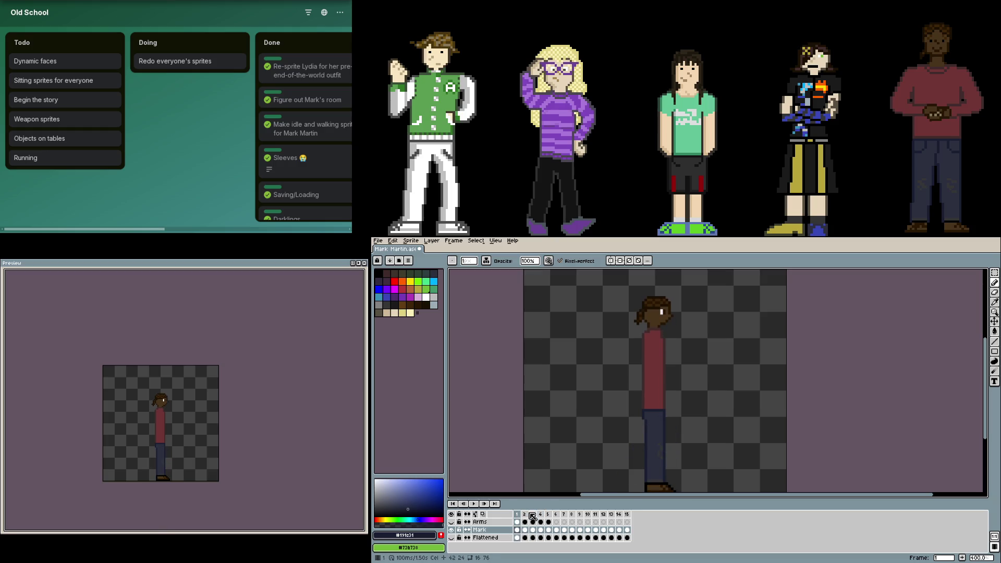
key("Right")
key("Right")
- Flip between frame 5 and the front-facing frame 6 to compare the poses
key("Right")
key("Right")
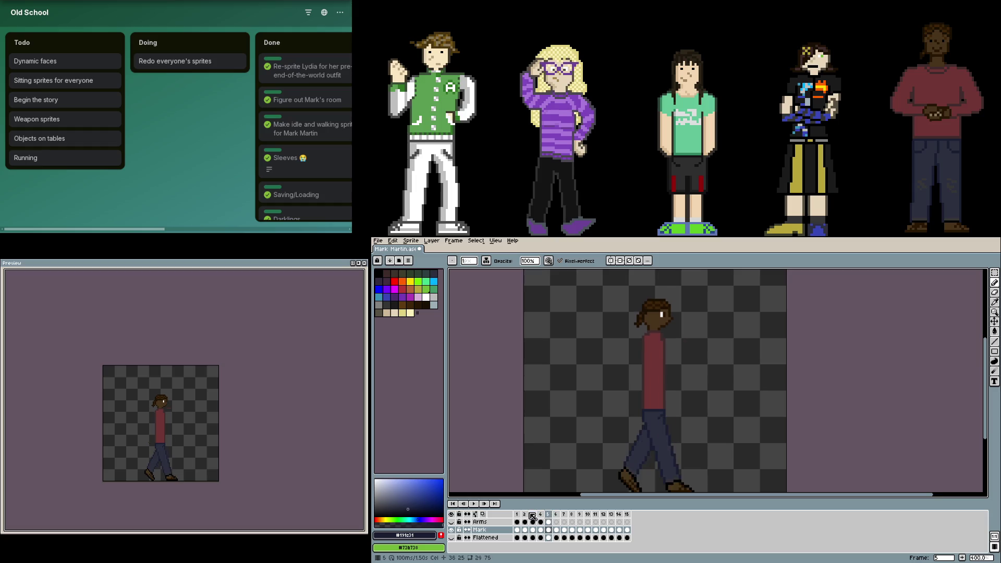
key("Right")
key("Left")
key("Right")
key("Left")
key("Right")
key("Right")
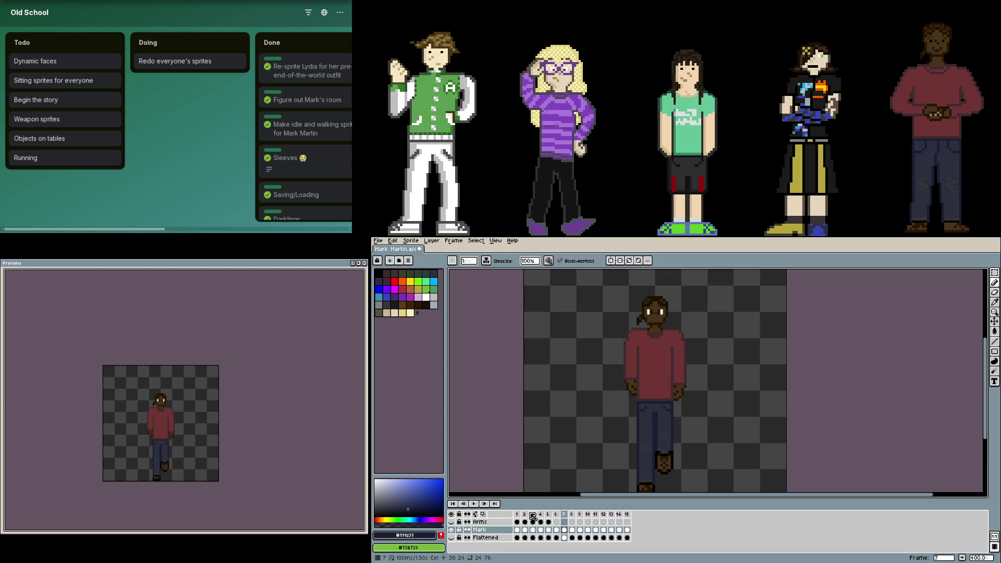
key("Left")
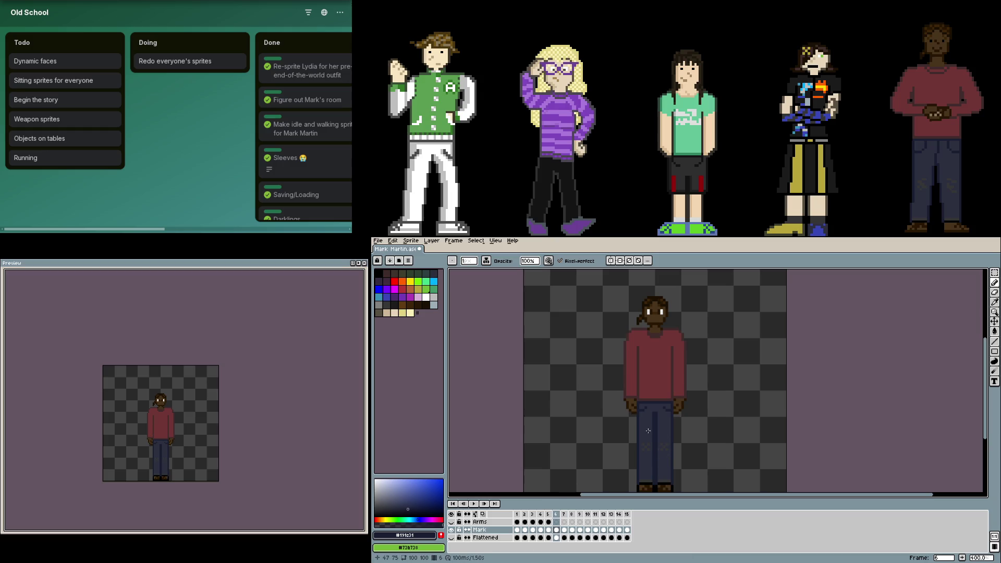
key("m")
- Select and cut the front-view figure's arms from frame 6 on the Mark layer
left_click_drag(697, 420, 674, 318)
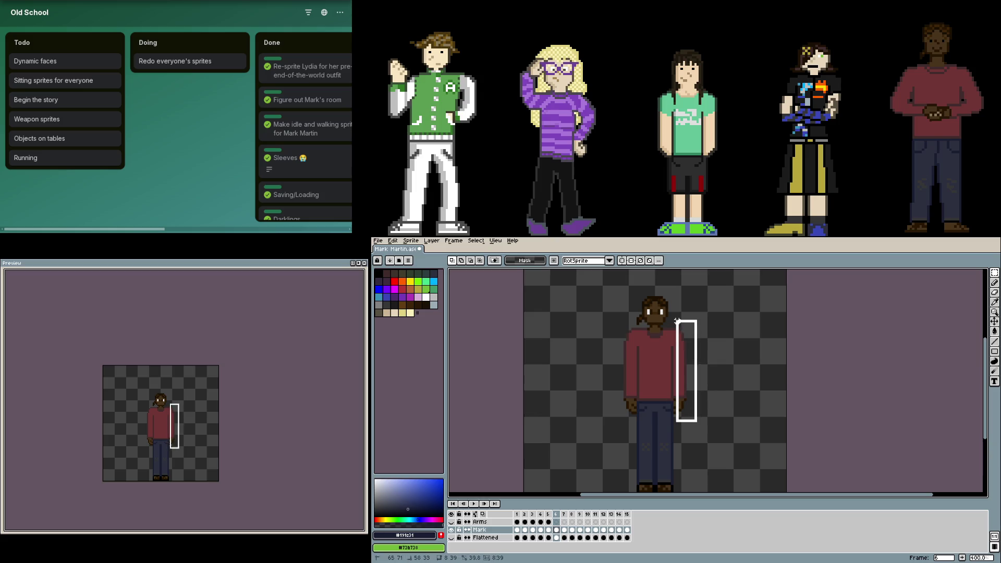
scroll(674, 318, "up", 1)
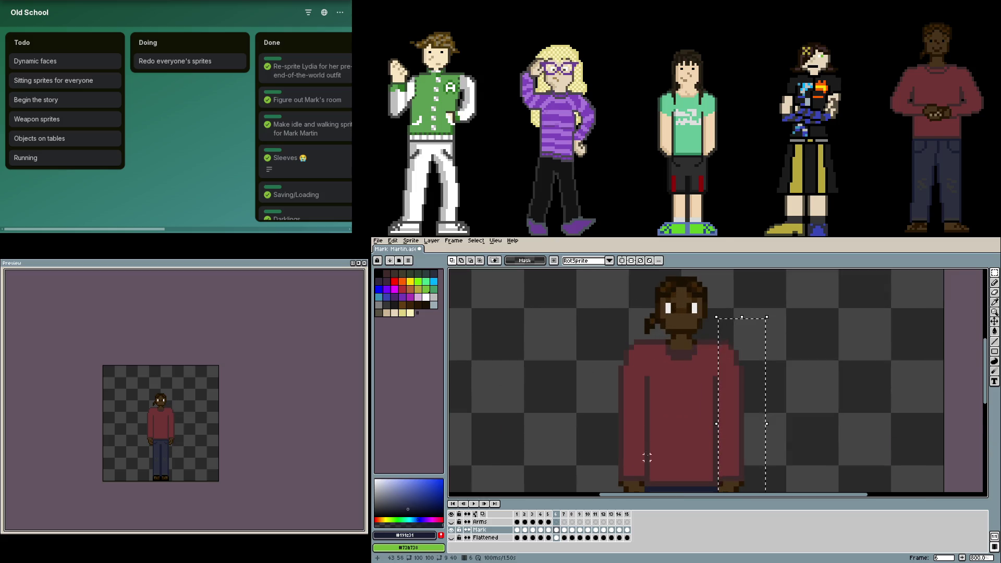
scroll(648, 449, "down", 1)
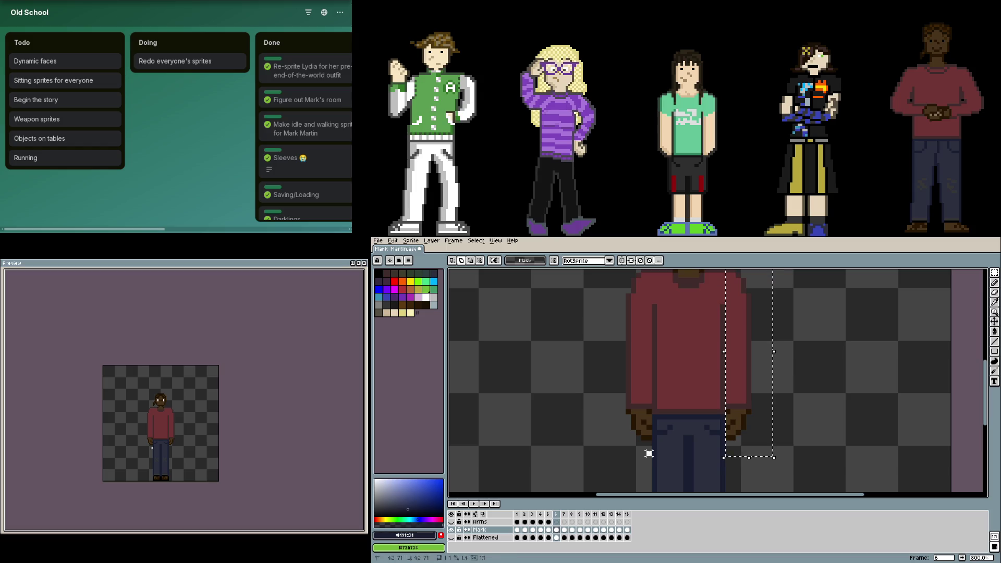
scroll(648, 454, "up", 2)
scroll(625, 271, "up", 1)
mouse_move(625, 272)
left_mouse_down()
mouse_move(616, 407)
mouse_move(605, 402)
left_mouse_up()
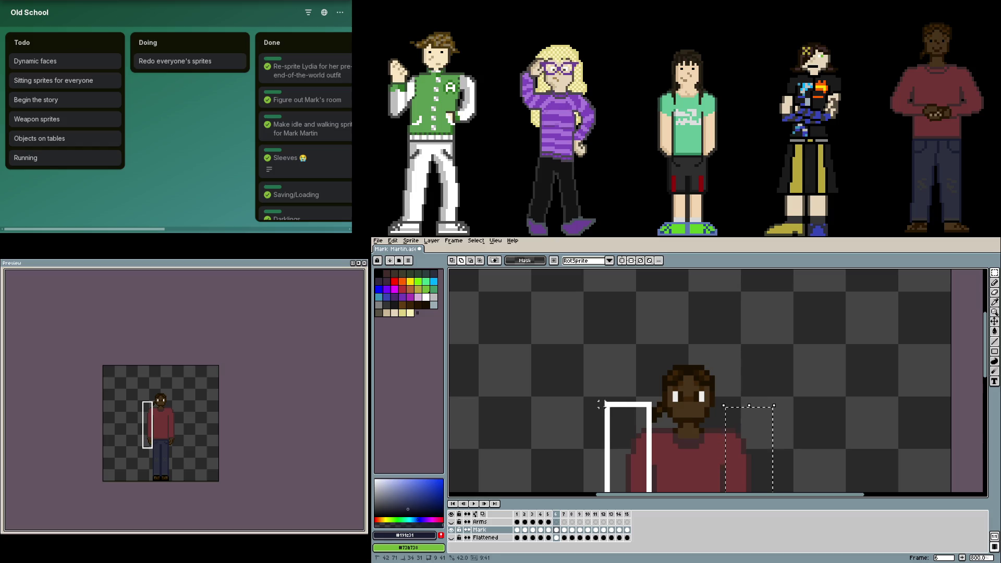
key("Escape")
left_click_drag(749, 425, 667, 370)
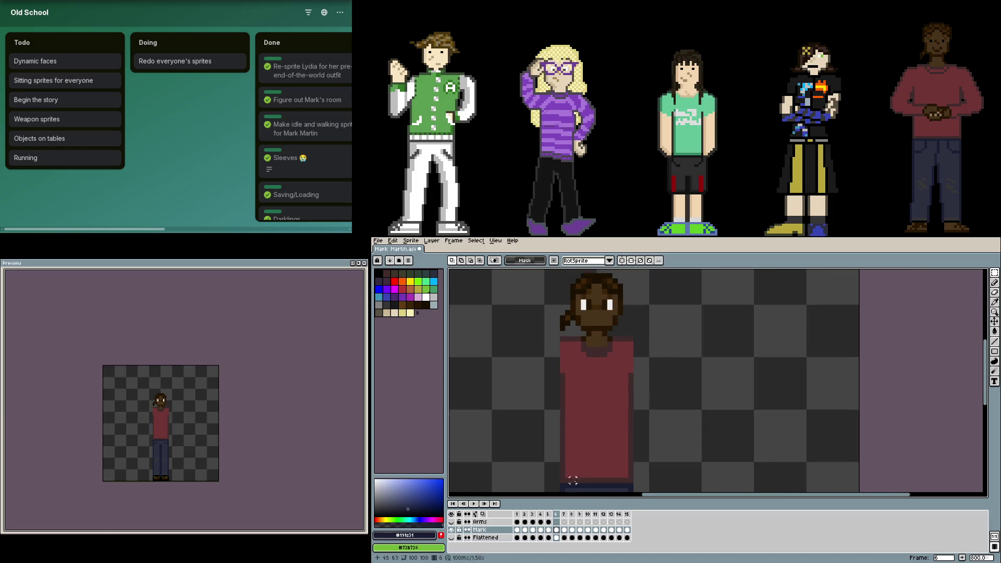
left_click(556, 522)
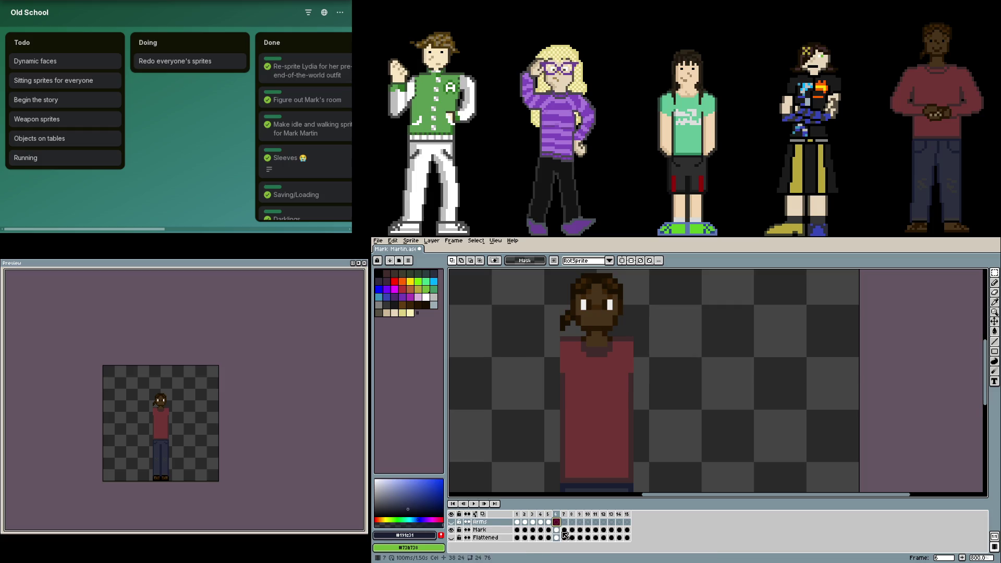
- Paste the arms onto the Arms layer's frame-6 cel and move on to frames 7 and 8
left_click(556, 529)
key("ctrl+v")
key("Escape")
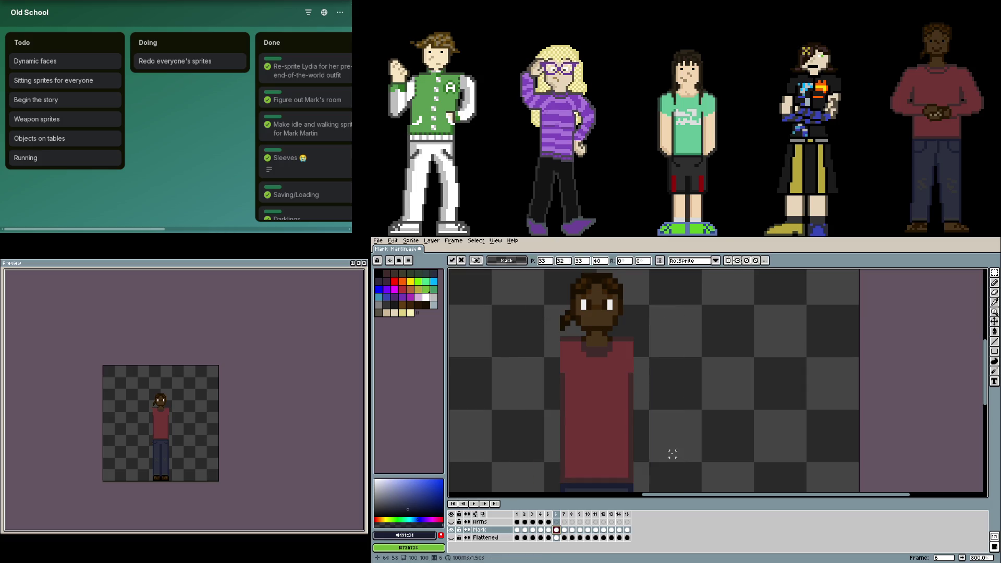
key("Up")
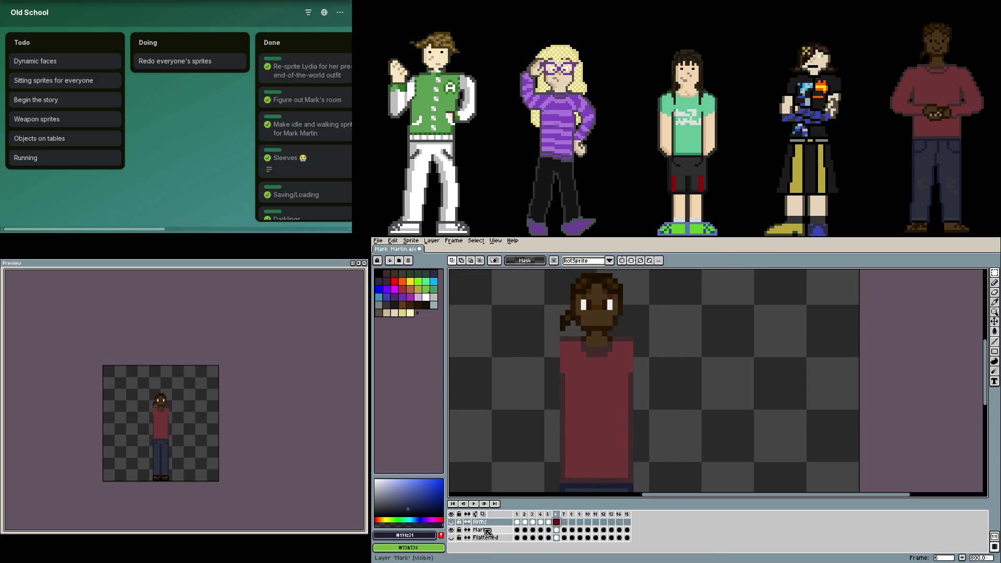
left_click(565, 530)
left_click(572, 530)
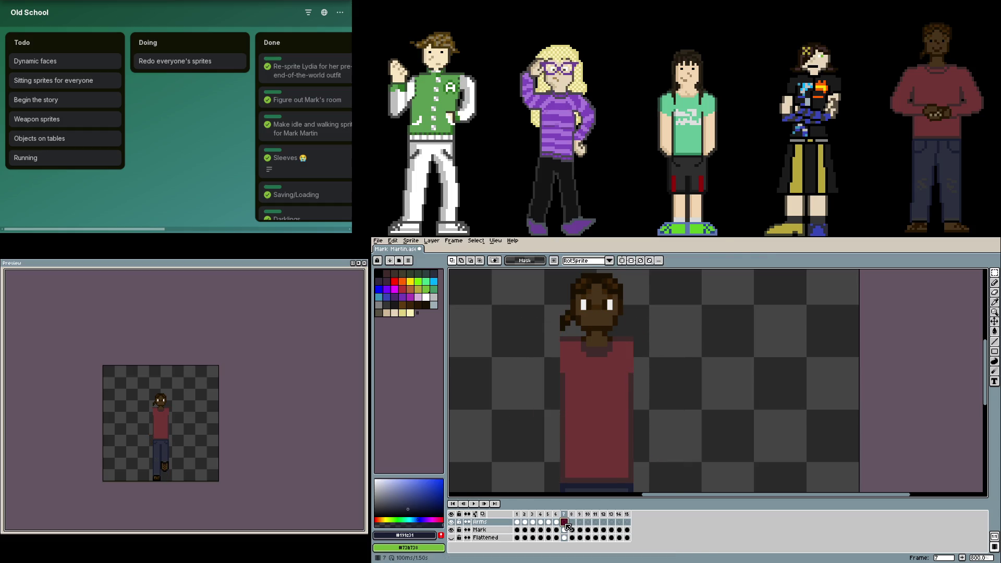
- Paste the front-view arms onto the Arms layer for frames 8 through 12
key("ctrl+v")
scroll(641, 450, "down", 3)
key("Return")
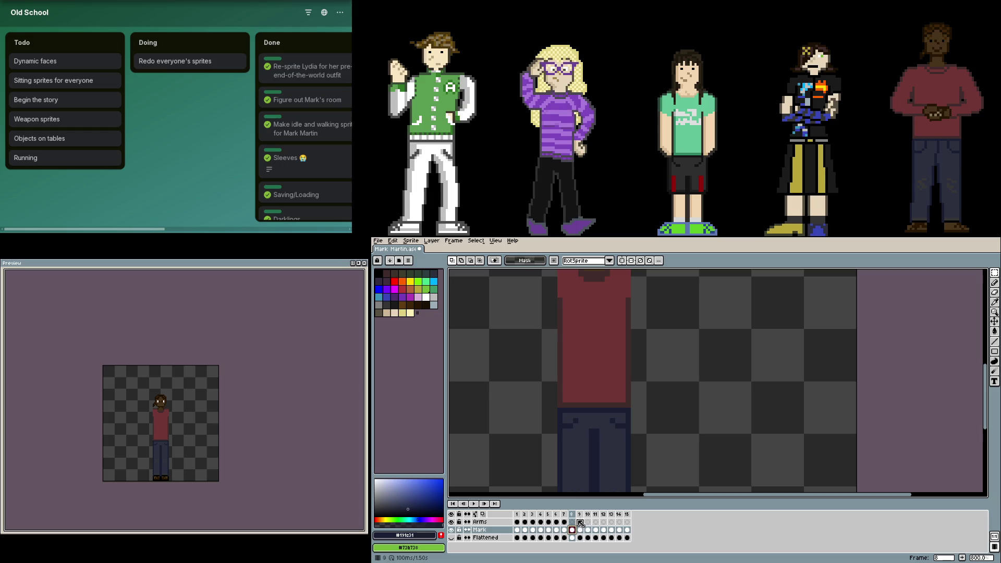
key("Right")
key("ctrl+v")
key("Return")
key("Right")
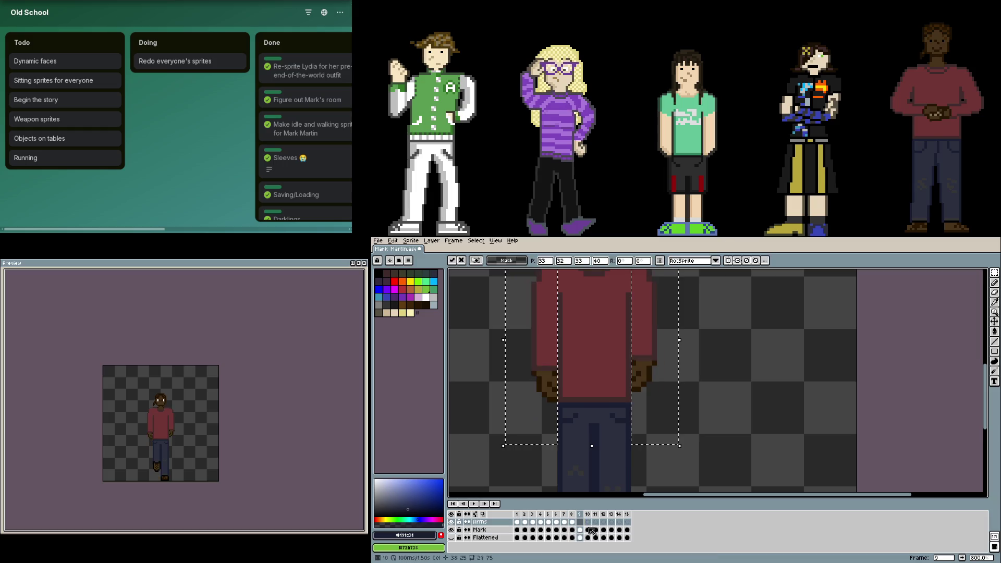
key("ctrl+v")
key("Return")
key("Right")
key("ctrl+v")
key("Return")
key("Right")
key("ctrl+v")
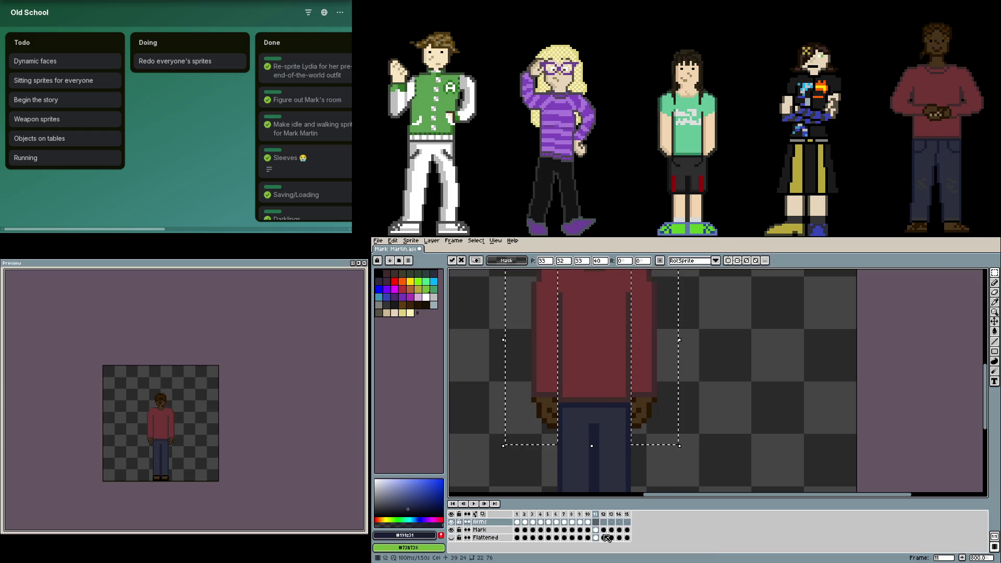
- Paste the arms onto the Arms layer for frames 13, 14 and 15
key("Return")
left_click(611, 530)
key("ctrl+v")
key("Return")
key("Right")
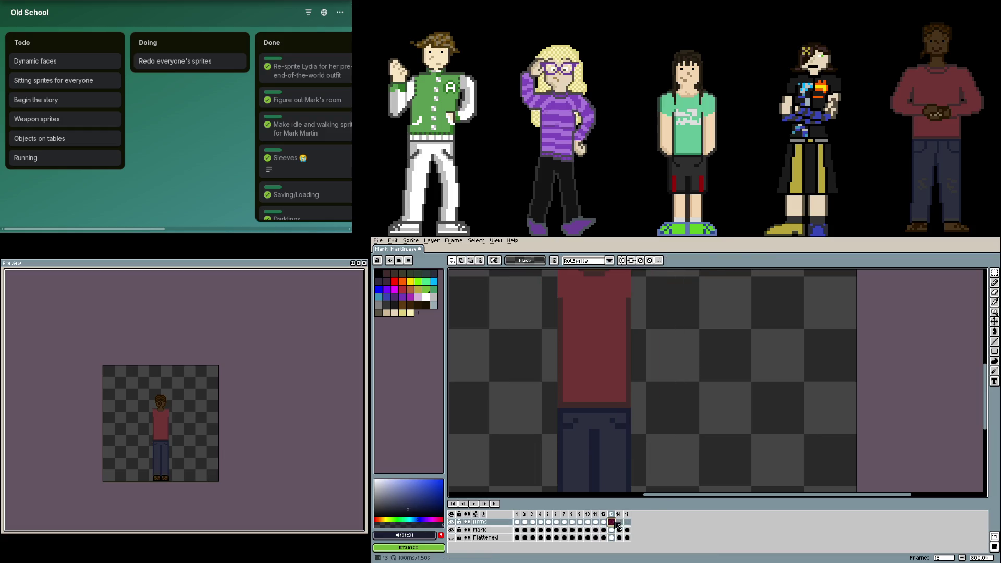
key("ctrl+v")
key("Return")
key("Right")
key("ctrl+v")
left_click(631, 522)
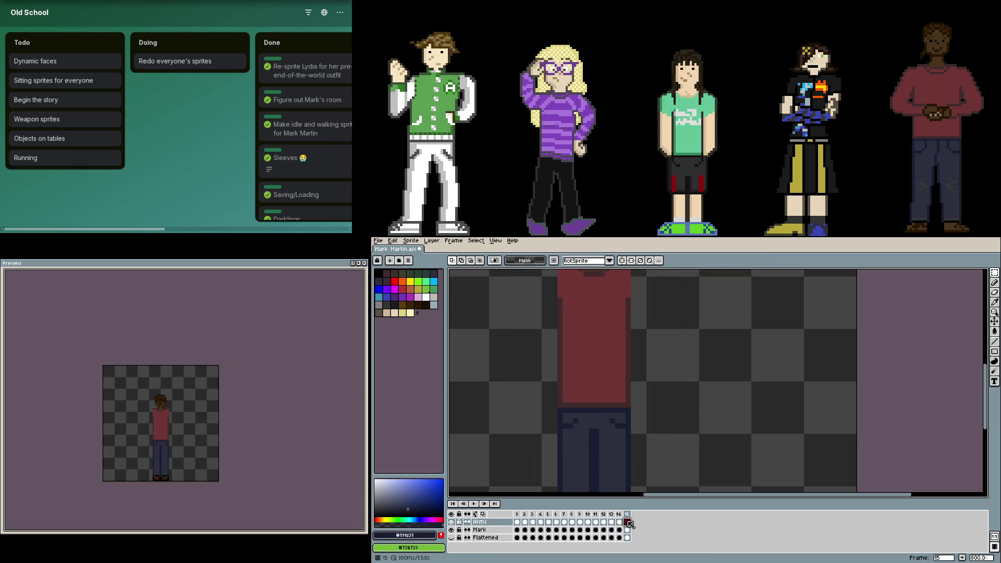
key("ctrl+v")
key("Return")
- Replay the walk cycle to check the pasted arms, then stop playback
left_click_drag(753, 426, 751, 509)
key("Return")
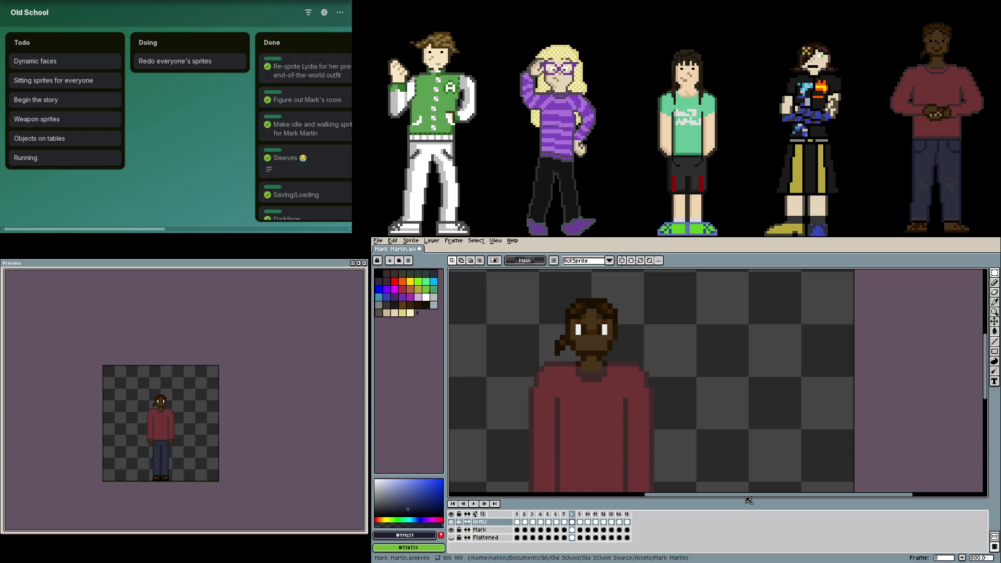
key("Return")
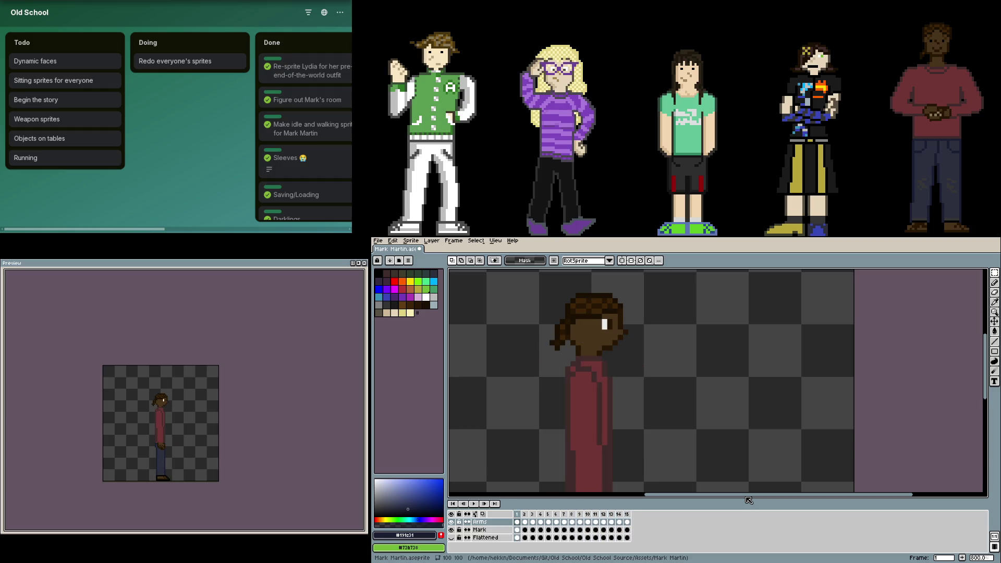
scroll(724, 422, "down", 1)
left_click_drag(726, 400, 728, 377)
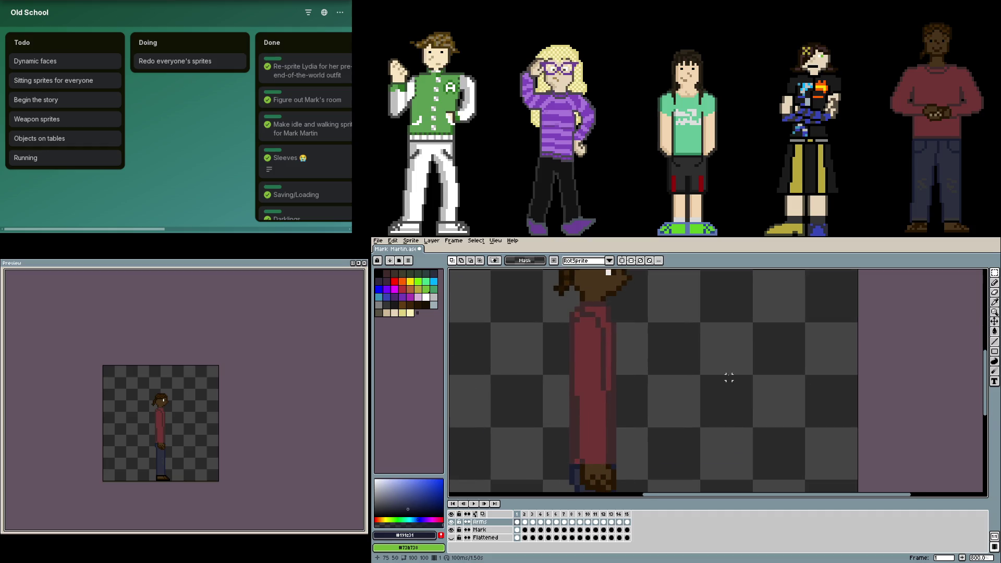
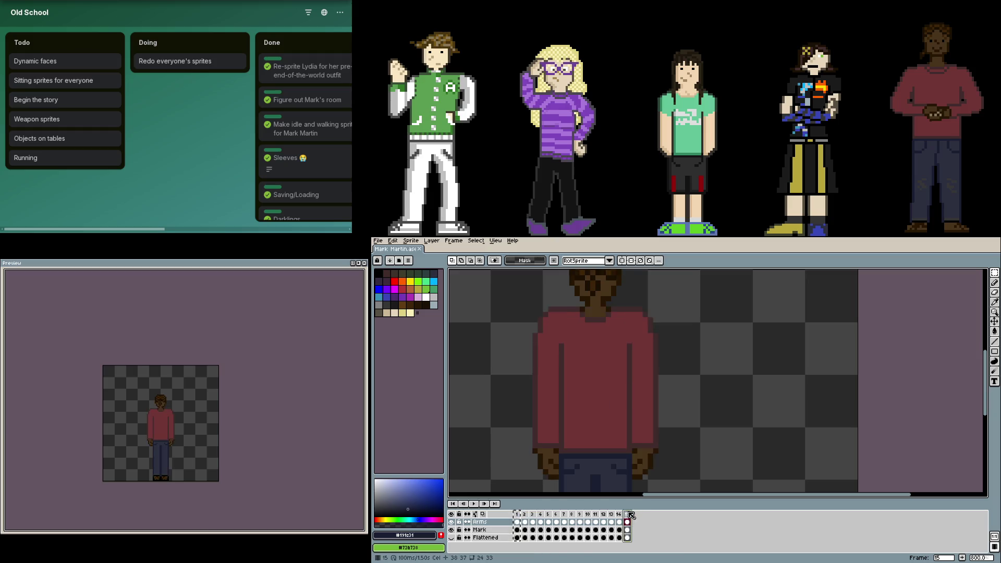
- Add frame 16 to Mark's sprite, hide the Arms layer and make the Mark layer active
key("alt+n")
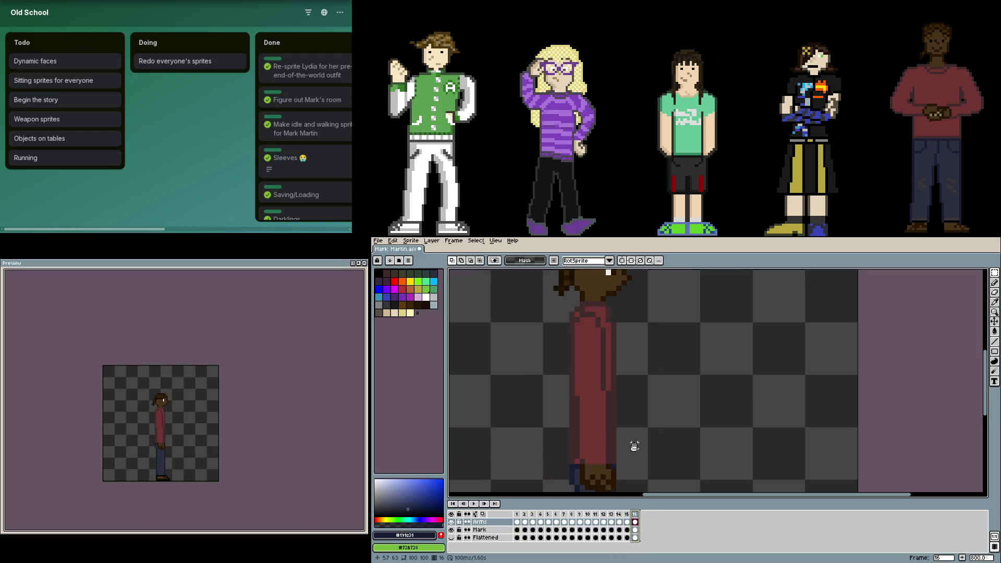
left_click_drag(634, 446, 641, 413)
scroll(641, 434, "down", 1)
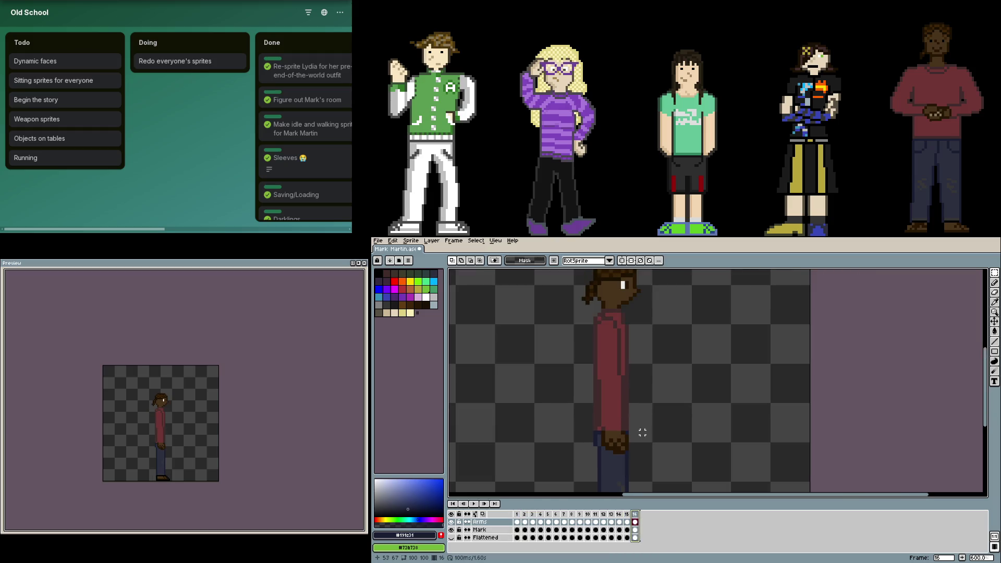
left_click(451, 522)
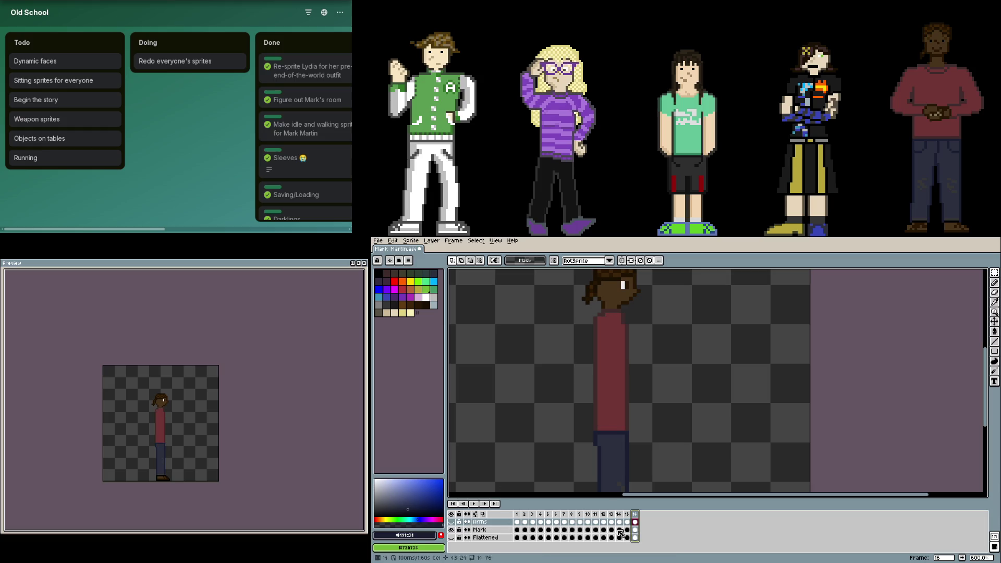
scroll(629, 429, "down", 1)
left_click(635, 530)
left_click_drag(653, 444, 654, 432)
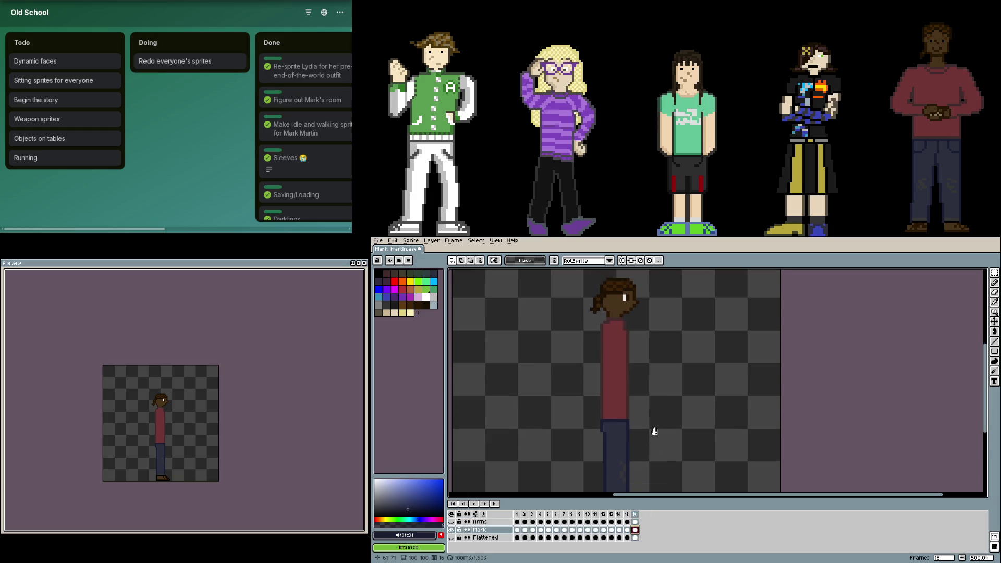
scroll(655, 432, "up", 1)
scroll(654, 431, "up", 1)
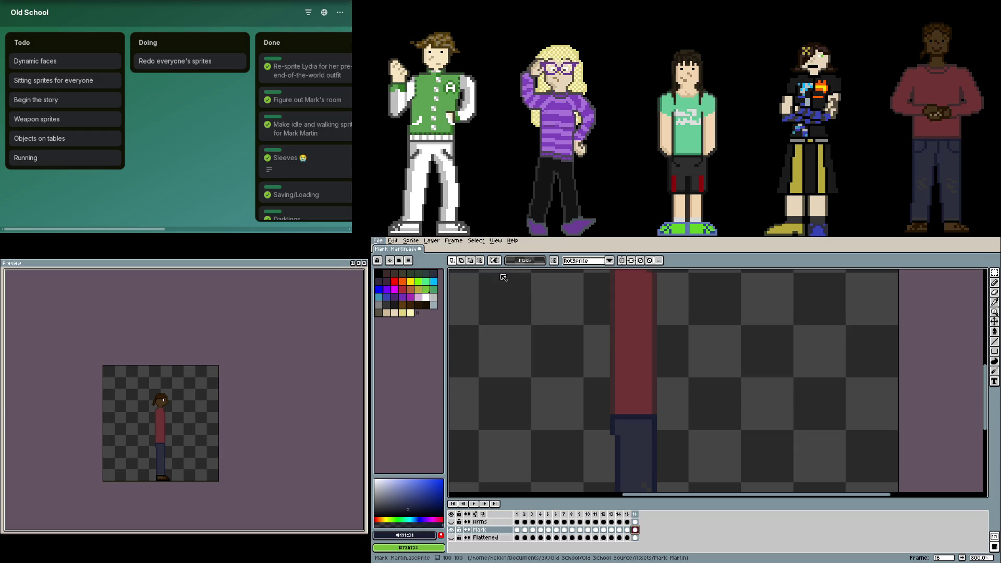
key("F7")
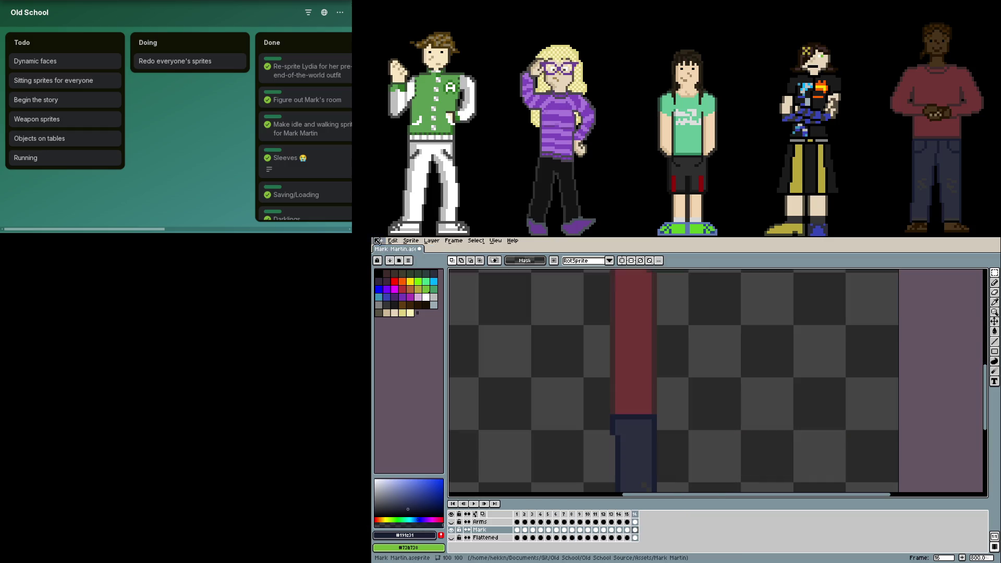
key("F7")
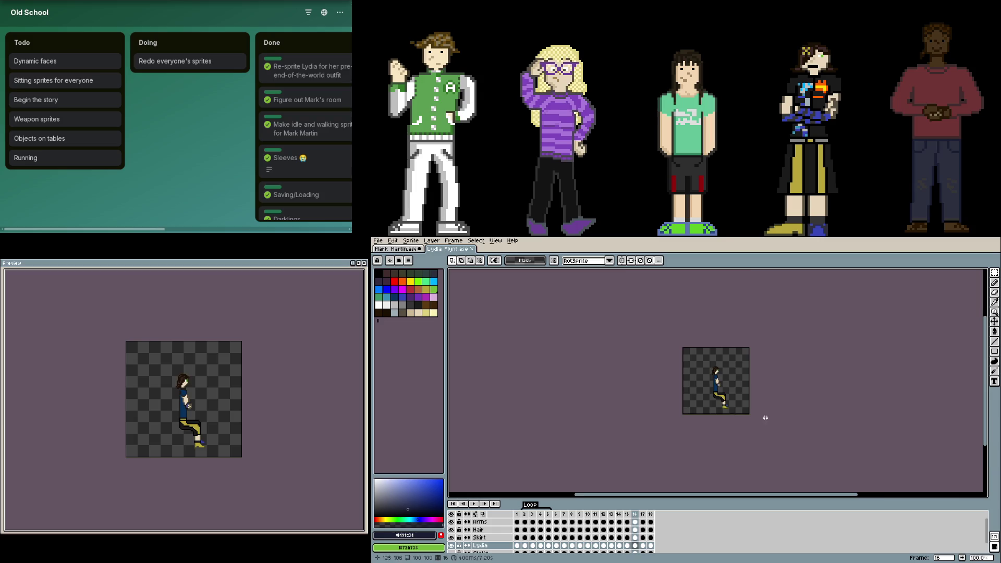
scroll(704, 415, "up", 3)
- Select Mark's front lower leg and shoe and move them up and right, checking Lydia's seated sprite
left_click_drag(665, 385, 731, 386)
left_click(529, 308)
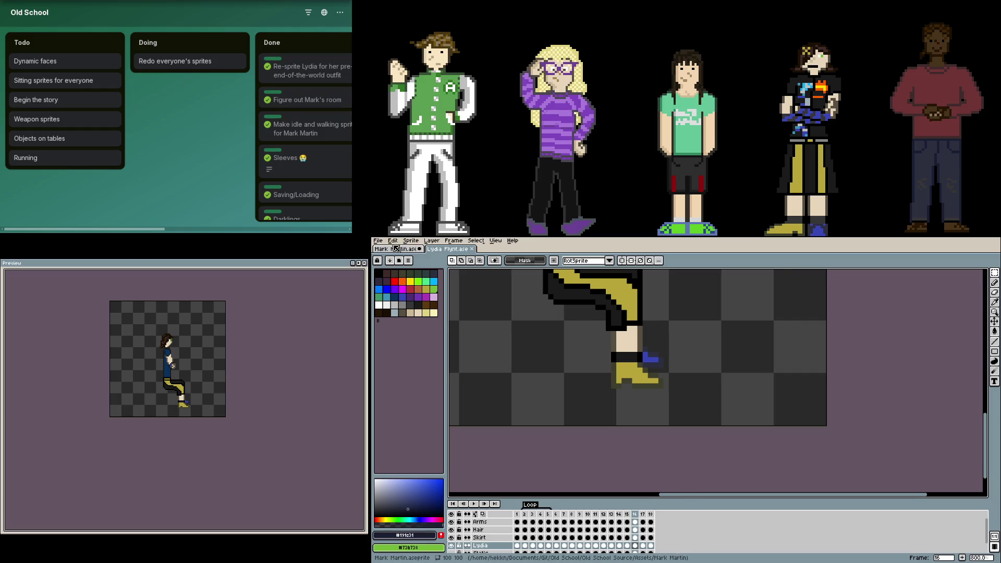
key("ctrl+Tab")
left_click_drag(700, 431, 663, 360)
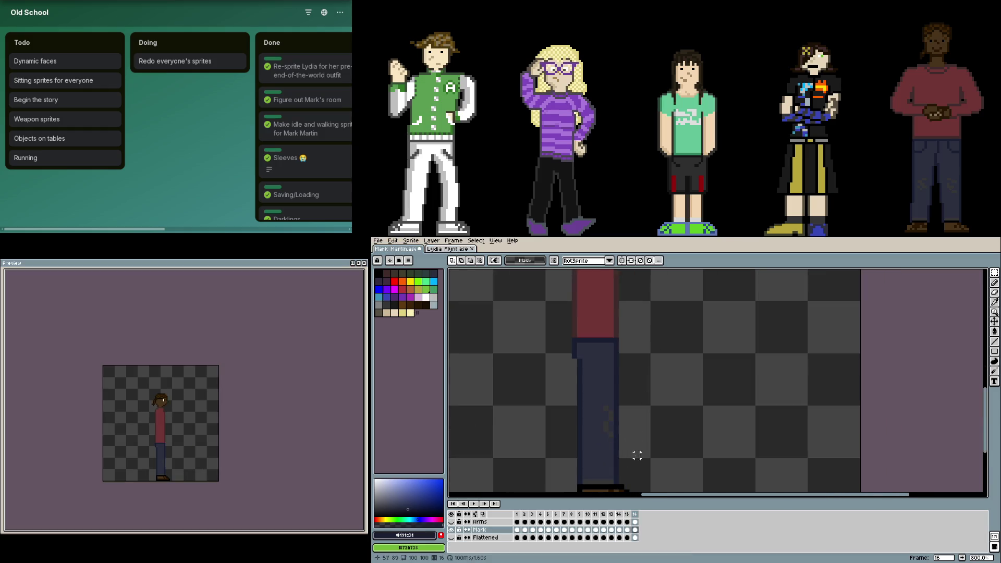
mouse_move(645, 468)
left_mouse_down()
mouse_move(665, 400)
mouse_move(644, 402)
left_mouse_up()
left_click(668, 403)
left_click_drag(667, 440, 592, 350)
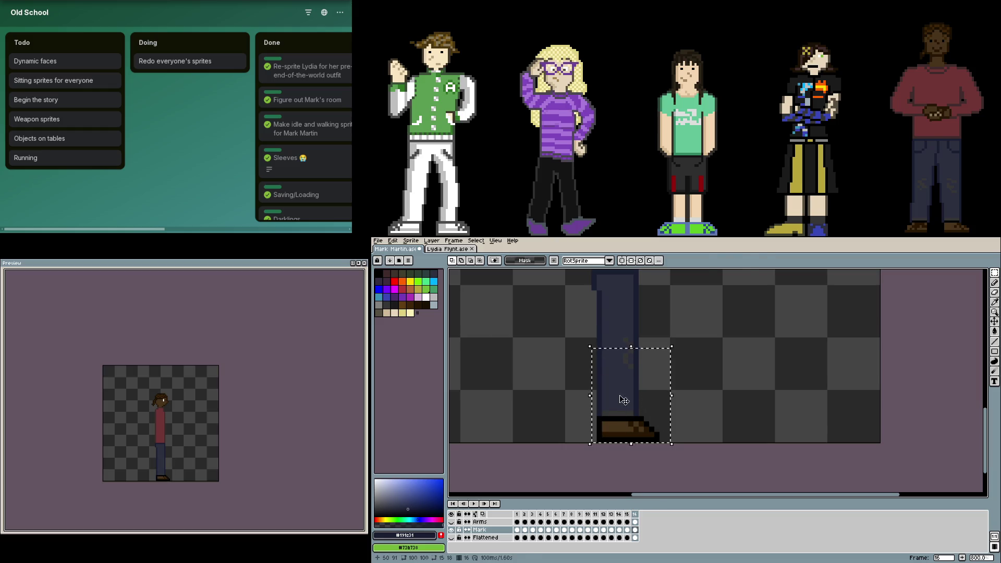
left_click_drag(624, 403, 637, 368)
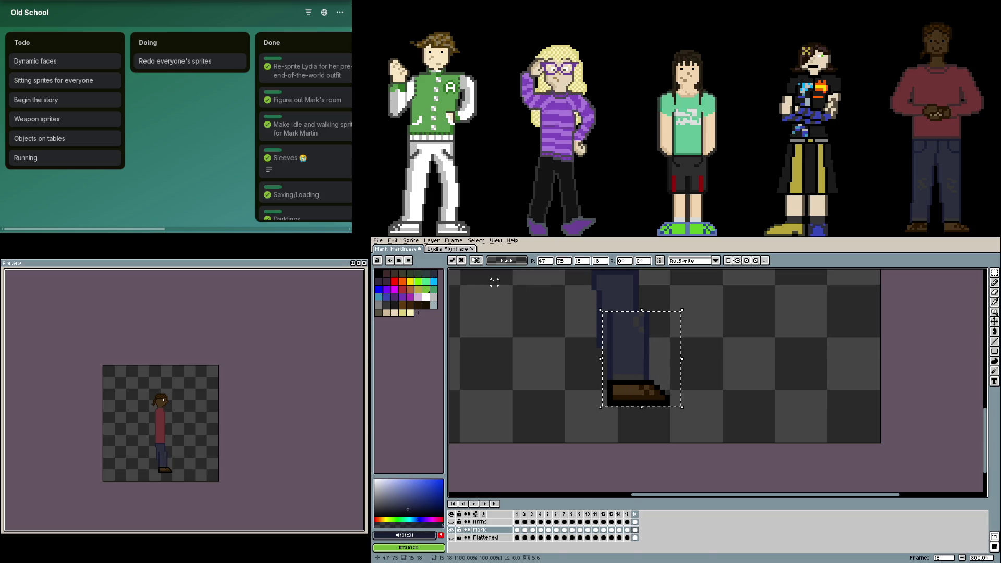
key("ctrl+Tab")
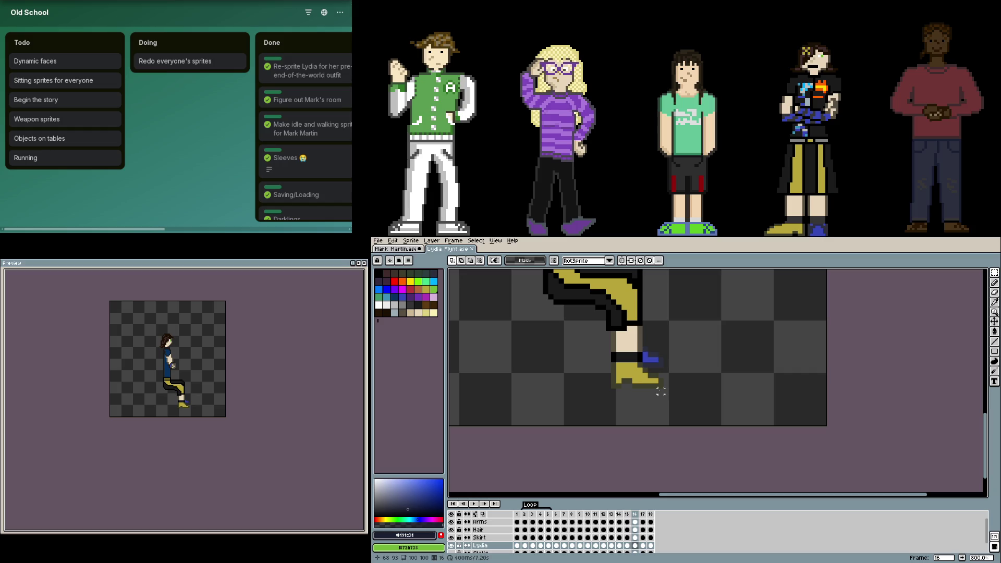
key("ctrl+Tab")
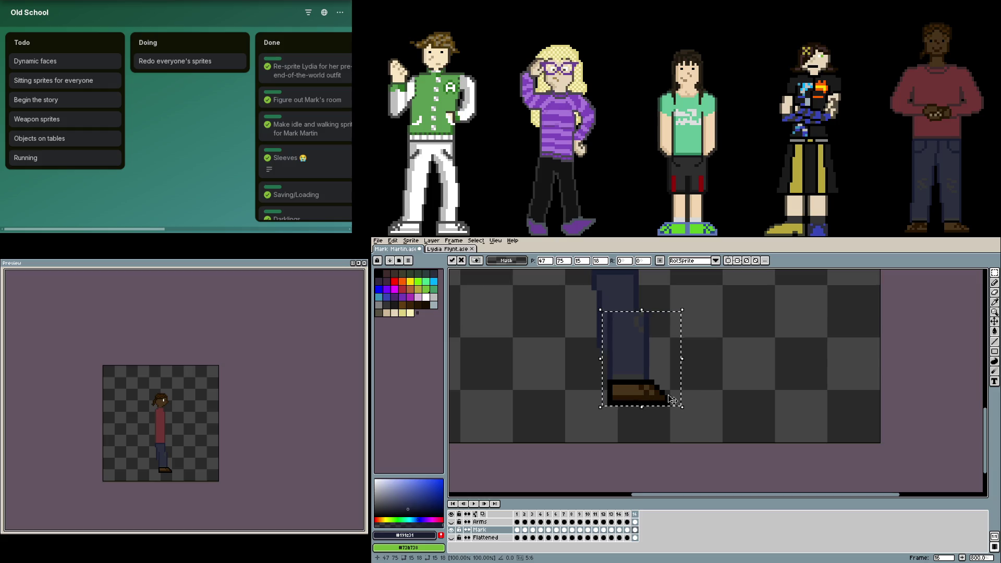
- Nudge and slide the leg and foot further right and up, then drop them in place
key("Right")
key("Up")
mouse_move(661, 391)
left_mouse_down()
mouse_move(708, 394)
mouse_move(719, 455)
left_mouse_up()
scroll(719, 456, "down", 2)
key("Right")
key("Right")
key("Right")
key("Right")
key("Right")
key("ctrl+d")
scroll(675, 416, "up", 1)
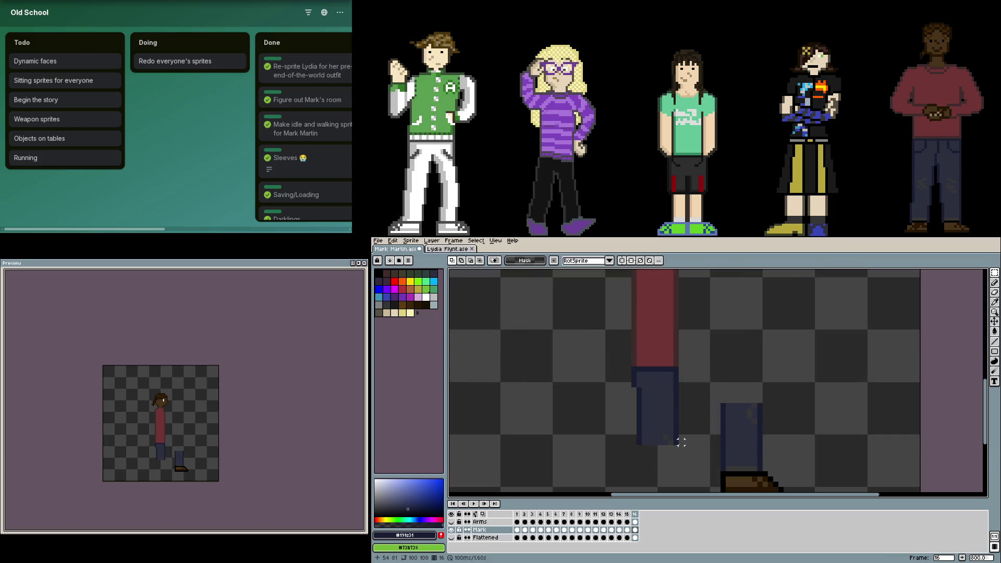
scroll(681, 442, "down", 2)
scroll(694, 412, "up", 2)
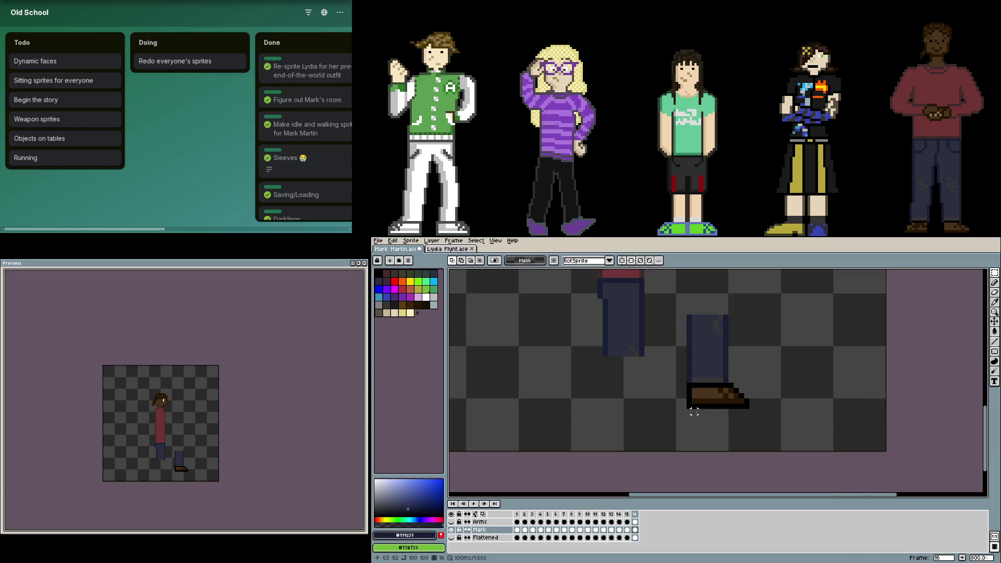
scroll(680, 407, "left", 1)
- Fine-tune the moved leg and boot's height by a pixel or two, then select the old upper leg
left_click_drag(777, 421, 675, 307)
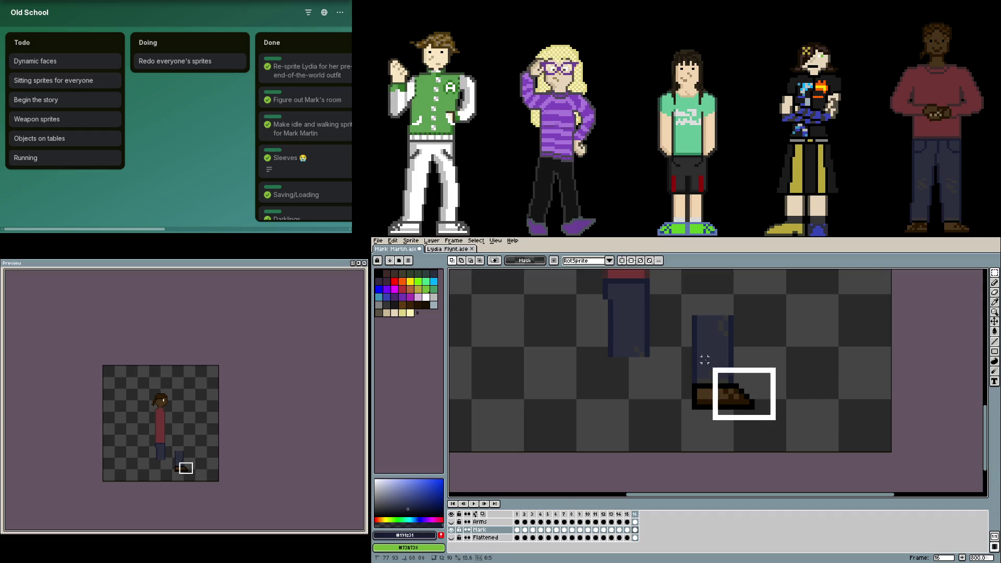
left_click_drag(724, 374, 721, 368)
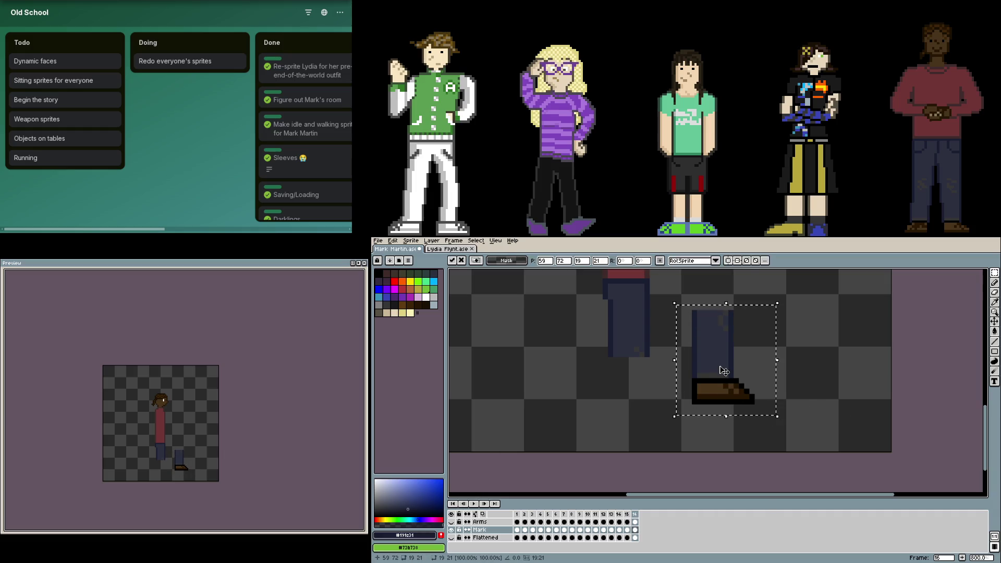
left_click(820, 380)
scroll(702, 407, "up", 1)
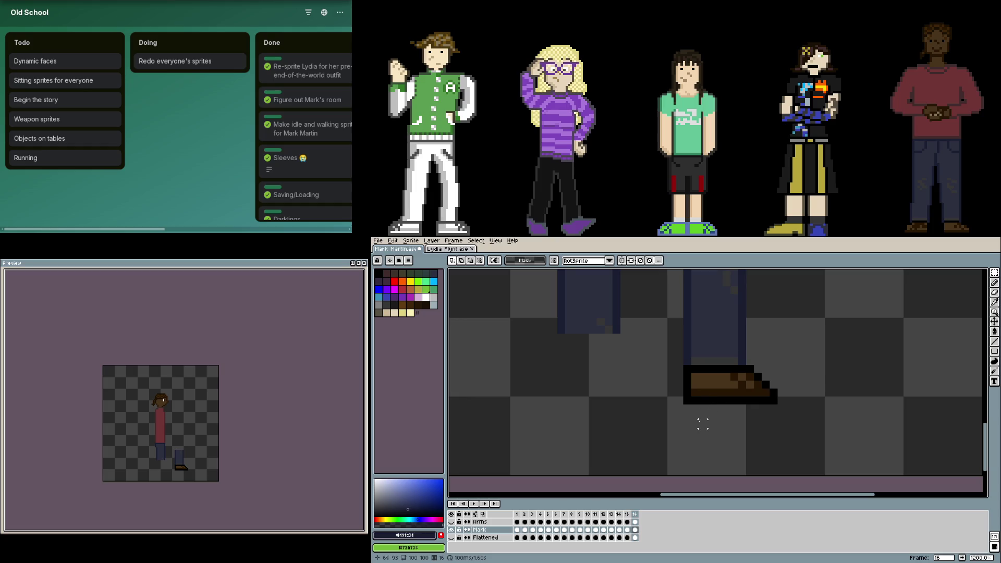
scroll(687, 423, "down", 1)
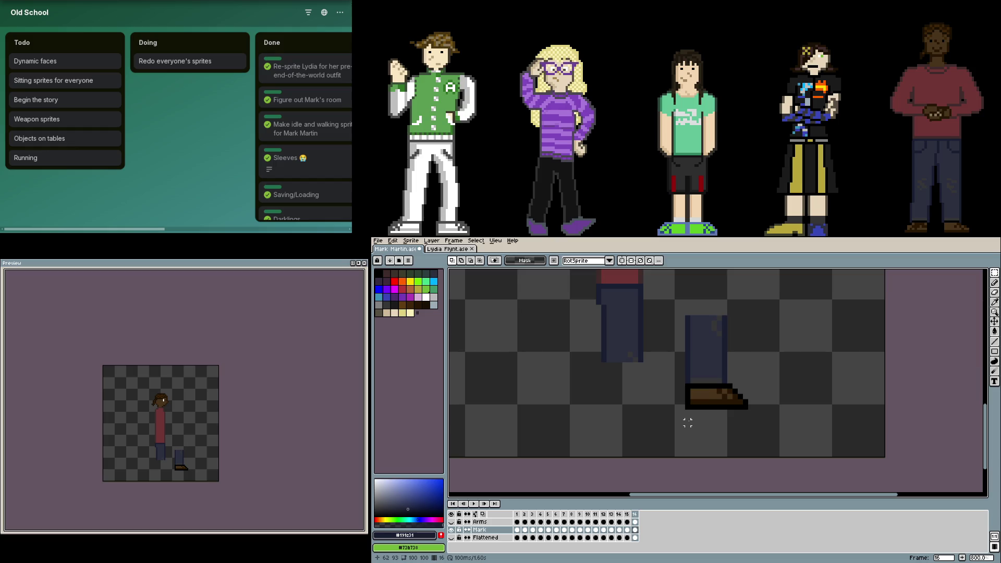
left_click_drag(674, 297, 780, 425)
left_click_drag(720, 393, 721, 403)
left_click(637, 371)
scroll(632, 447, "up", 1)
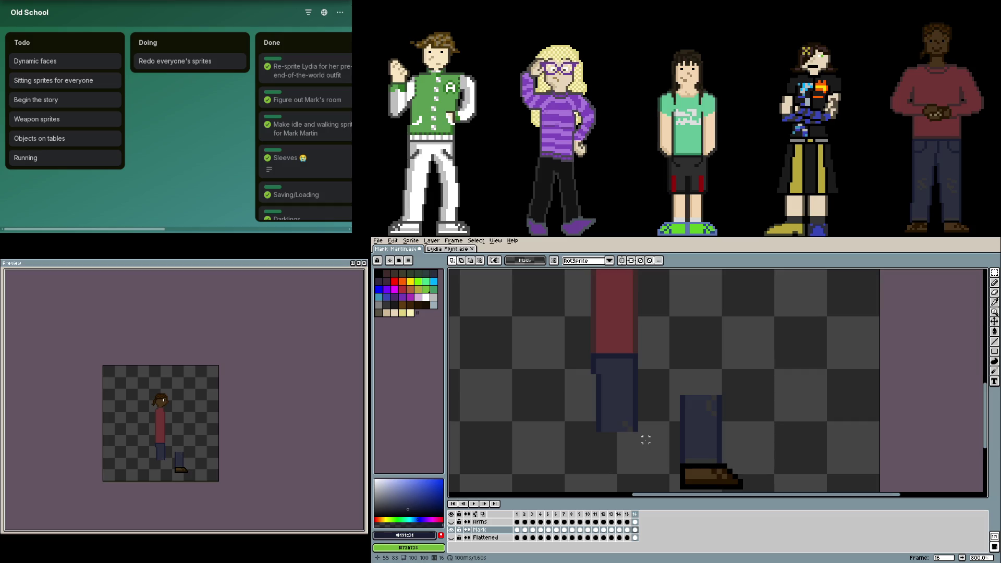
left_click_drag(654, 438, 574, 368)
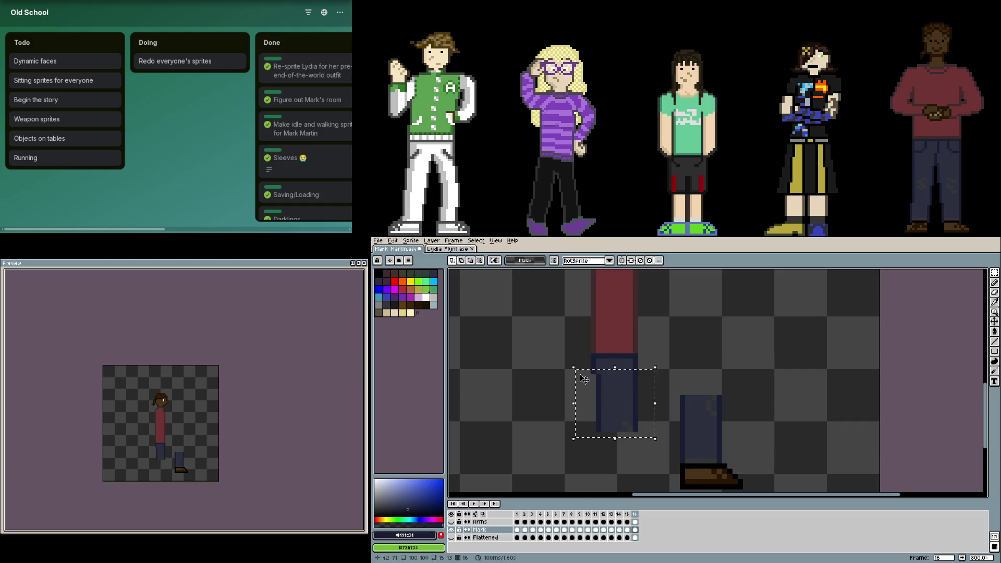
- Erase the old upper leg, draw a horizontal thigh outline and fill it with dark blue trouser colour
key("Delete")
scroll(603, 377, "up", 3)
key("b")
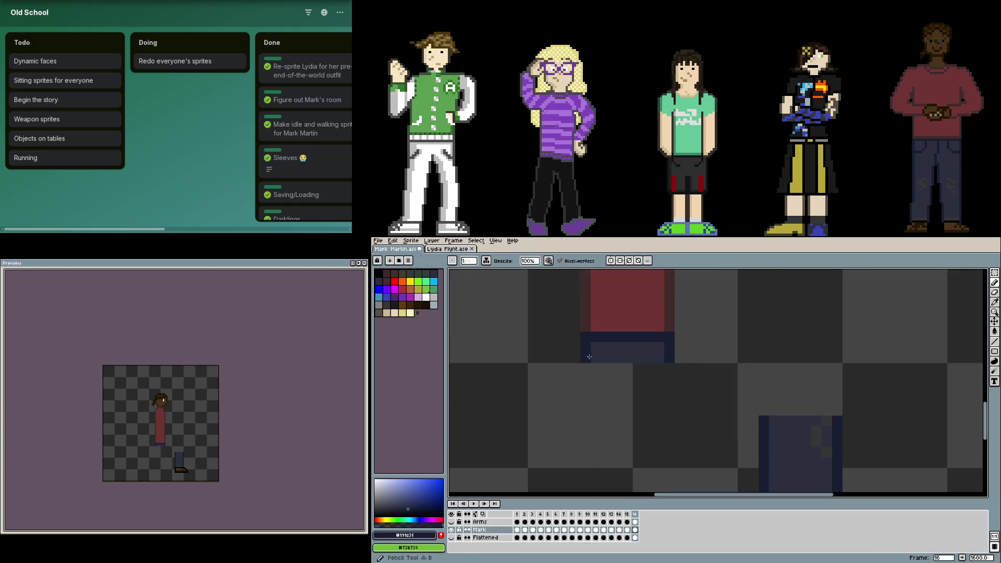
left_click_drag(586, 362, 778, 411)
mouse_move(673, 356)
left_mouse_down()
mouse_move(688, 348)
mouse_move(825, 362)
mouse_move(843, 419)
left_mouse_up()
key("ctrl+z")
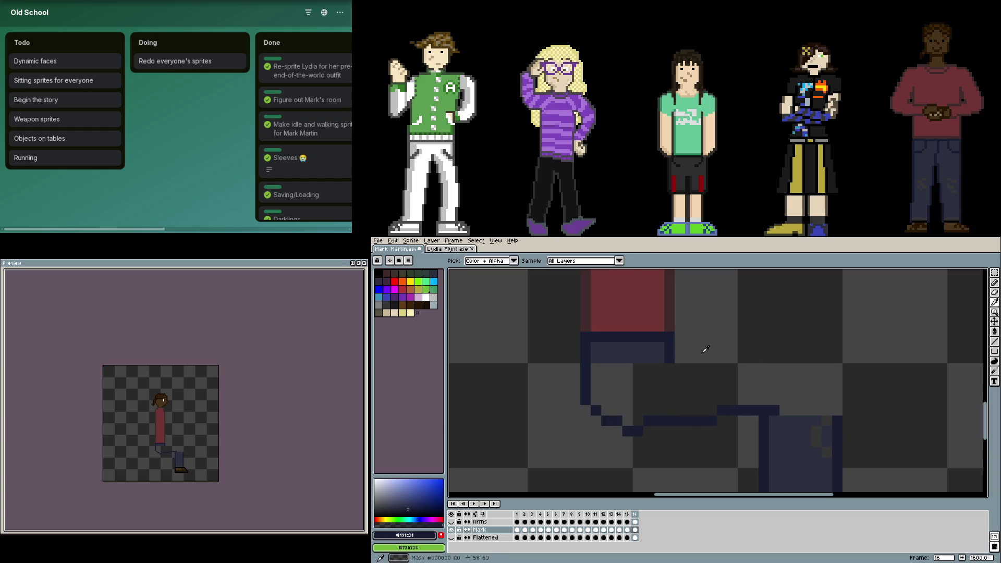
mouse_move(674, 352)
left_mouse_down()
mouse_move(770, 336)
mouse_move(823, 361)
mouse_move(839, 421)
left_mouse_up()
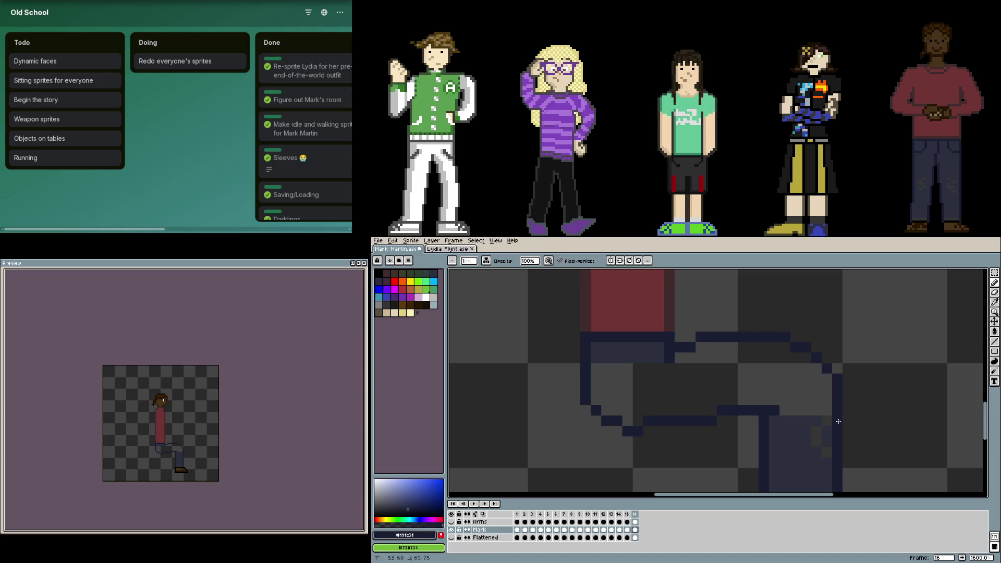
scroll(795, 365, "down", 1)
scroll(738, 414, "down", 2)
left_click(751, 454, "alt")
key("g")
left_click(751, 434)
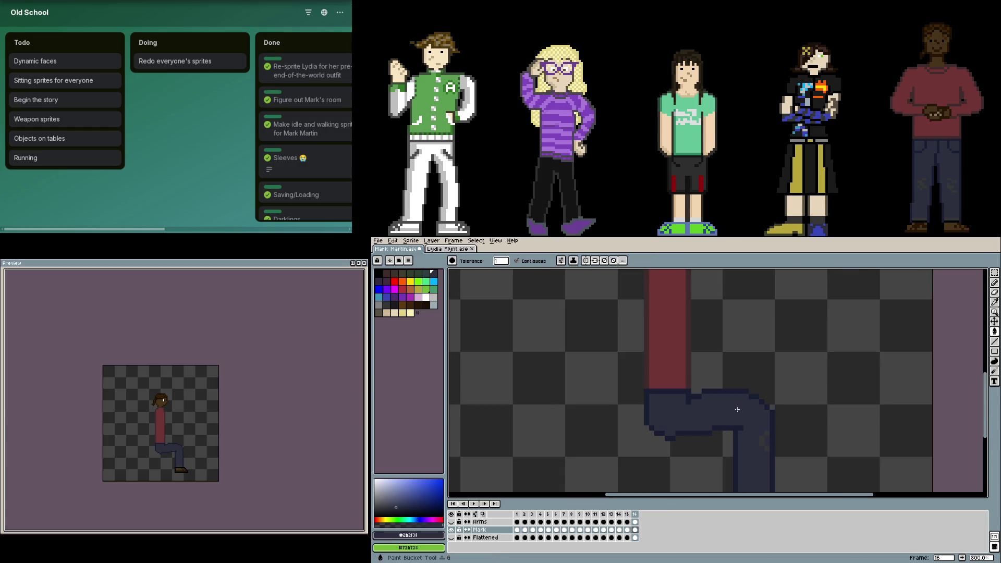
key("b")
scroll(759, 407, "down", 2)
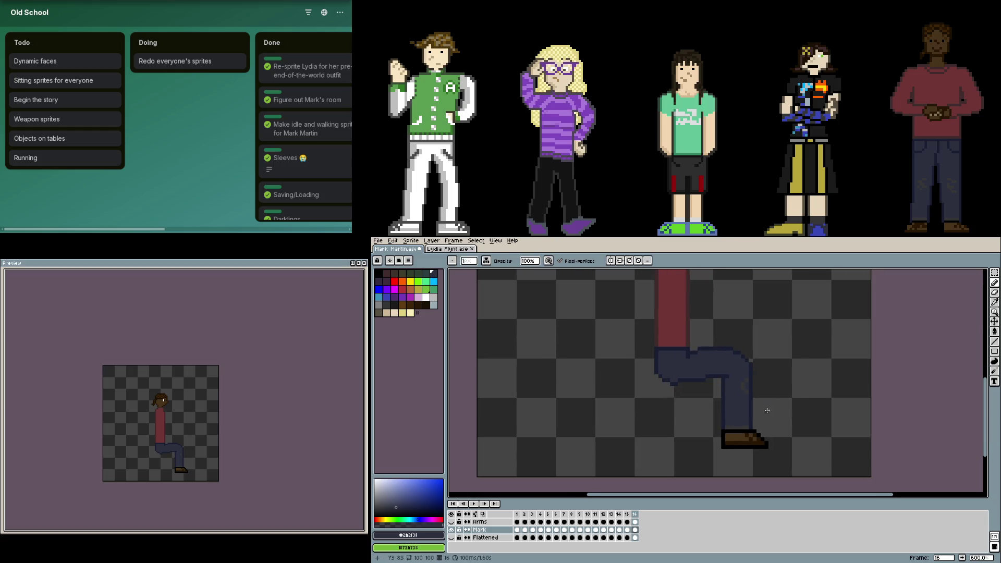
- Compare with the standing frame, then shift the lower leg one pixel left
key("m")
left_click_drag(782, 447, 708, 317)
left_click(770, 436)
key("Left")
key("Right")
left_click_drag(776, 458, 709, 321)
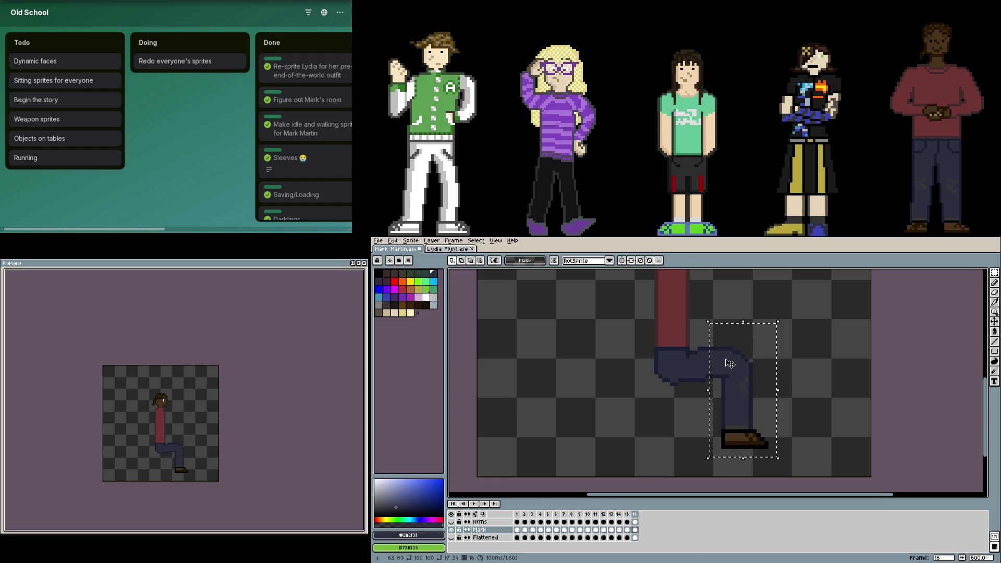
key("Left")
key("Left")
key("Left")
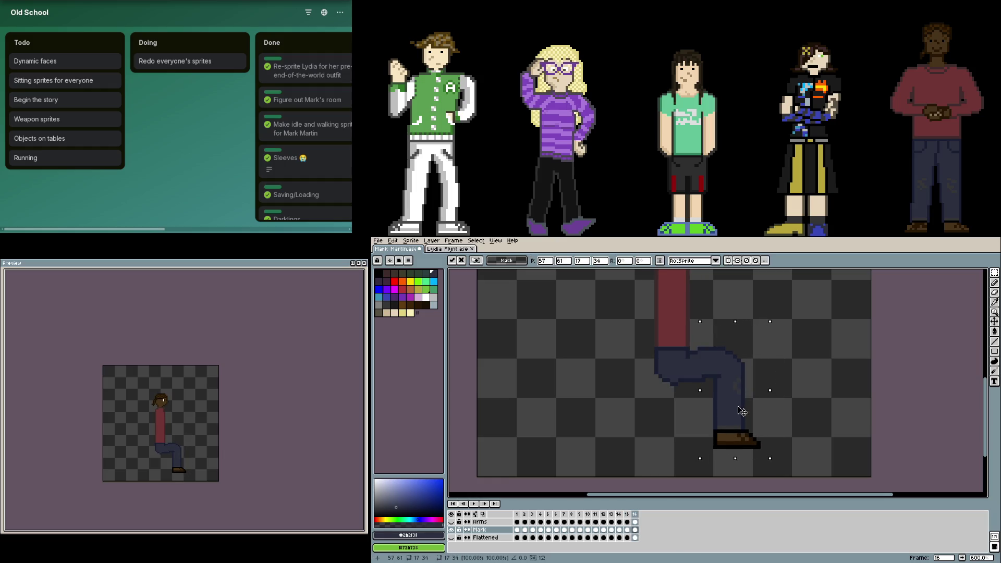
key("Return")
scroll(759, 383, "up", 3)
- Paint over the knee step and straighten the bent leg's lower outline with the dark colours
key("i")
left_click(743, 397, "alt")
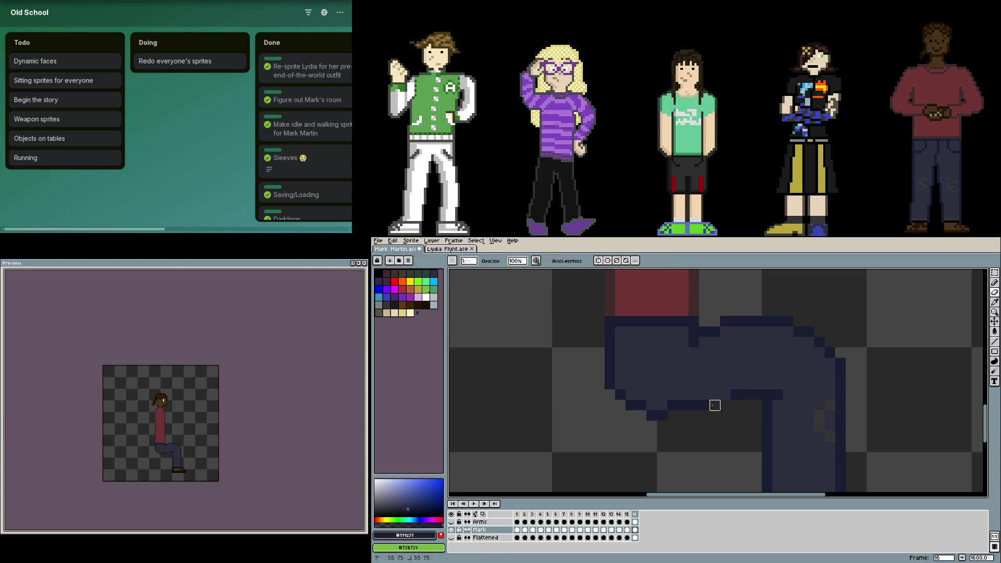
key("b")
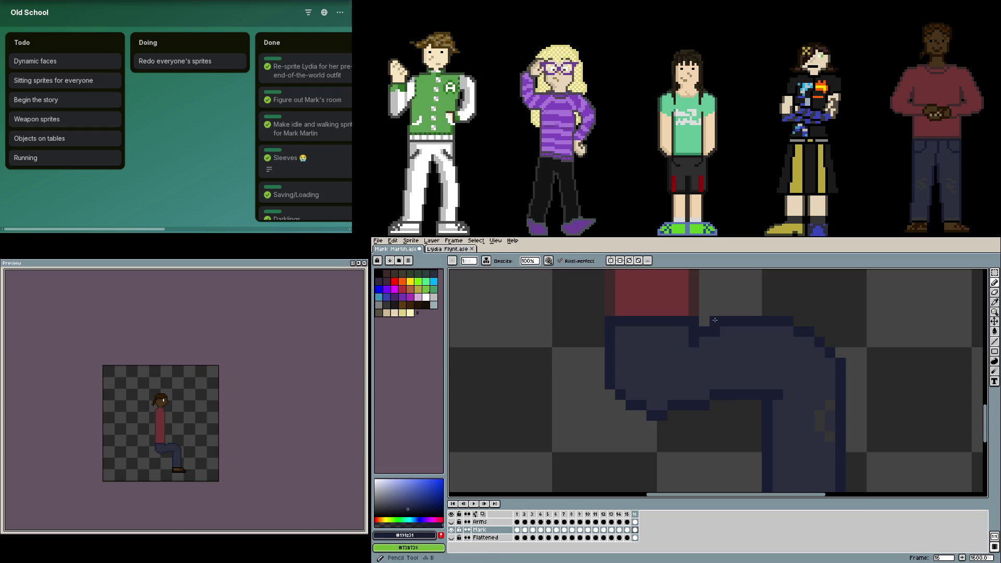
left_click(730, 338, "alt")
left_click_drag(713, 331, 703, 336)
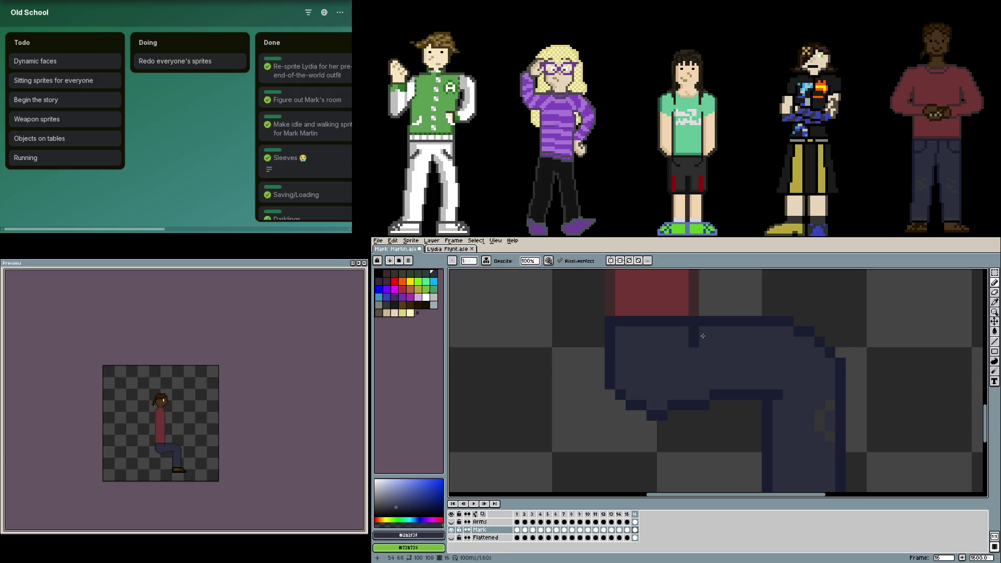
left_click(660, 415, "alt")
left_click_drag(649, 405, 665, 405)
key("e")
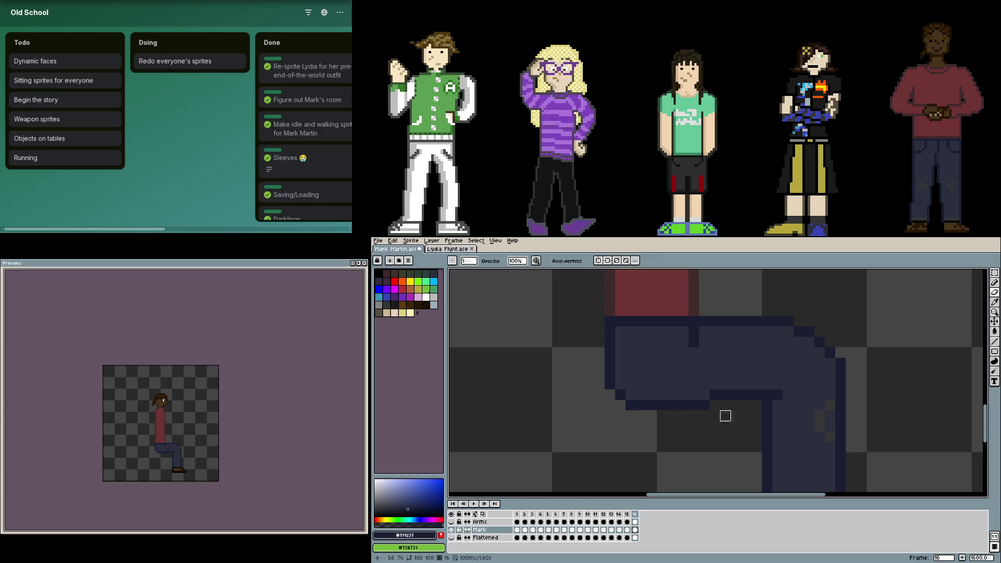
scroll(725, 415, "down", 2)
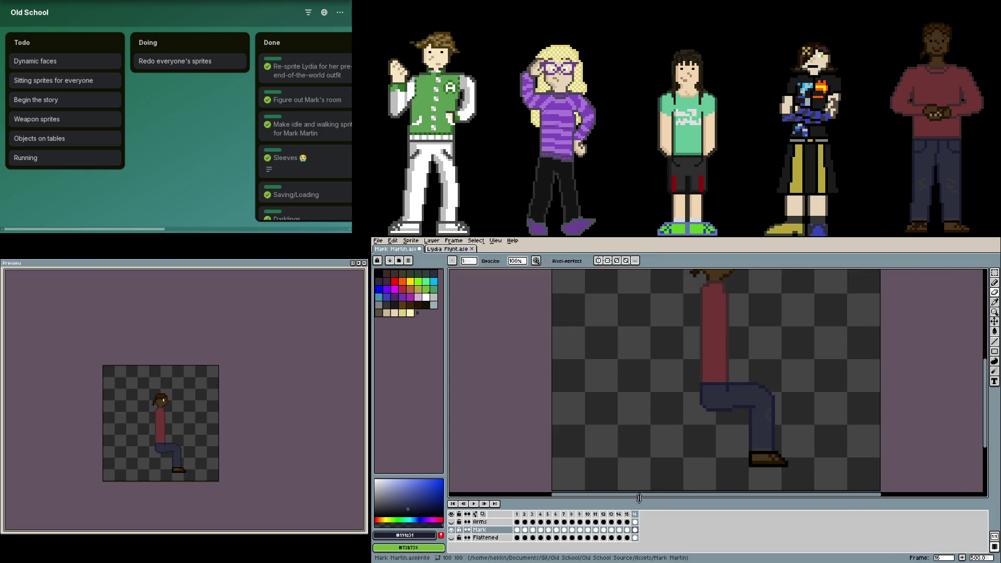
- Select the seated pose's lower leg on frame 16 and shift it slightly left
key("Right")
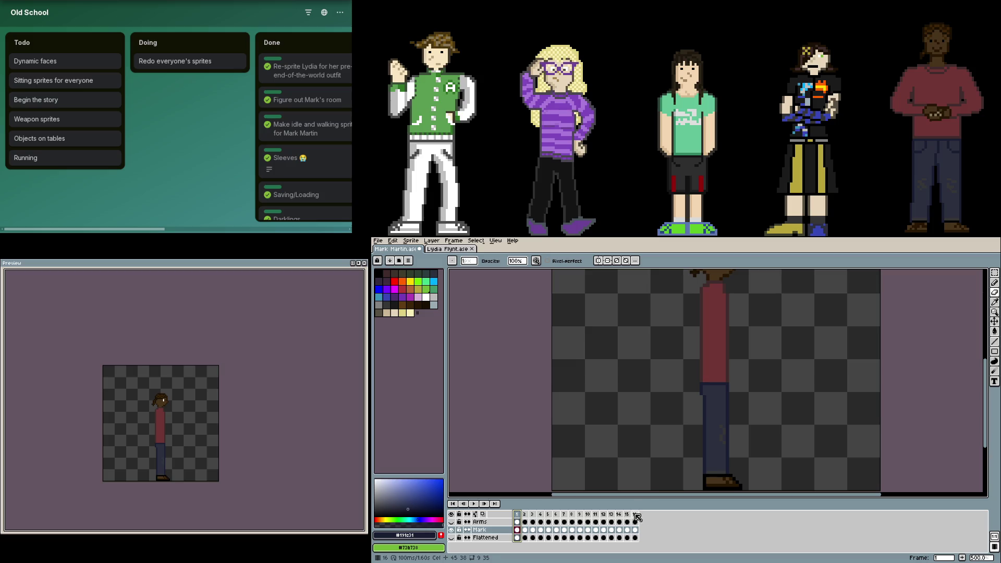
left_click(634, 516)
key("m")
left_click_drag(732, 362, 794, 473)
left_click_drag(768, 409, 766, 409)
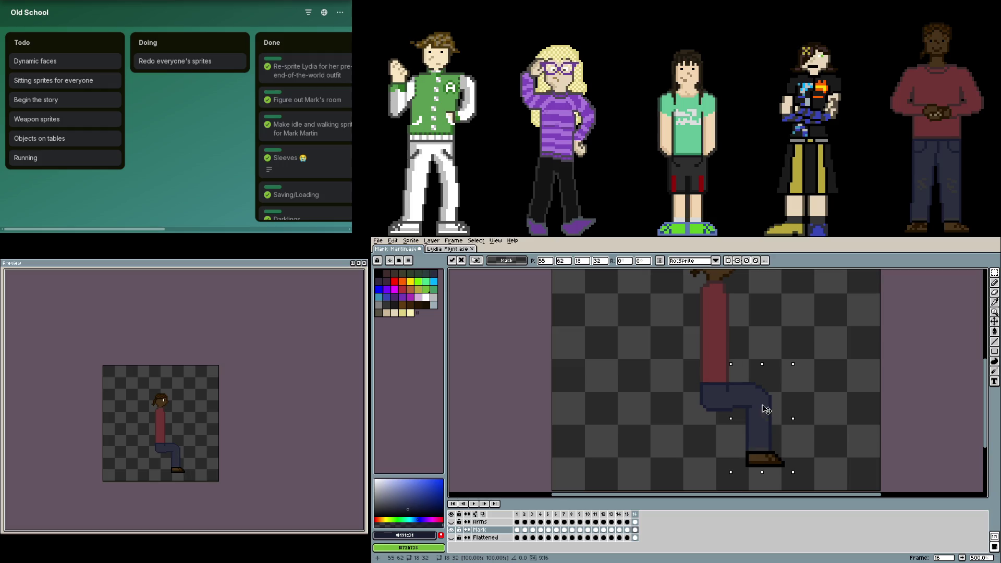
left_click(813, 407)
scroll(776, 403, "up", 2)
- Pick the boot's navy colour and inspect the boot's sole on frame 16
key("b")
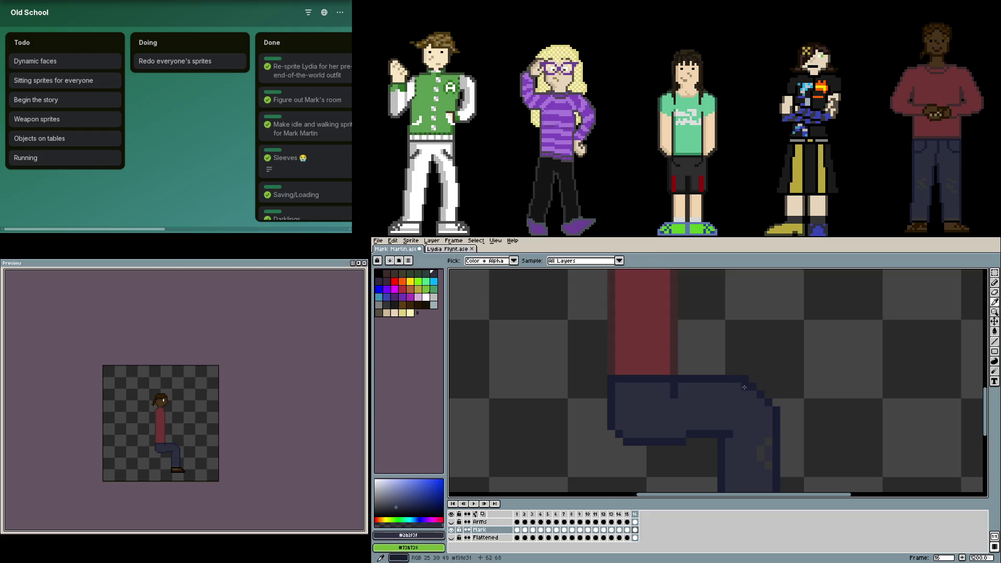
key("alt")
left_click(763, 403, "alt")
scroll(836, 416, "down", 1)
left_click_drag(835, 416, 813, 396)
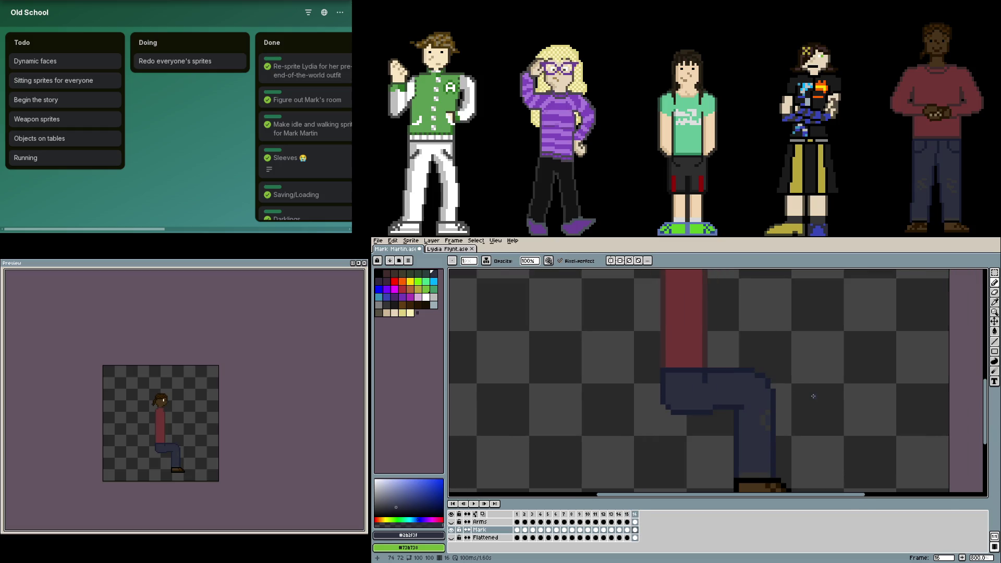
scroll(733, 399, "up", 1)
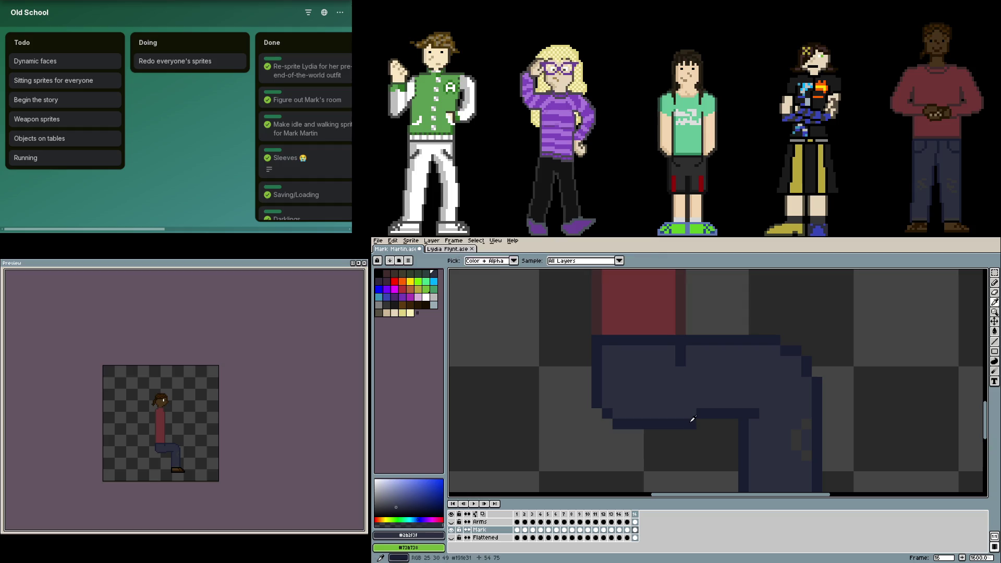
scroll(792, 387, "down", 3)
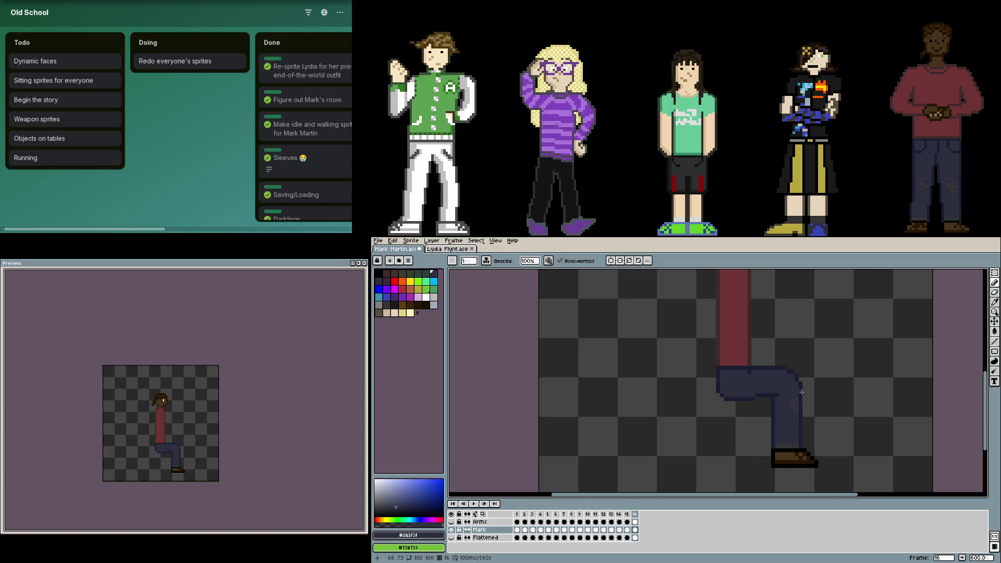
scroll(801, 392, "up", 2)
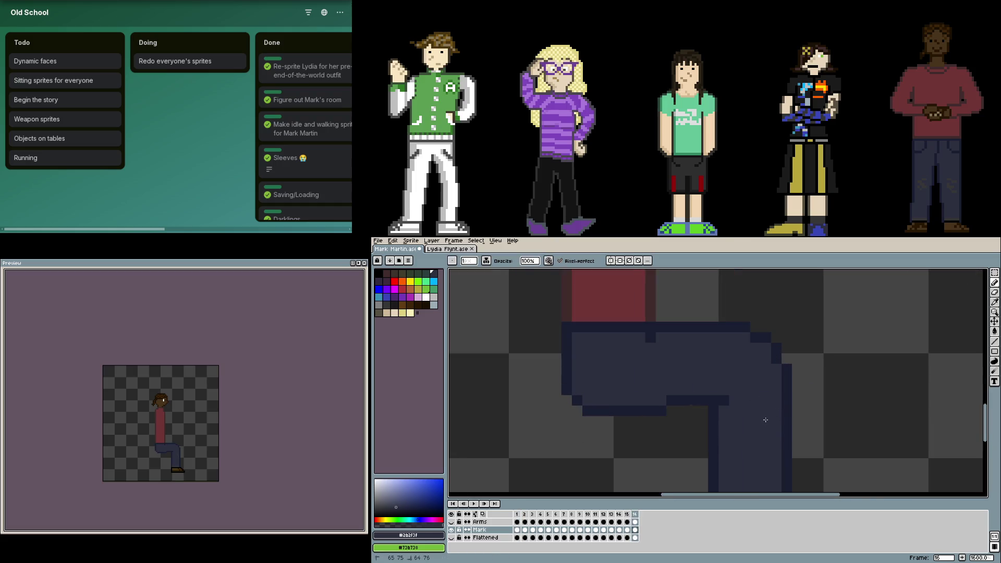
left_click(634, 464)
key("Left")
scroll(860, 392, "down", 2)
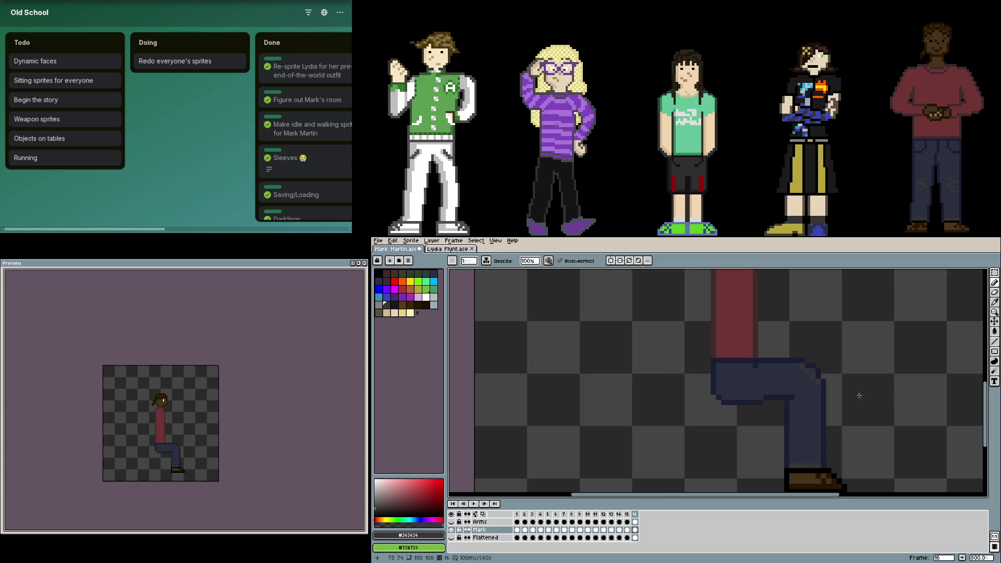
scroll(860, 391, "down", 1)
scroll(742, 370, "down", 1)
scroll(742, 369, "down", 1)
scroll(727, 415, "down", 1)
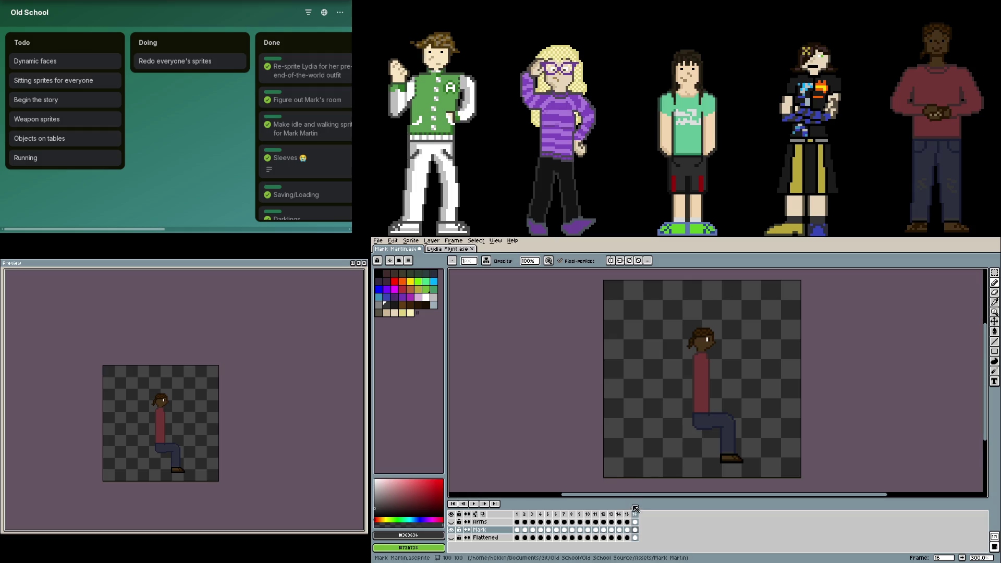
- Show the Arms layer and copy standing frame 6 to the end as frame 17
left_click(556, 515)
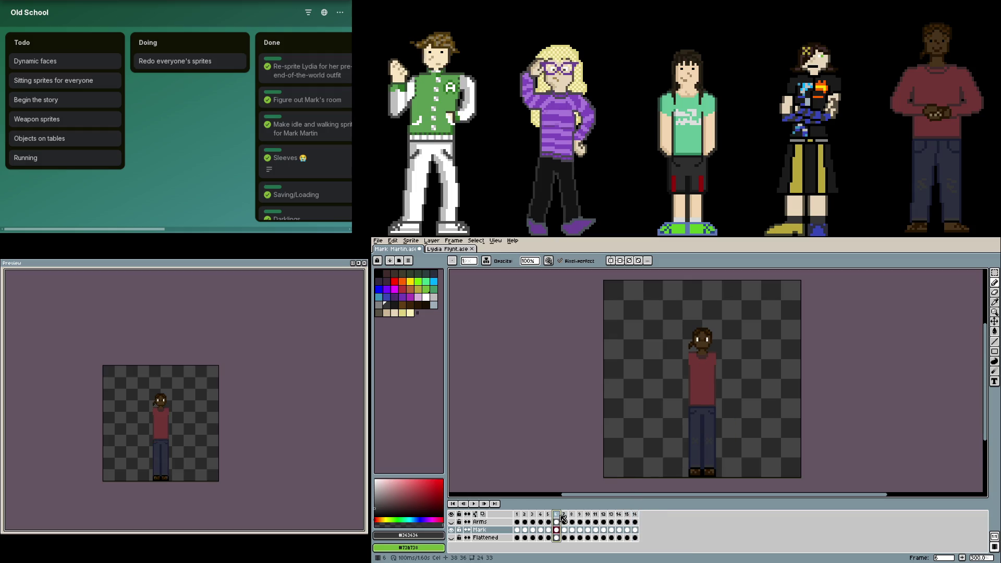
left_click(450, 521)
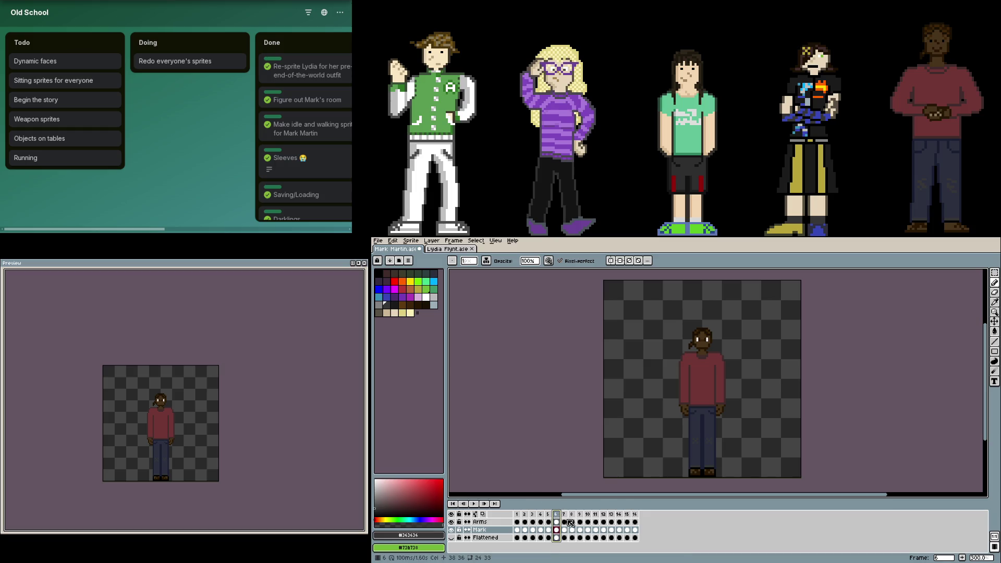
left_click_drag(556, 514, 641, 517)
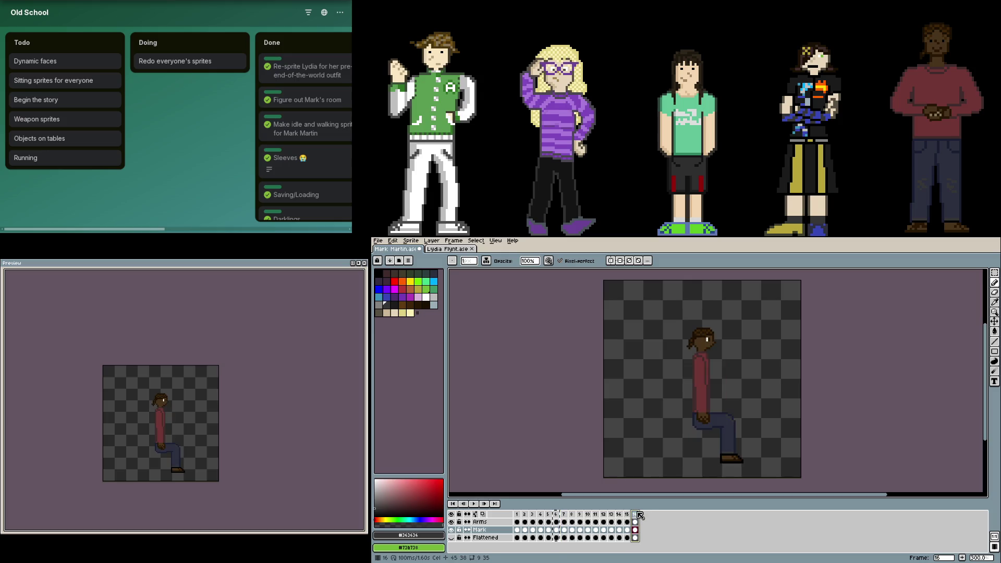
left_click(641, 514)
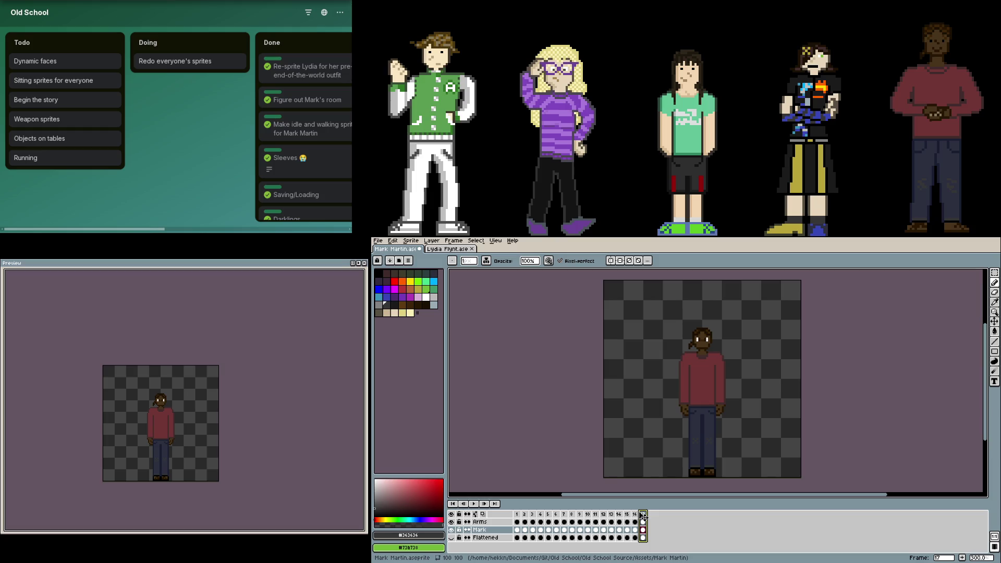
left_click(644, 514)
key("F7")
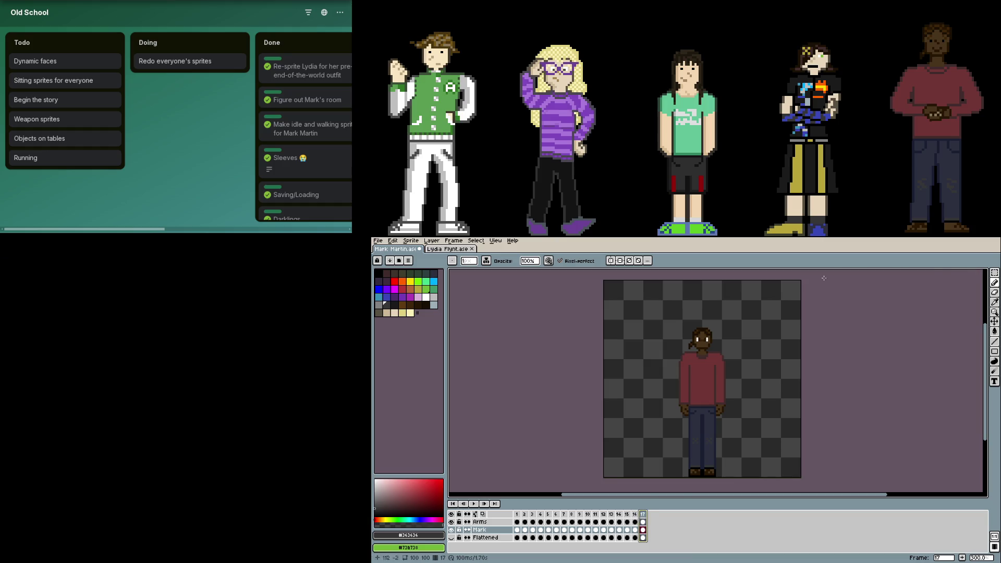
left_click_drag(784, 318, 789, 312)
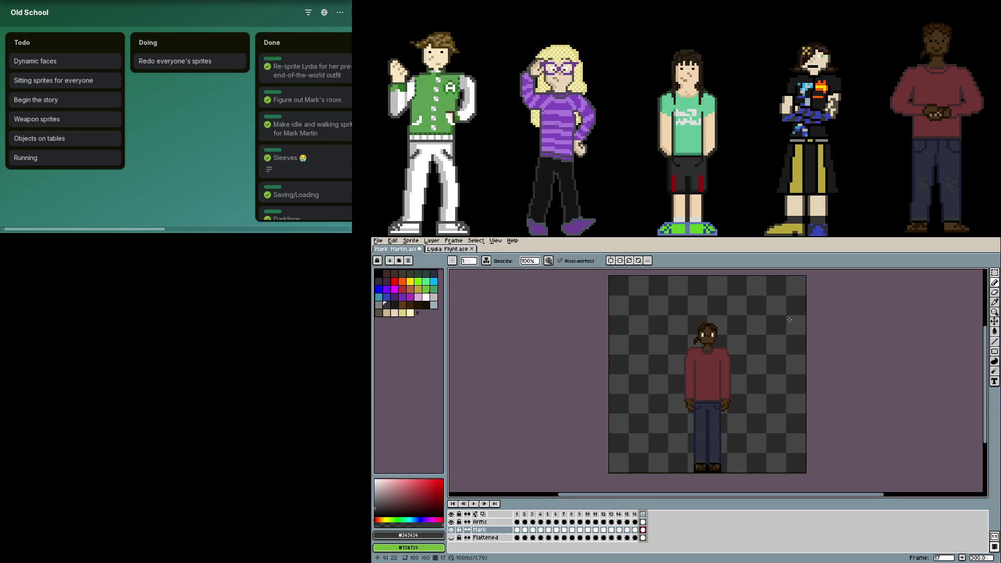
key("F7")
key("Left")
key("Down")
key("Right")
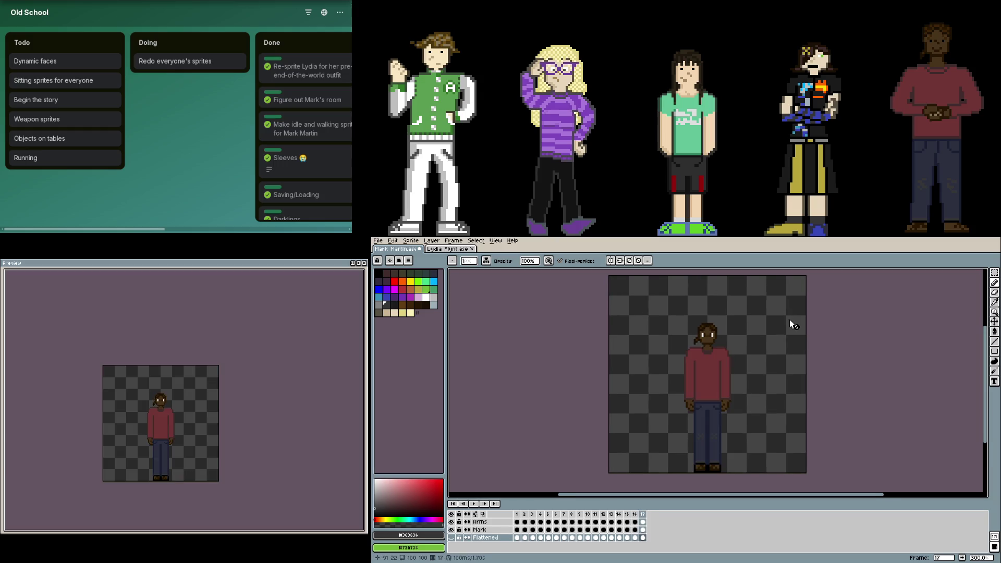
key("Up")
key("Left")
key("Right")
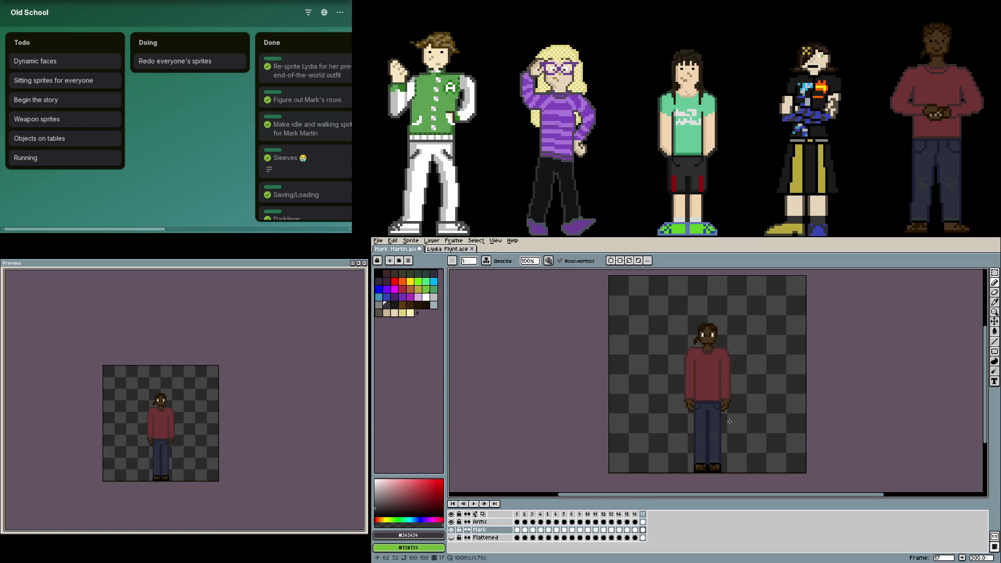
left_click(556, 515)
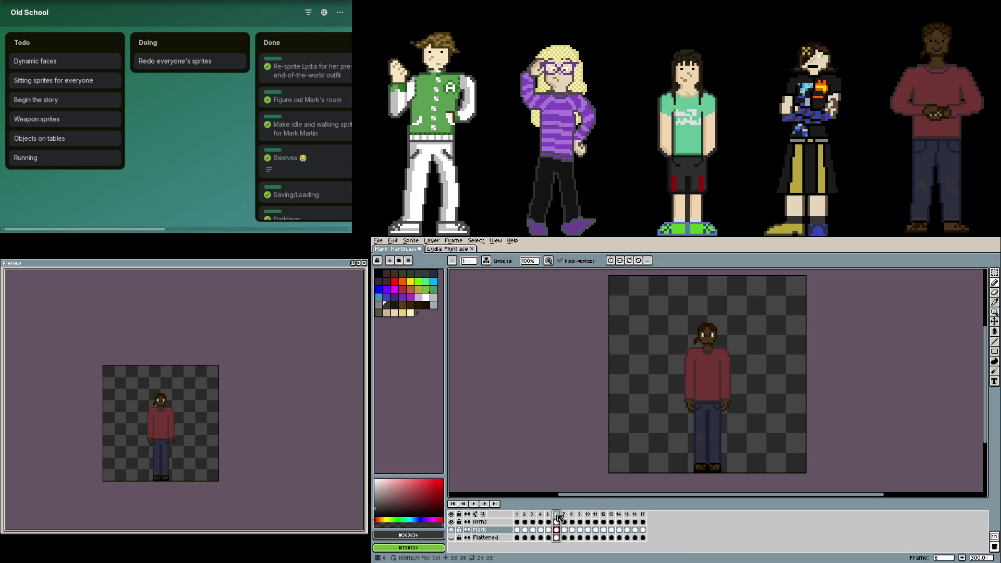
left_click(642, 522)
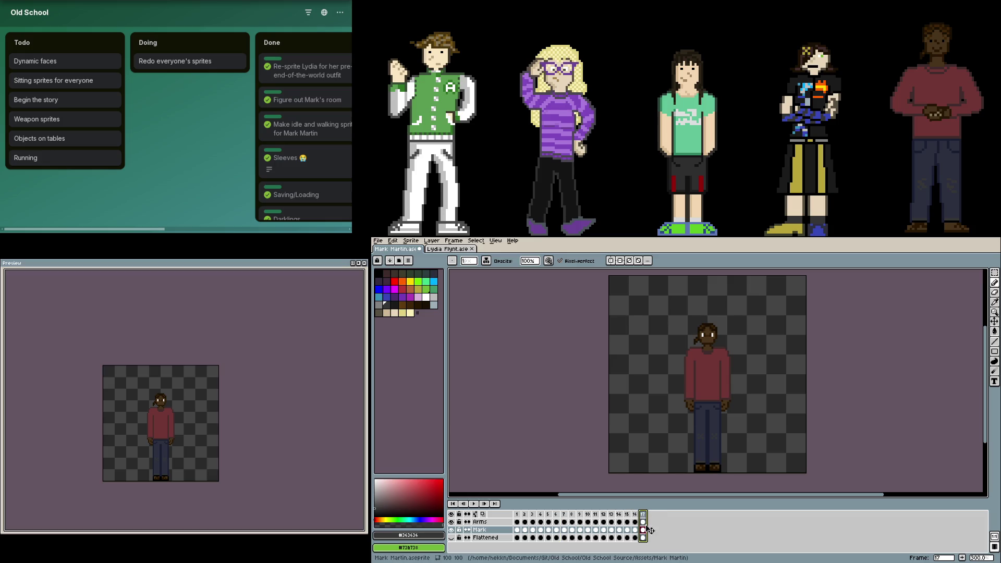
key("3")
key("m")
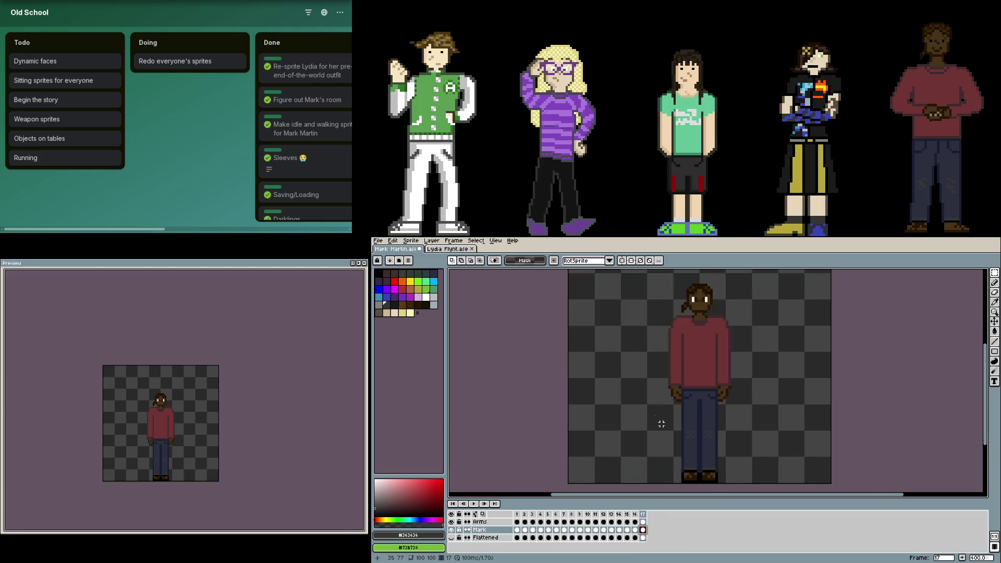
left_click(450, 249)
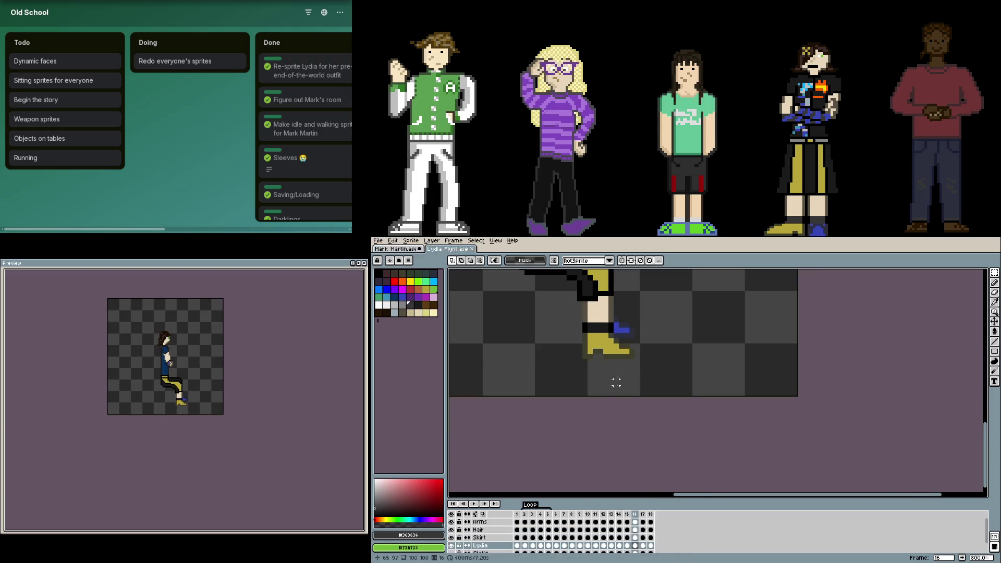
- Glance at Lydia's standing frame 17, then return to Mark Martin's sprite
key("Right")
scroll(615, 353, "up", 2)
left_click_drag(633, 390, 665, 394)
left_click(463, 291)
left_click(395, 249)
scroll(711, 431, "up", 1)
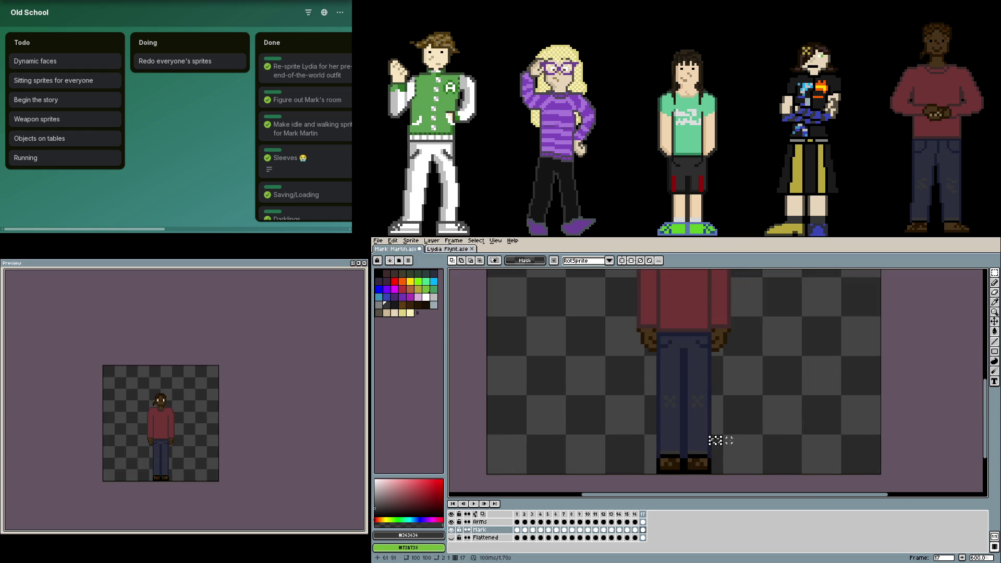
- Select frame 17's feet and lower legs and move them upward to shorten the legs
left_click_drag(714, 474, 658, 393)
left_click_drag(677, 442, 677, 409)
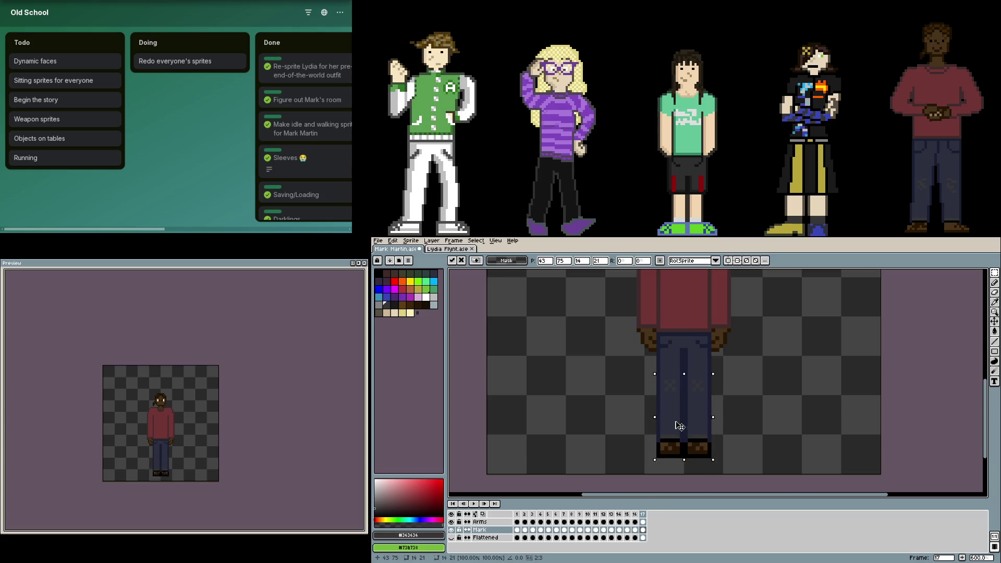
left_click(744, 432)
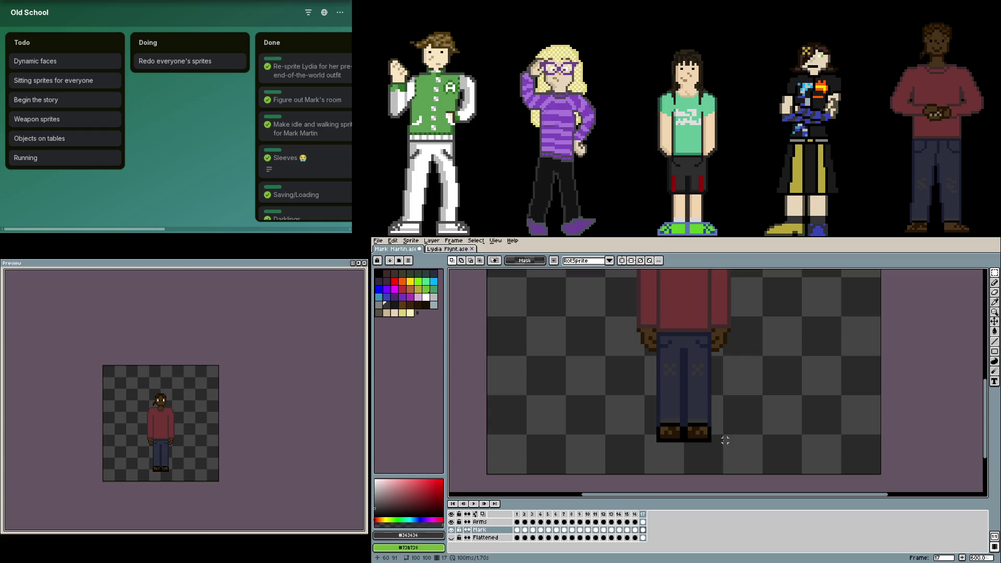
scroll(709, 441, "up", 2)
key("i")
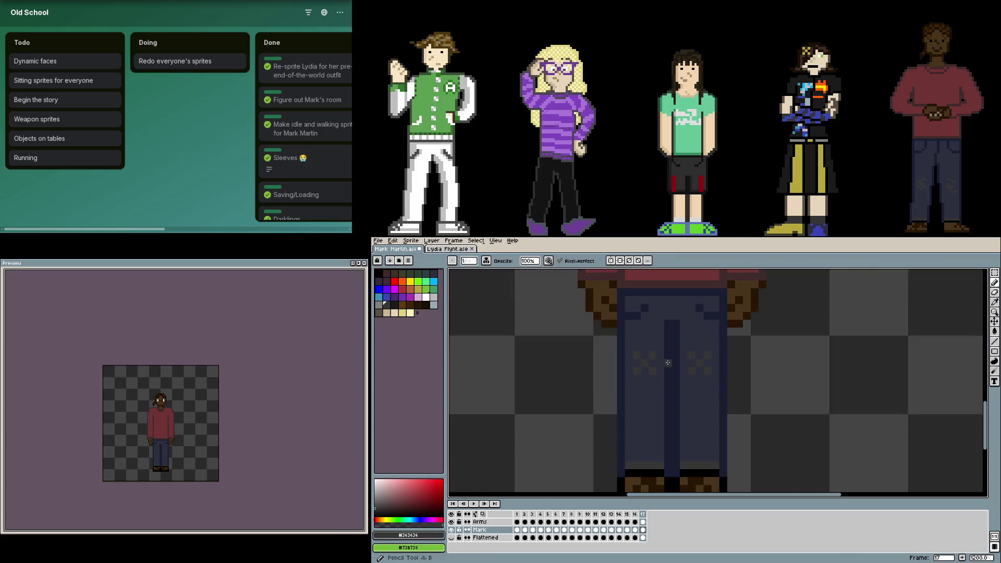
- Redraw the jeans' knee crease detail higher using the jeans blue and dark outline colours
left_click(639, 374)
key("b")
left_click(693, 360, "alt")
key("ctrl+Tab")
key("ctrl+Tab")
left_click_drag(623, 381, 637, 378)
left_click(661, 373, "alt")
left_click(692, 370, "alt")
left_click(689, 370, "alt")
scroll(702, 354, "up", 2)
left_click(709, 358, "alt")
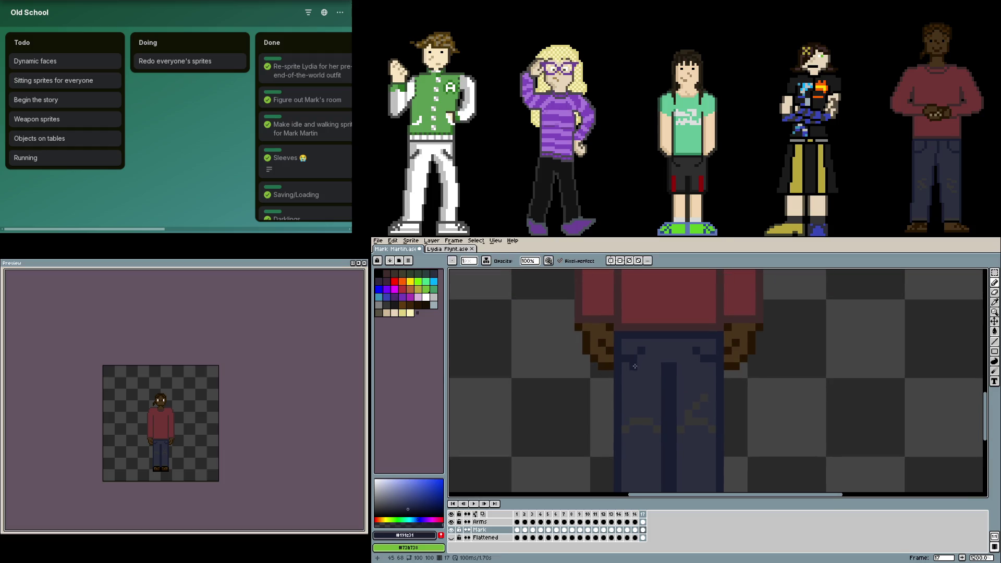
left_click(715, 358, "alt")
left_click(639, 366)
- Add a matching stripe on the right trouser leg and commit the moved trouser pixels
left_click(699, 359, "alt")
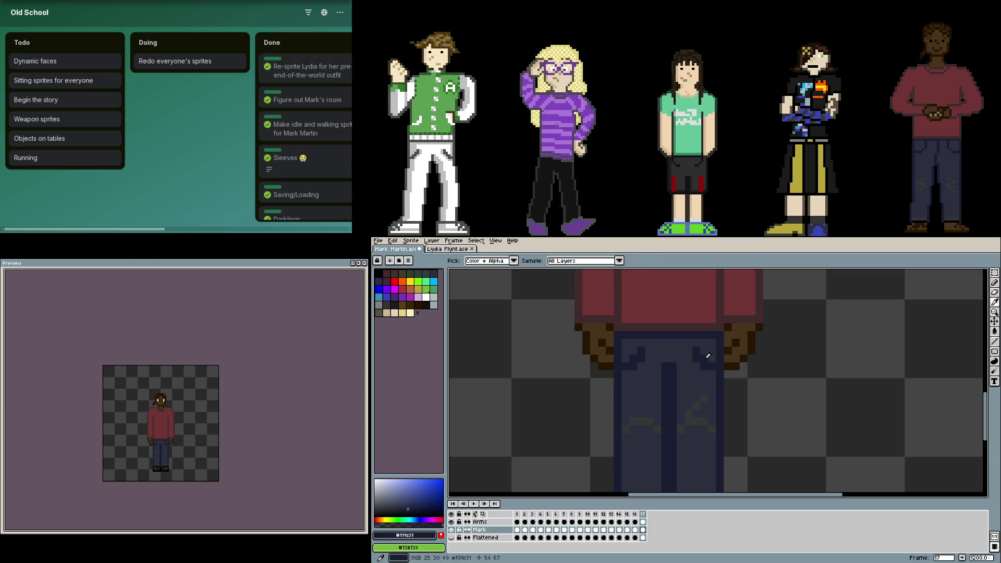
left_click(626, 357, "alt")
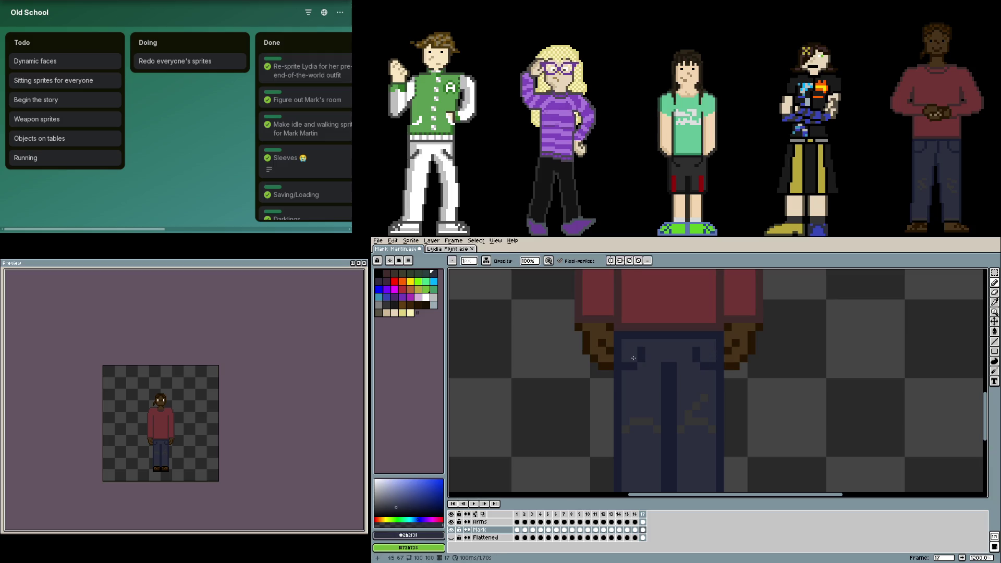
left_click(609, 428)
scroll(614, 405, "right", 1)
scroll(710, 409, "right", 1)
scroll(710, 408, "up", 1)
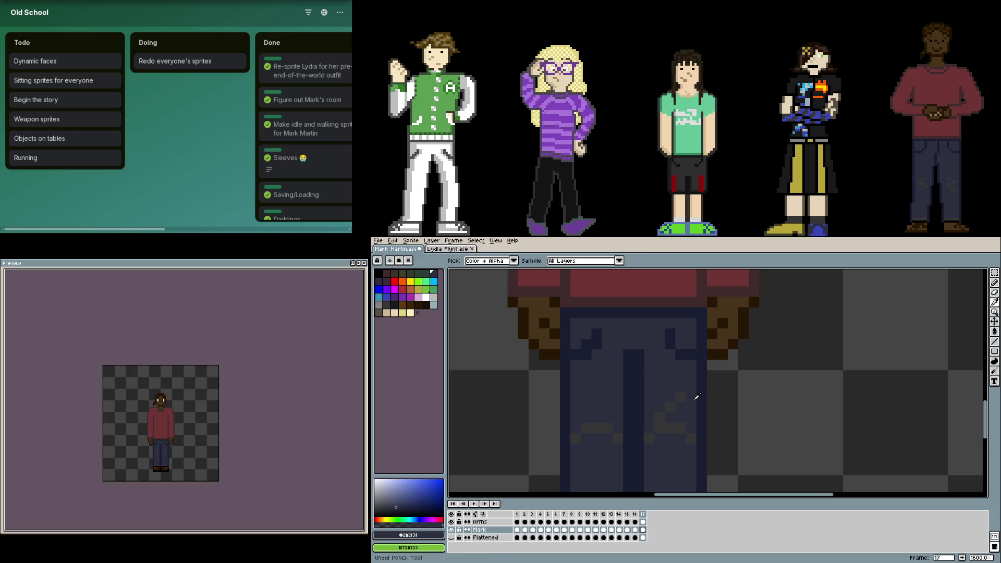
left_click(680, 400)
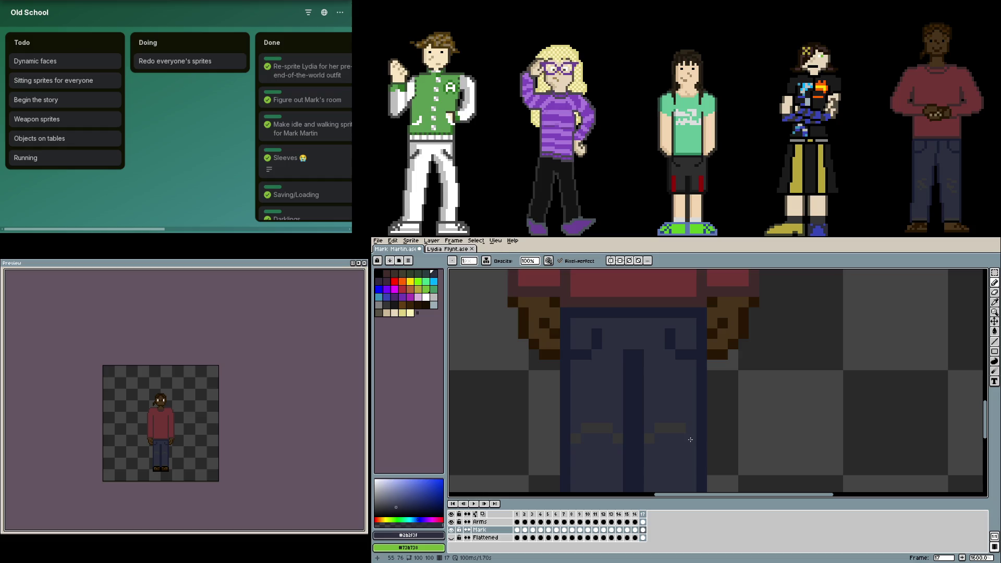
key("m")
scroll(689, 439, "down", 1)
mouse_move(697, 446)
left_mouse_down()
mouse_move(654, 419)
mouse_move(599, 418)
mouse_move(632, 420)
left_mouse_up()
left_click(629, 437)
key("Return")
key("g")
scroll(599, 447, "up", 2)
key("ctrl+d")
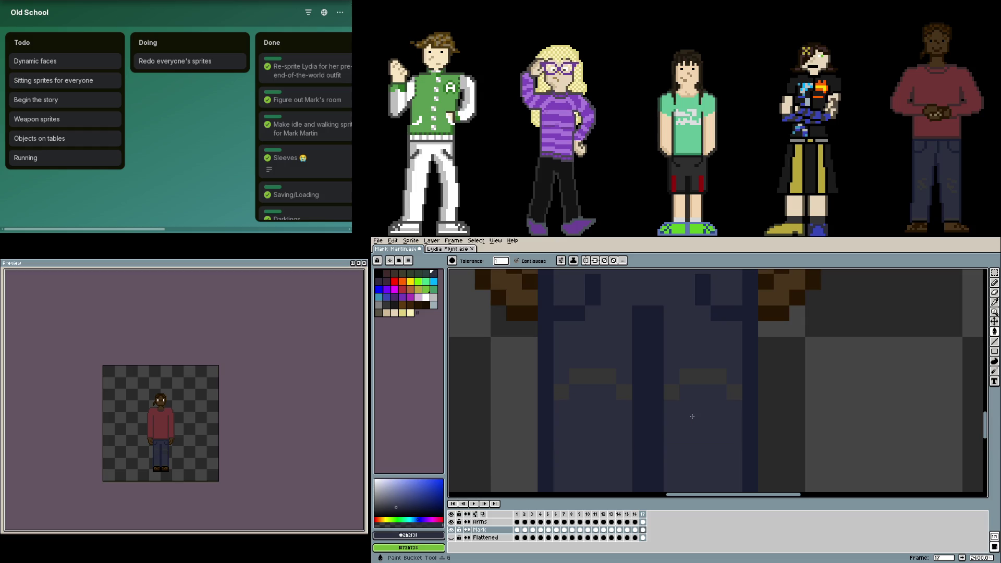
scroll(692, 417, "down", 1)
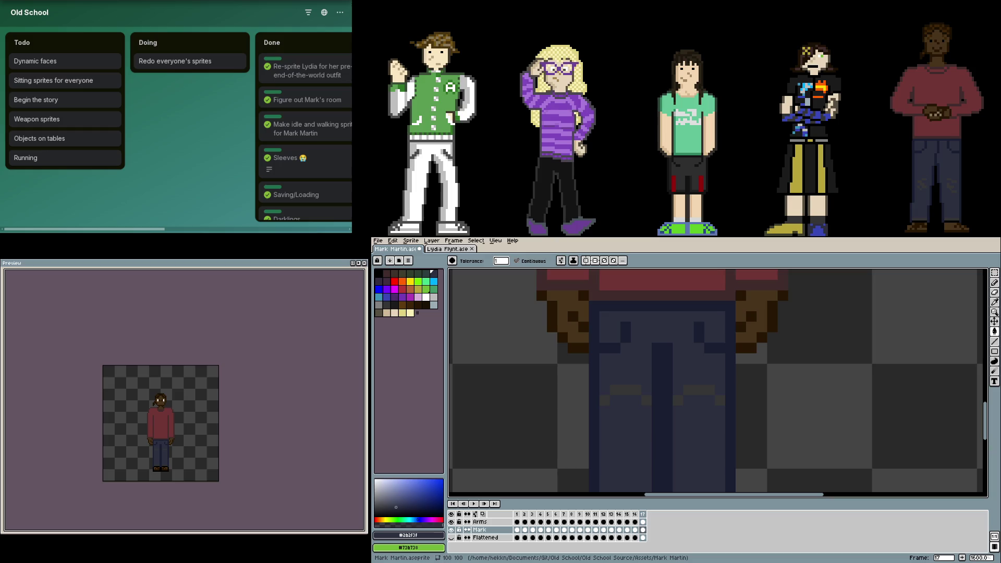
key("F7")
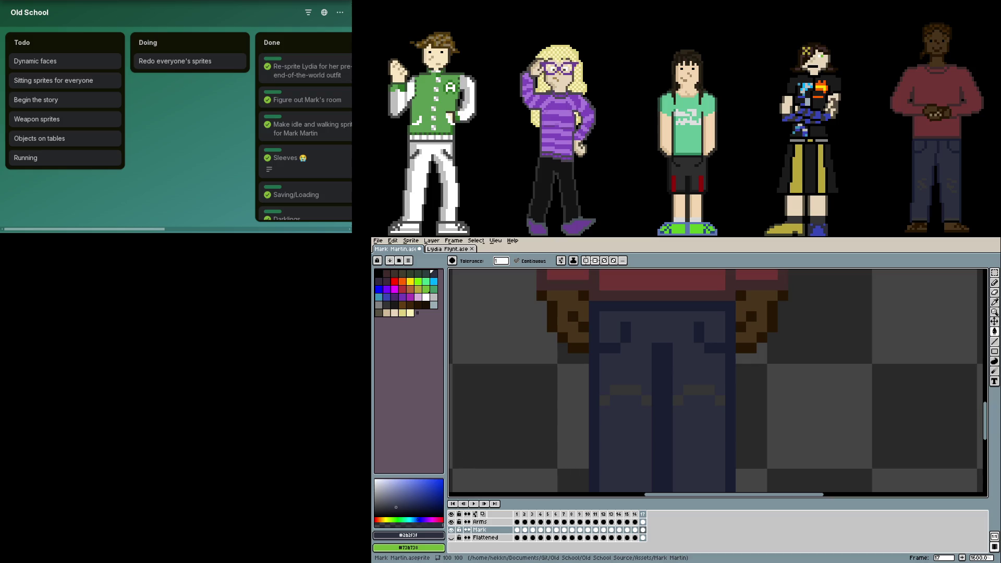
scroll(687, 374, "down", 2)
scroll(687, 374, "down", 2)
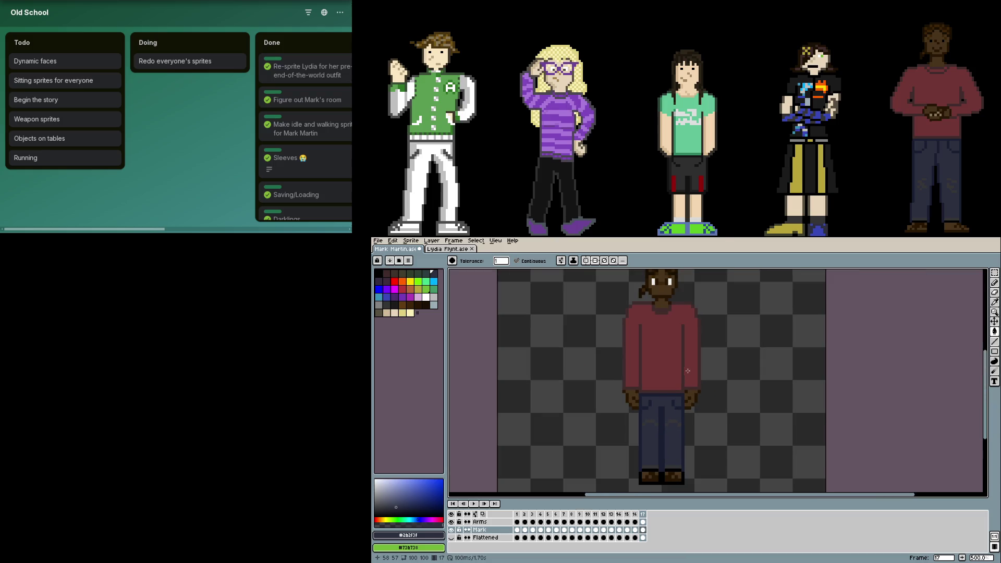
- Reopen the preview window and step back to the seated frame 16
key("F7")
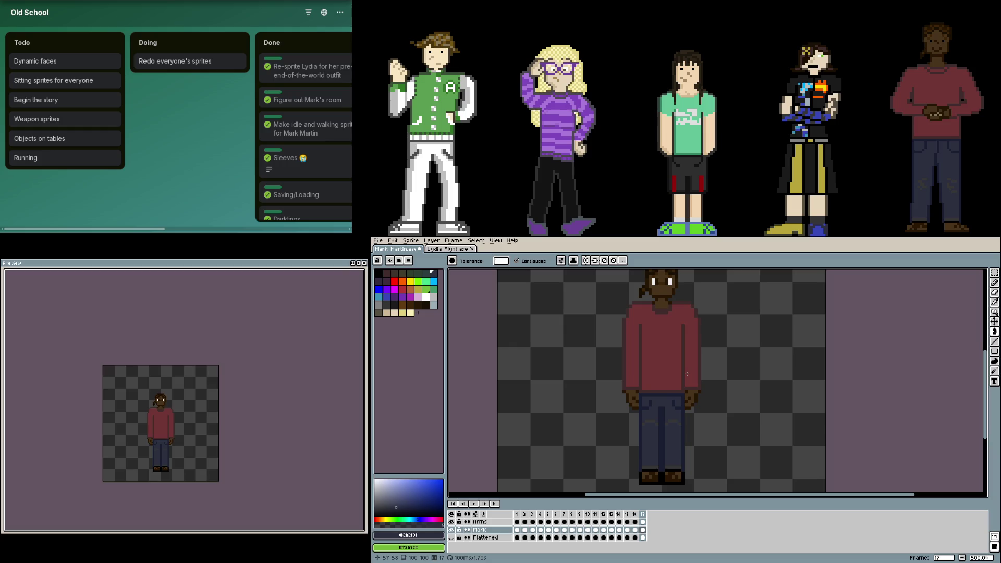
key("Left")
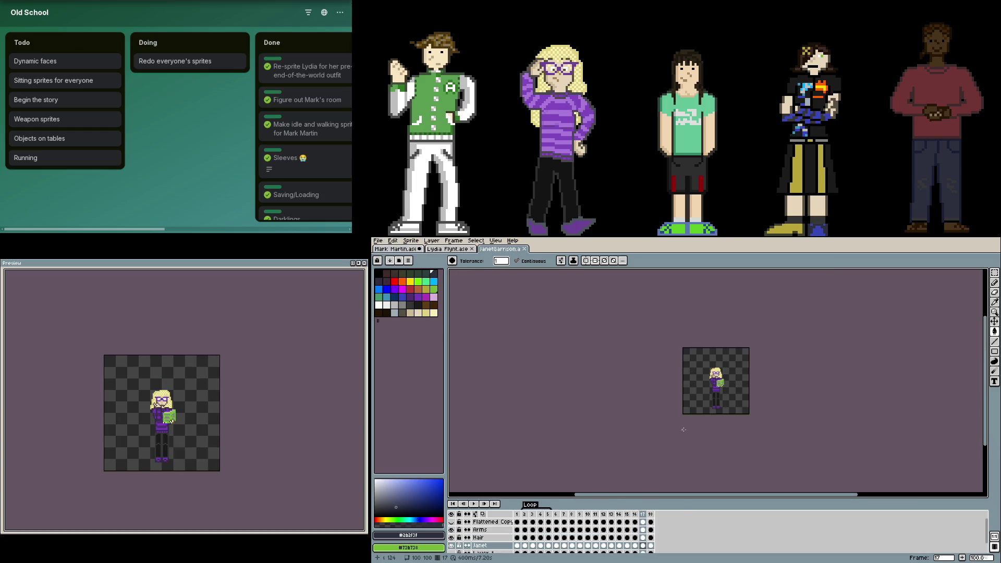
- Go to frame 16 and pan the view over the seated figure
left_click(635, 529)
scroll(664, 461, "up", 4)
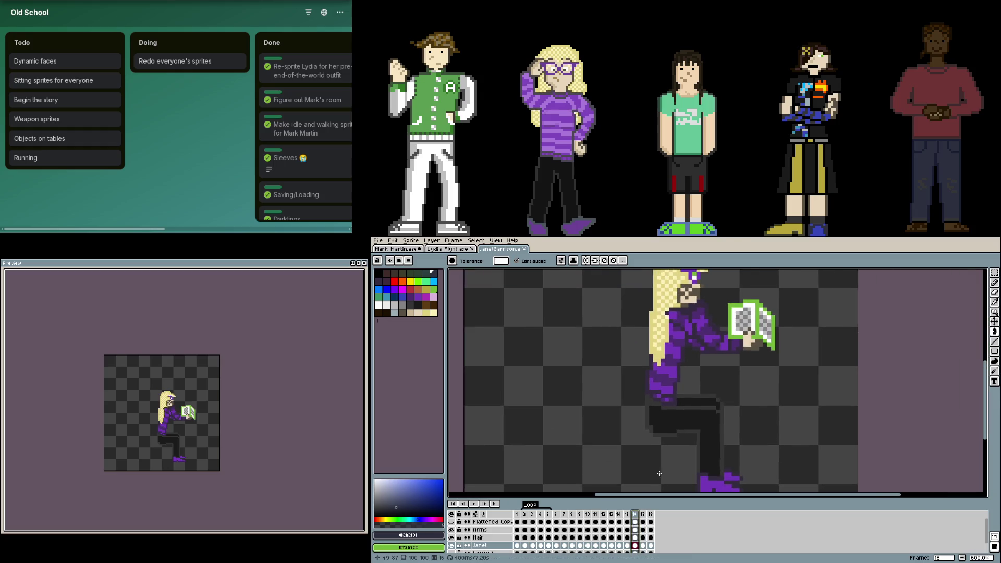
left_click_drag(664, 461, 629, 447)
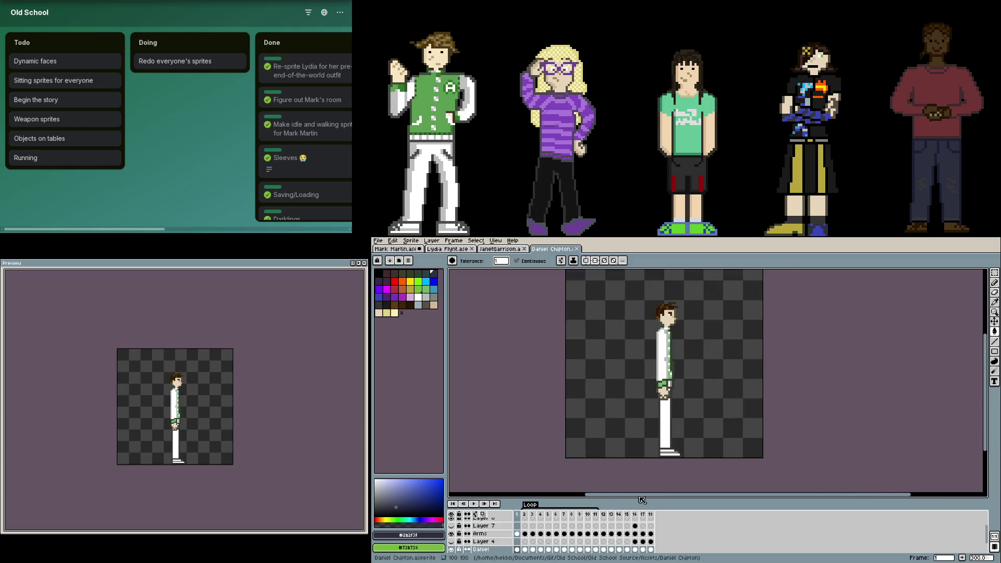
- Move the Hair layer on frame 16, check it against other frames and undo the wrong move
left_click(636, 514)
scroll(707, 331, "up", 1)
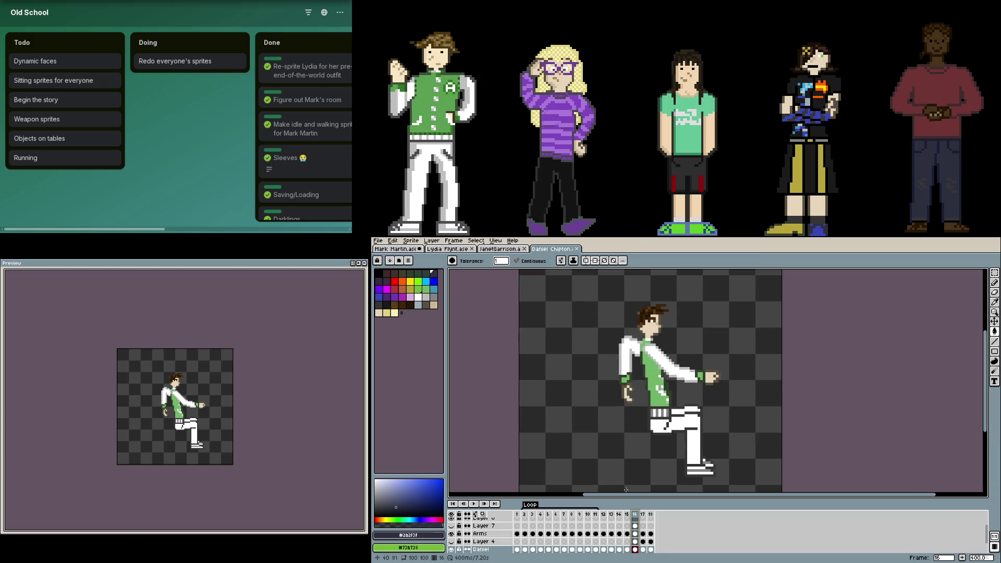
scroll(626, 532, "up", 2)
left_click(633, 522)
scroll(572, 329, "up", 1)
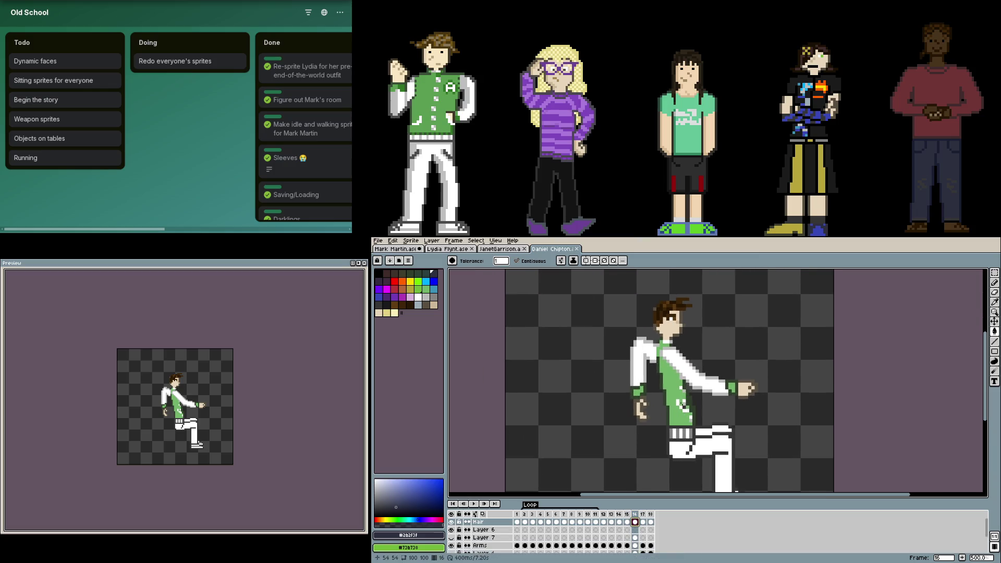
key("v")
left_click_drag(739, 369, 737, 366)
key("Right")
key("Left")
key("Left")
key("Right")
key("Right")
key("Left")
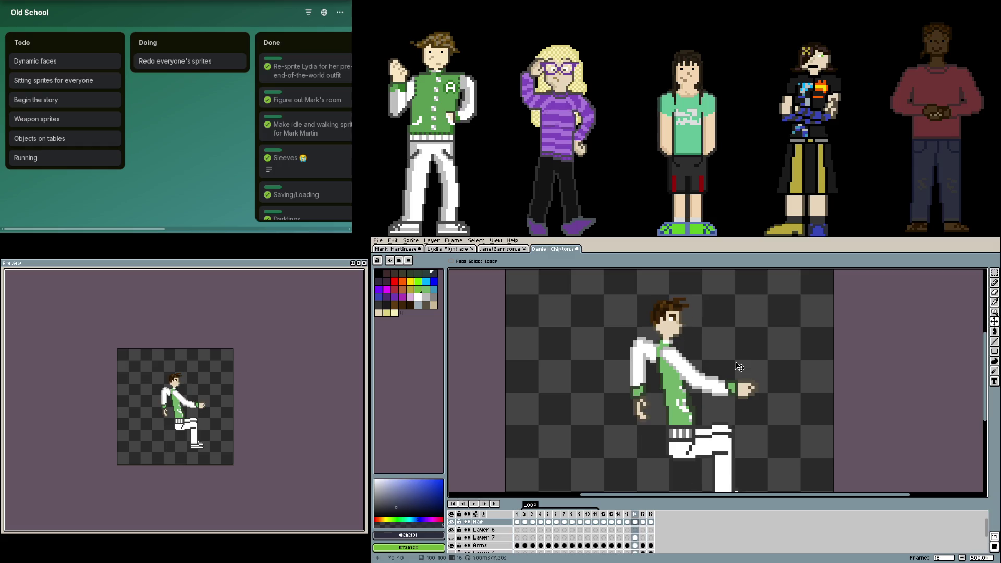
key("i")
key("ctrl+z")
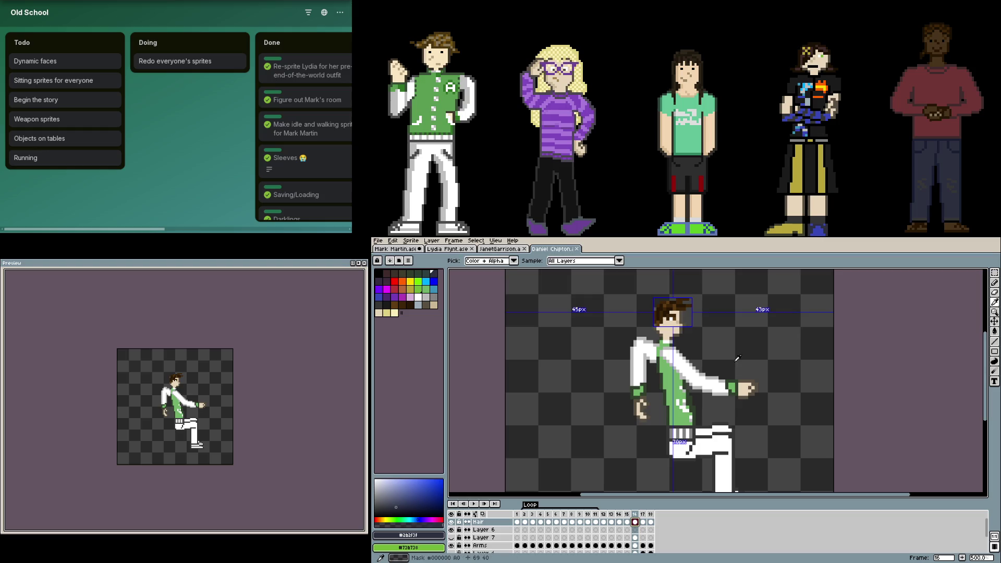
- Shift the hair one pixel left, compare across frames and save the green-jacket sprite
key("ctrl")
left_click_drag(712, 349, 708, 349)
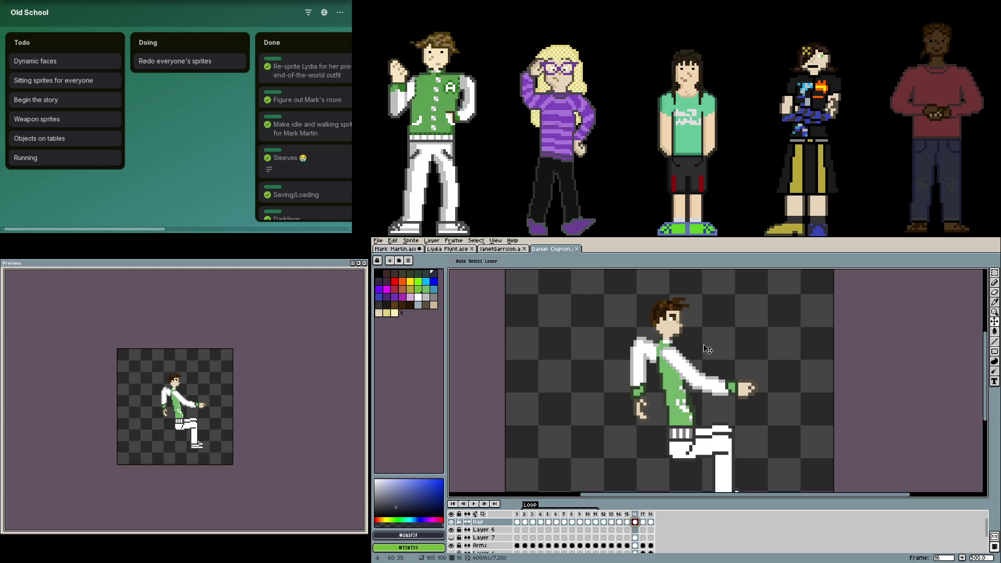
key("Right")
key("Right")
key("Return")
key("Return")
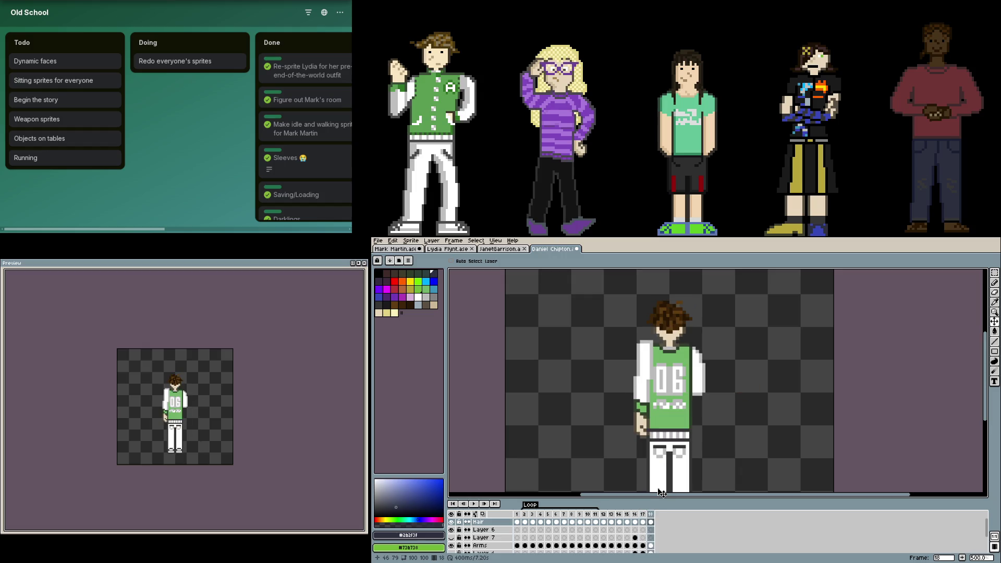
key("Left")
key("Left")
scroll(681, 370, "up", 1)
scroll(681, 370, "up", 1)
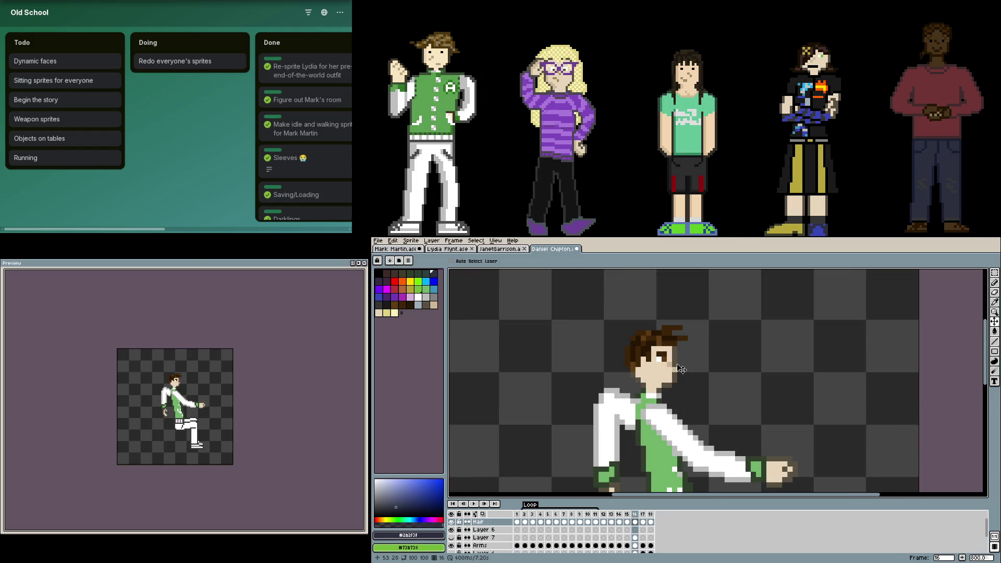
key("Right")
key("Right")
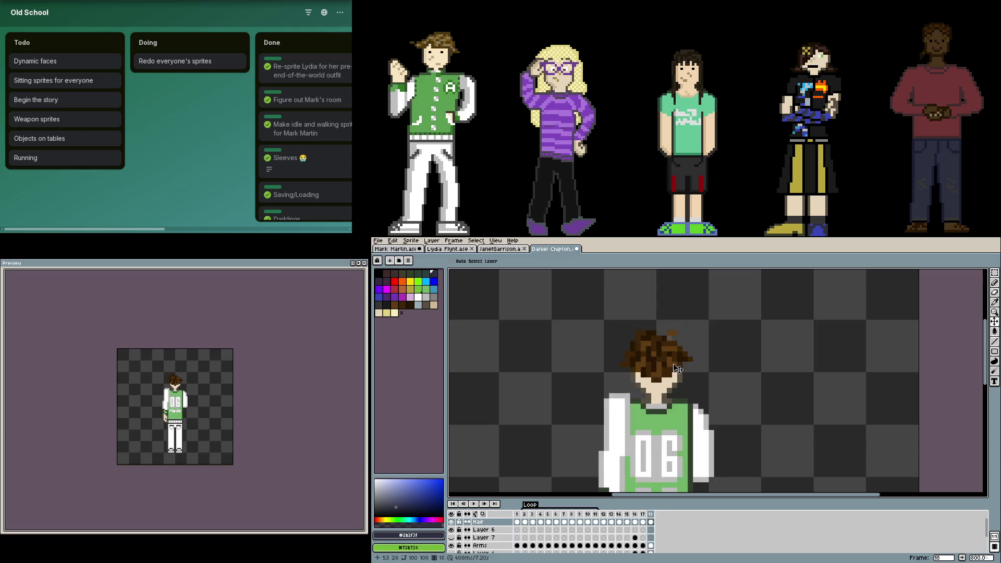
key("Left")
key("Left")
scroll(758, 403, "down", 1)
scroll(772, 384, "down", 2)
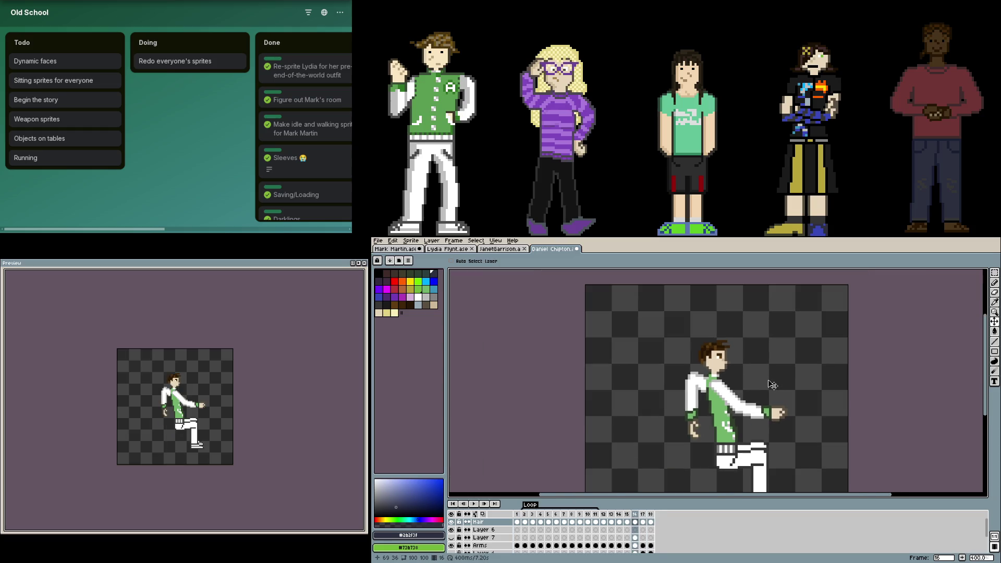
left_click_drag(785, 402, 777, 389)
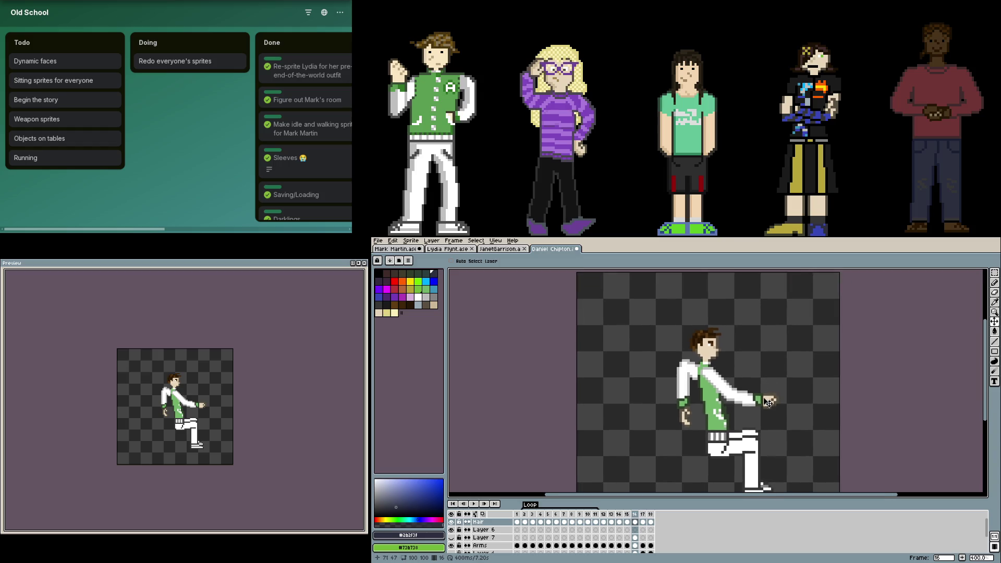
key("ctrl+s")
scroll(725, 387, "down", 1)
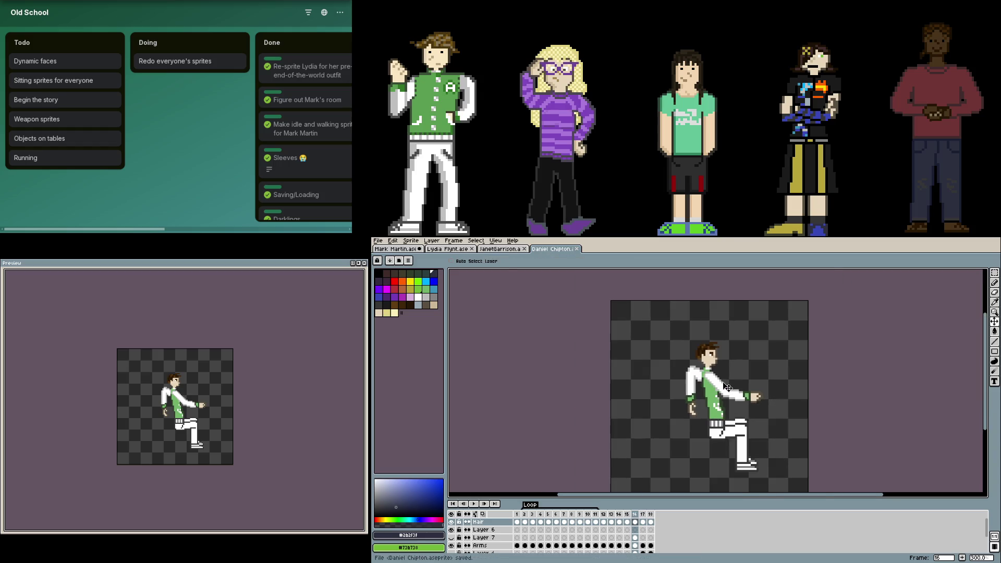
key("Return")
key("Return")
- Switch back to the Mark Martin sprite tab
left_click(404, 249)
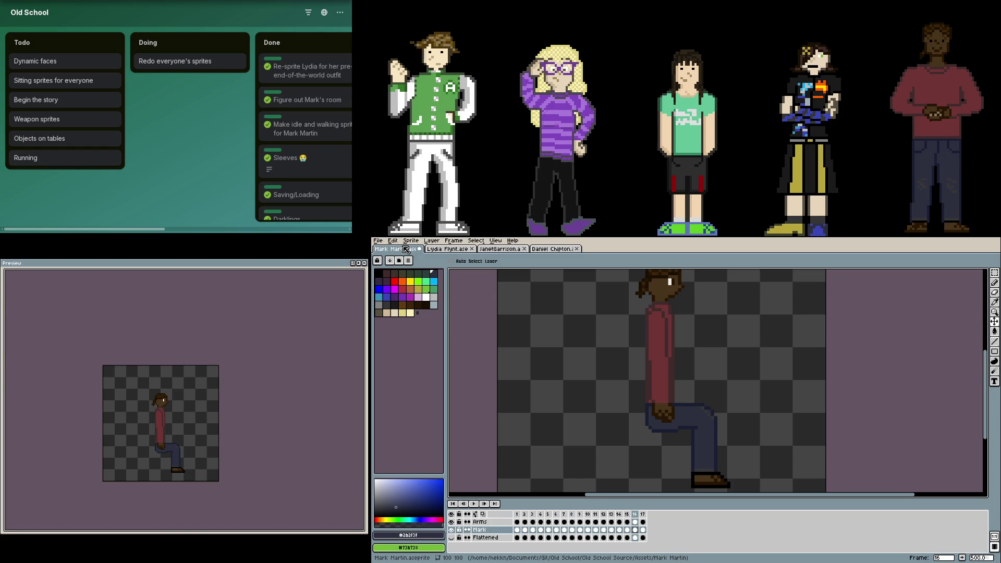
scroll(655, 390, "up", 1)
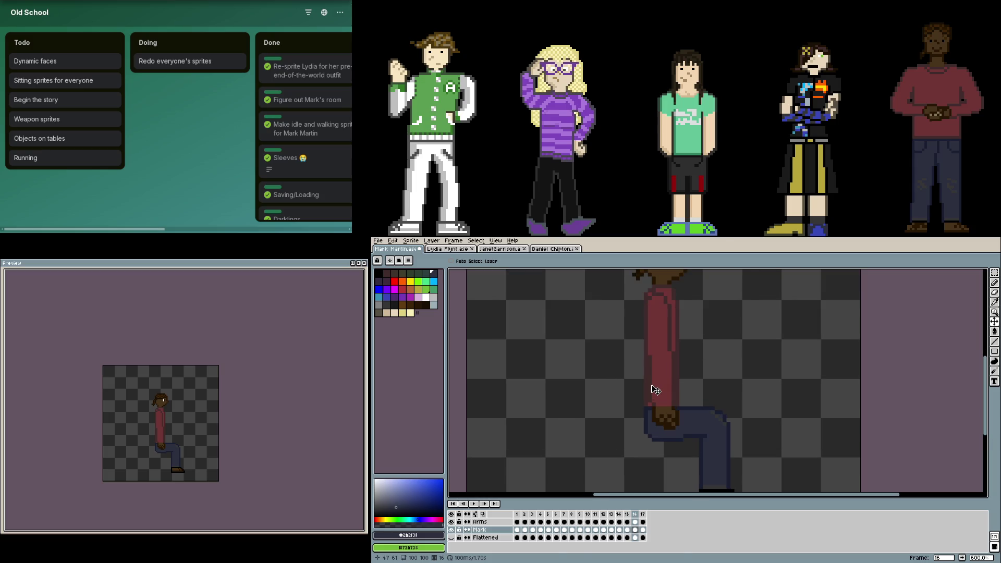
- On the Arms layer at frame 17, rotate the hand and lower arm about 27.6° and nudge it two pixels right
left_click(634, 522)
scroll(690, 407, "up", 1)
key("m")
left_click_drag(693, 460, 623, 337)
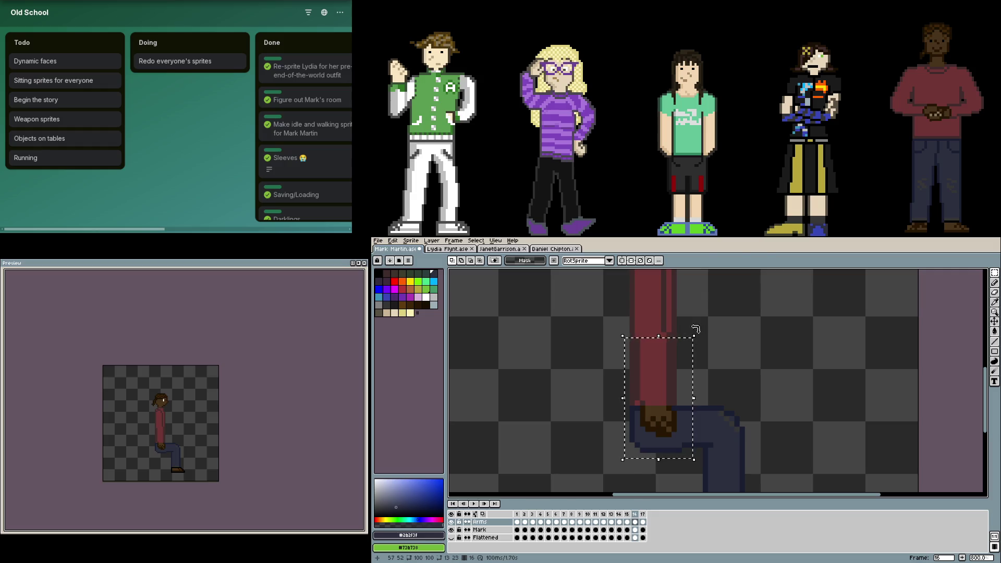
left_click_drag(690, 331, 661, 329)
left_click_drag(659, 380, 666, 382)
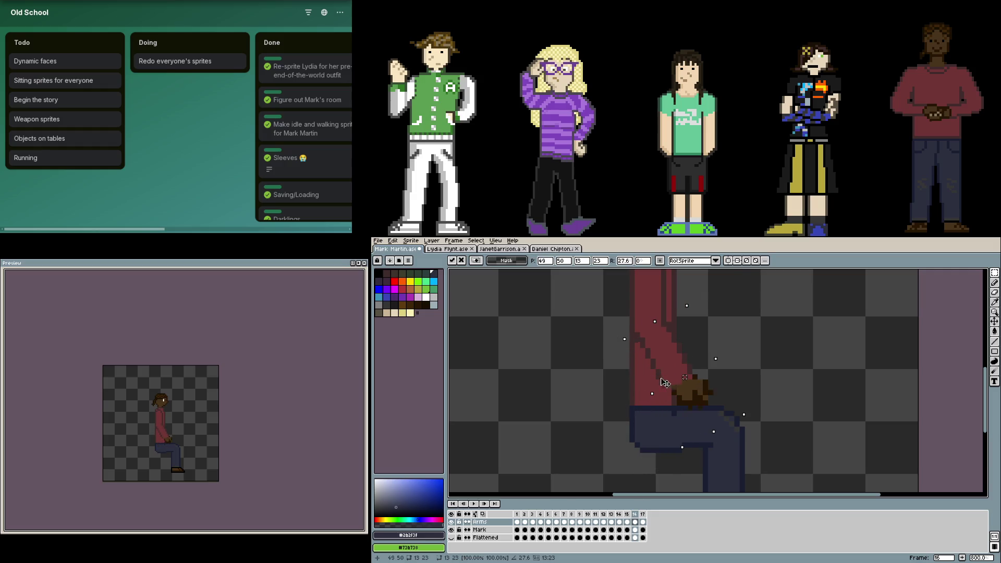
key("Return")
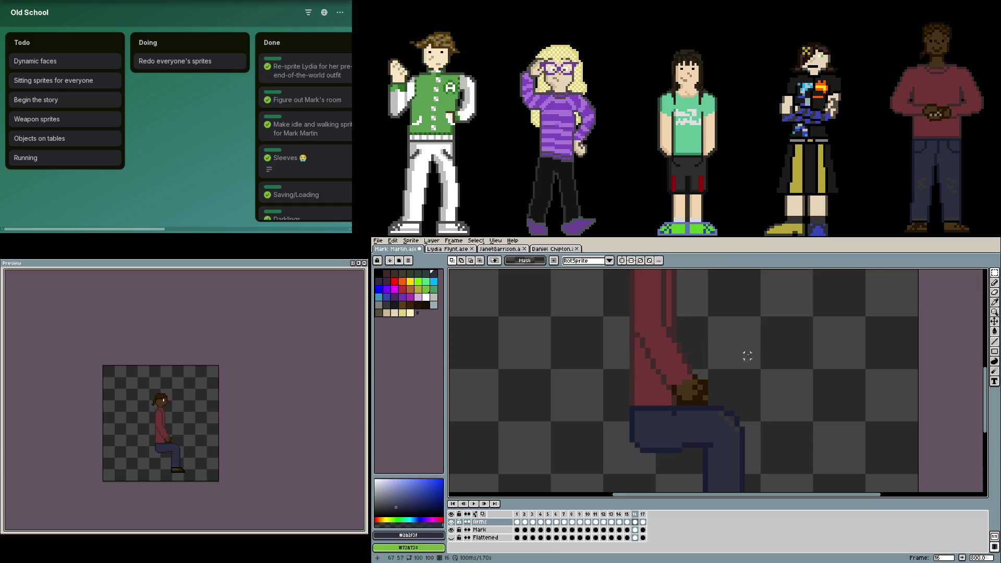
scroll(727, 407, "down", 2)
scroll(726, 424, "up", 1)
scroll(727, 425, "up", 2)
- Extend the hand with a dark brown outline and fill its row with medium brown
key("b")
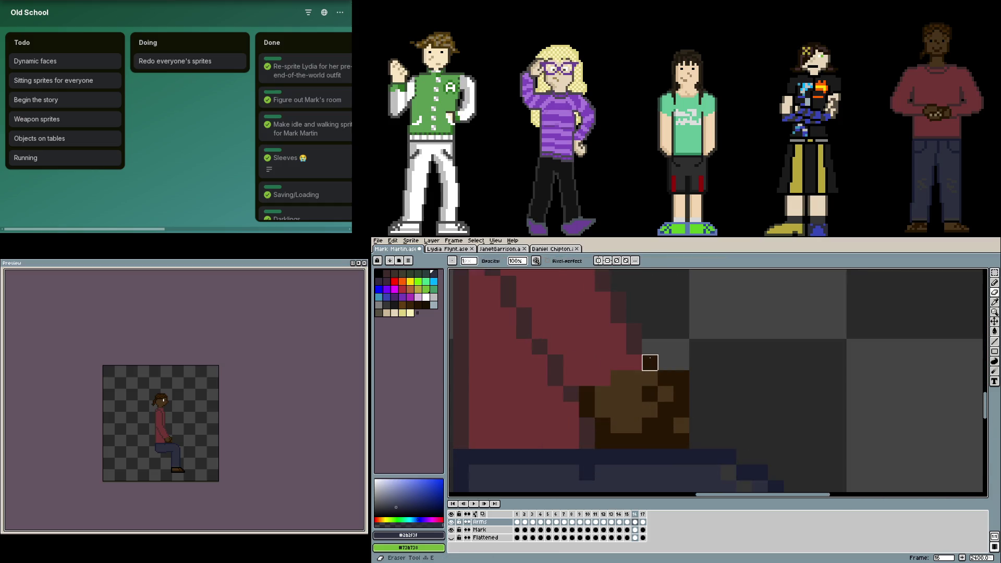
left_click(649, 393)
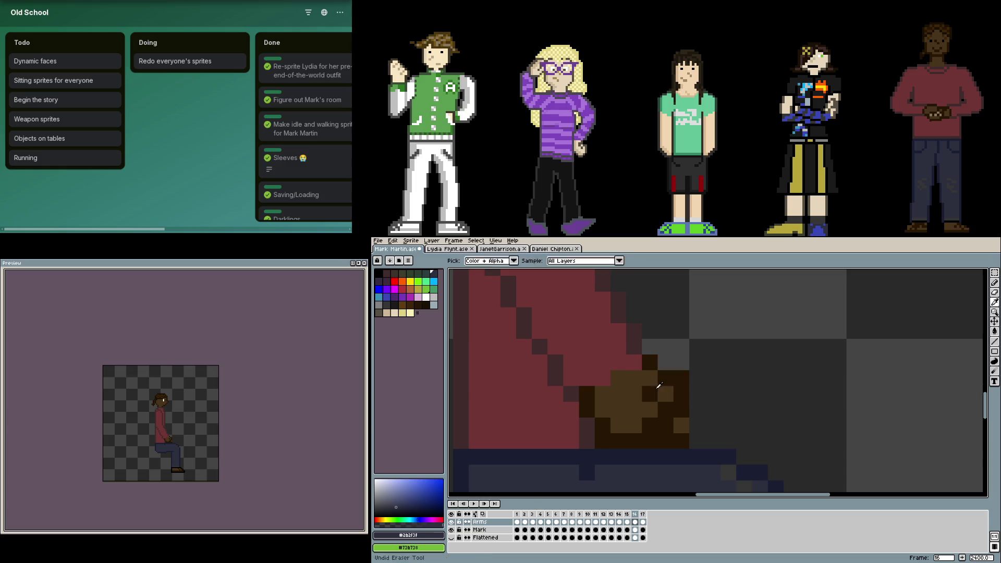
left_click(681, 377)
key("ctrl+z")
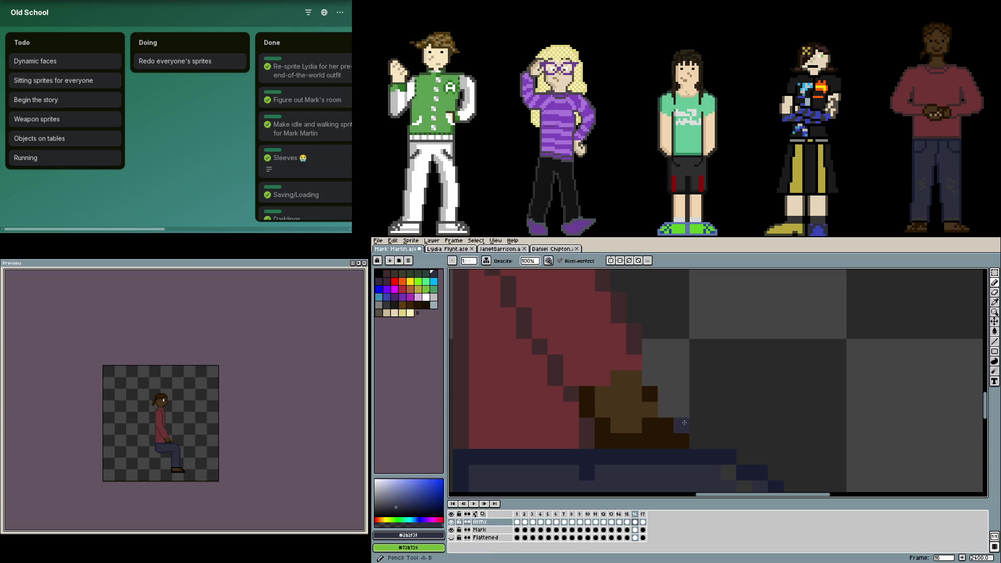
left_click(655, 391, "alt")
left_click_drag(665, 409, 714, 433)
left_click(697, 442)
left_click(697, 410)
left_click(681, 425, "alt")
left_click_drag(697, 425, 666, 425)
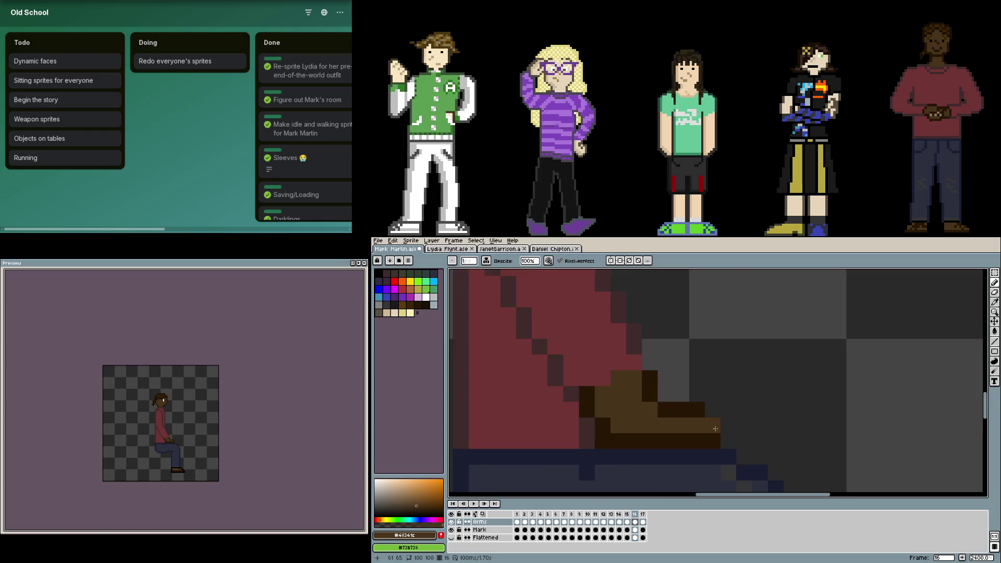
scroll(725, 426, "down", 5)
scroll(725, 426, "up", 5)
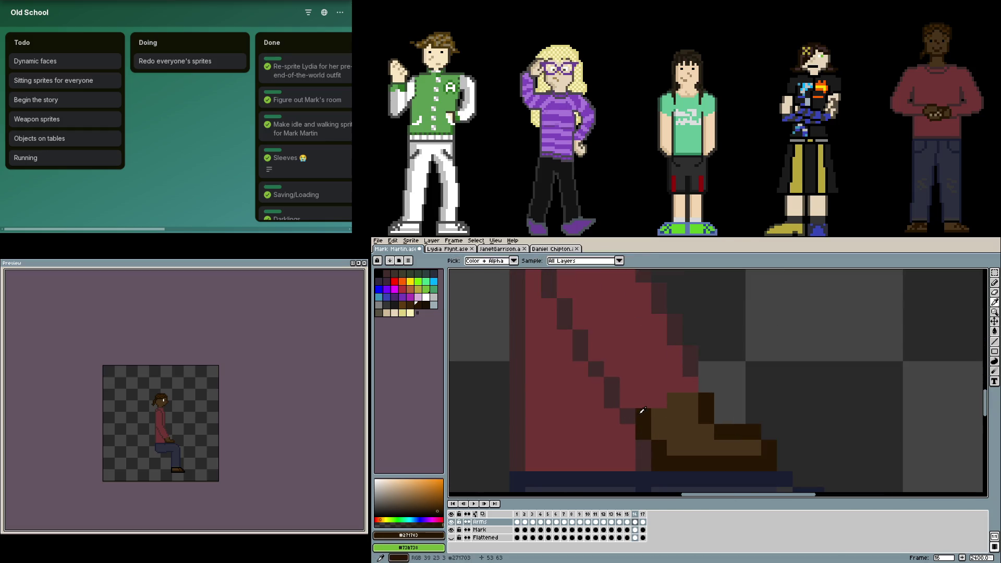
scroll(651, 412, "down", 3)
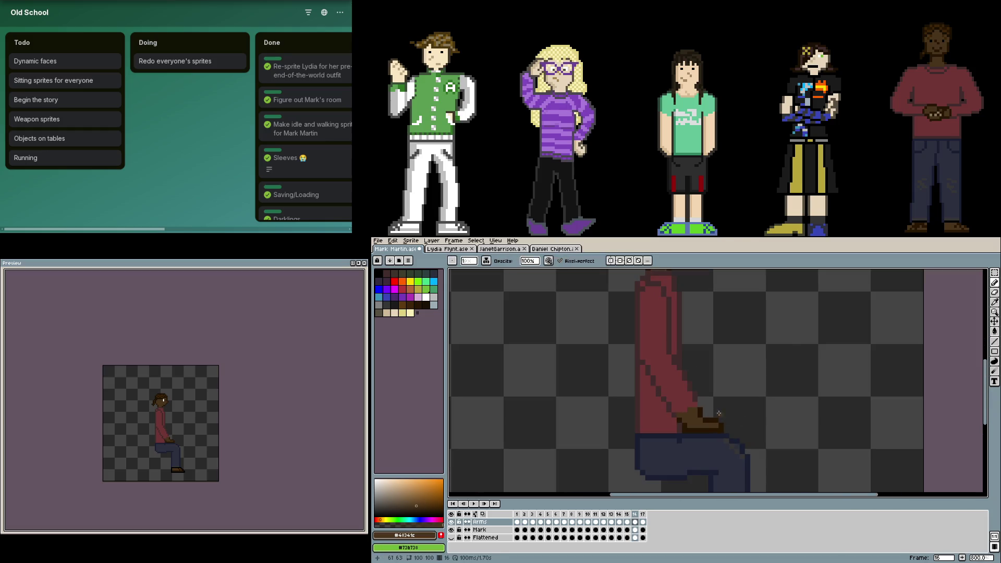
scroll(718, 413, "up", 2)
- Add dark maroon pixels beside the shoe and extend its top row with a brown pixel
left_click(663, 404, "alt")
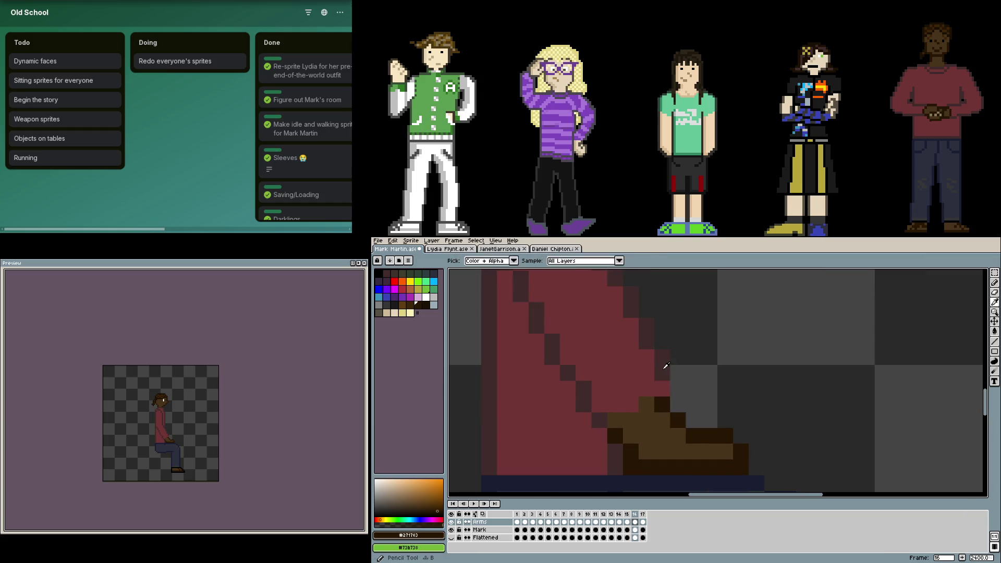
left_click(664, 366, "alt")
scroll(664, 366, "down", 1)
scroll(666, 366, "down", 1)
scroll(650, 371, "up", 2)
key("e")
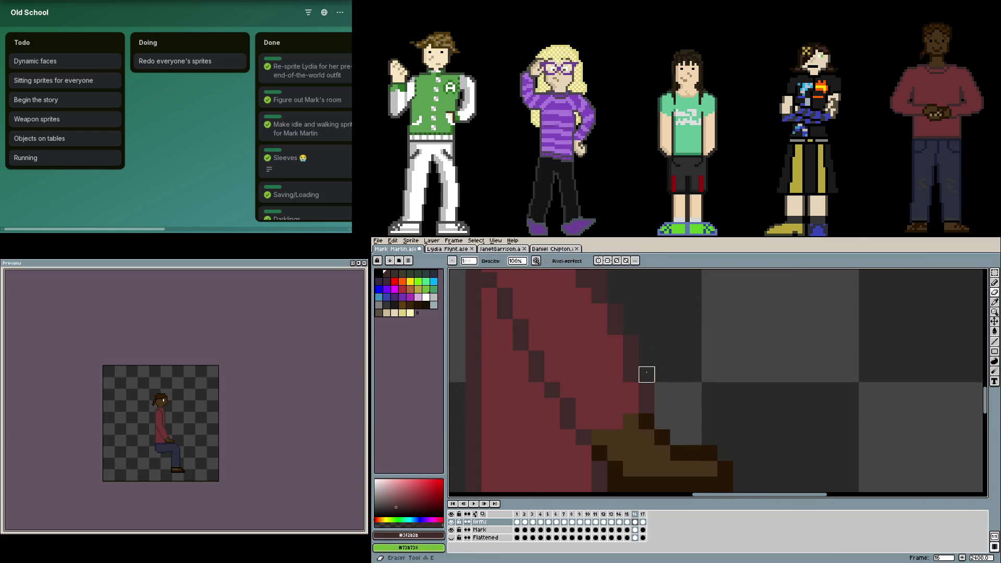
scroll(646, 374, "down", 2)
scroll(686, 373, "up", 2)
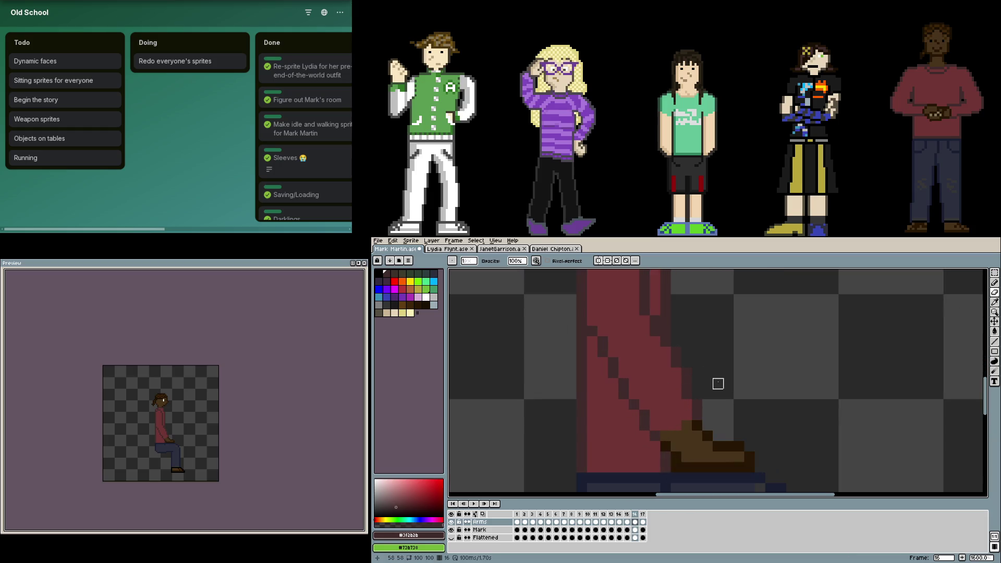
left_click(694, 391, "alt")
key("b")
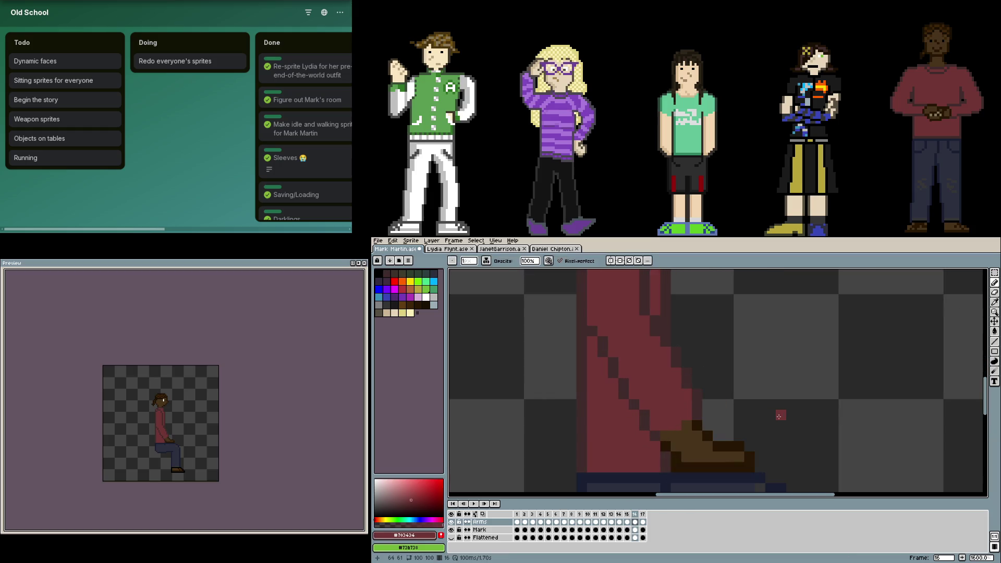
scroll(779, 415, "up", 1)
left_click(651, 413, "alt")
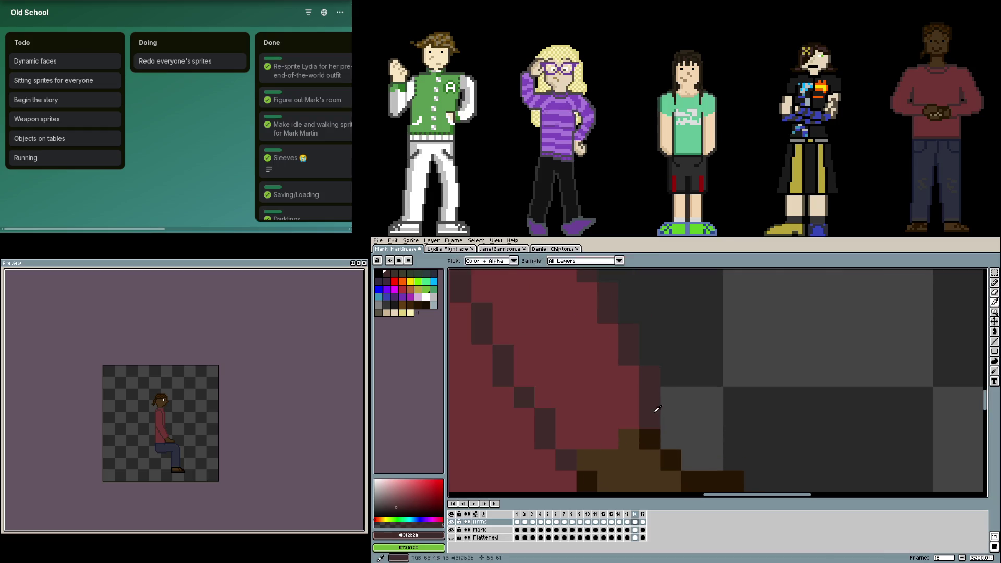
left_click(670, 419)
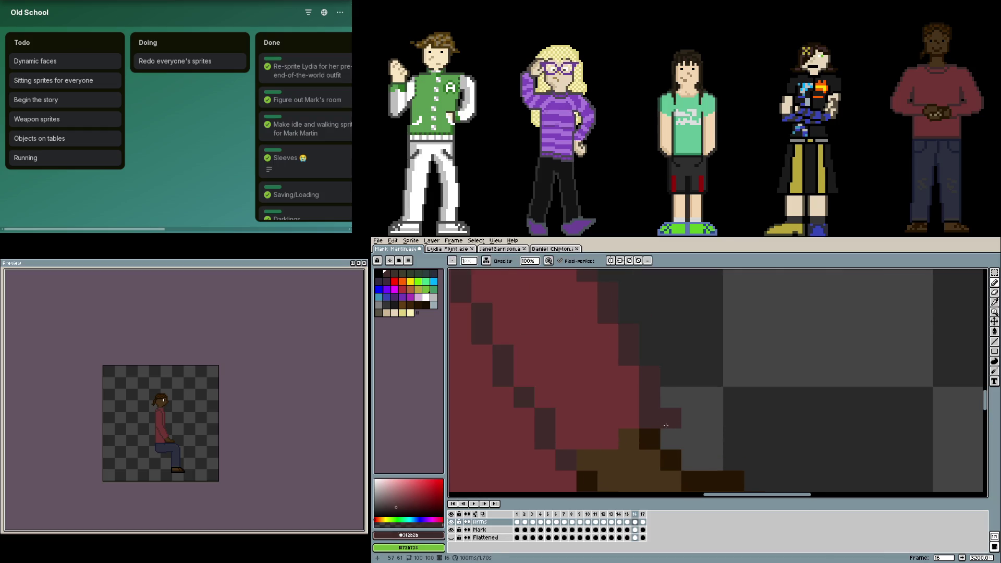
key("alt")
left_click(651, 437, "alt")
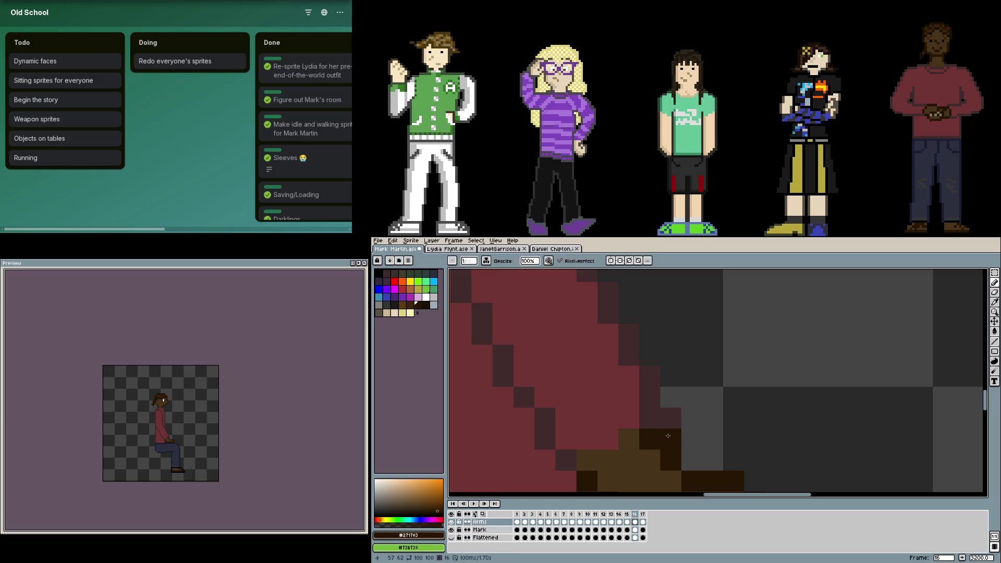
left_click(692, 440)
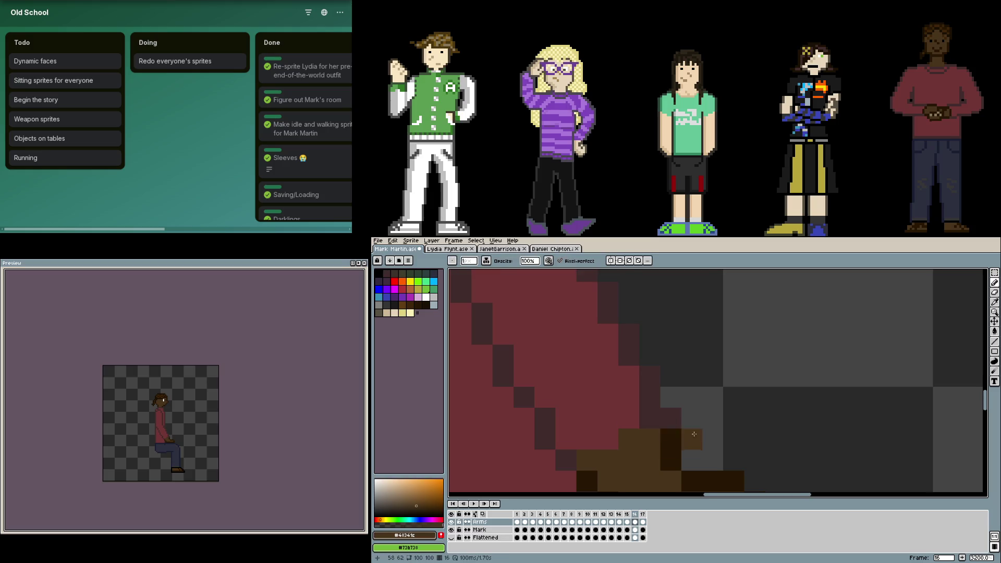
scroll(676, 391, "down", 3)
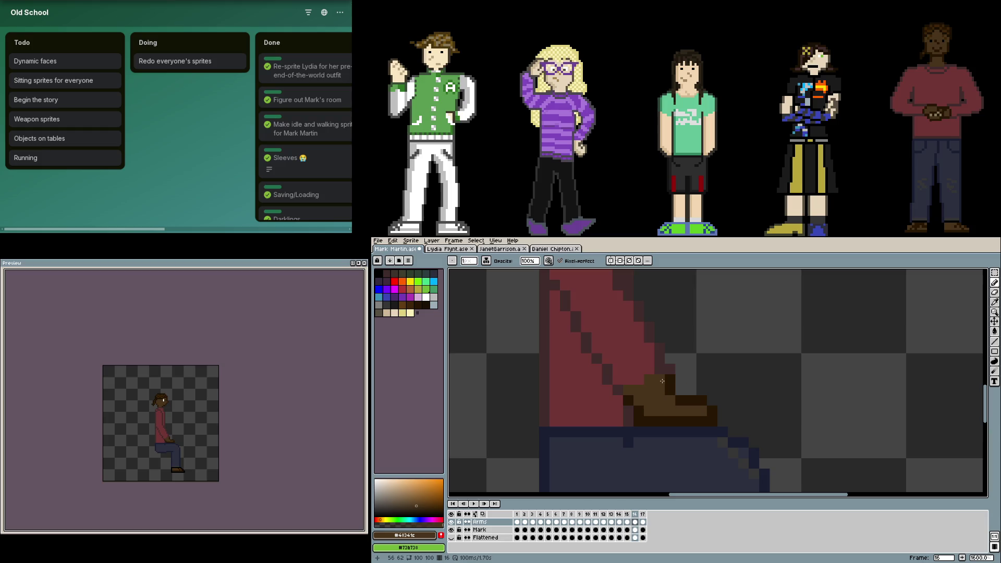
left_click(663, 368, "alt")
left_click(634, 387)
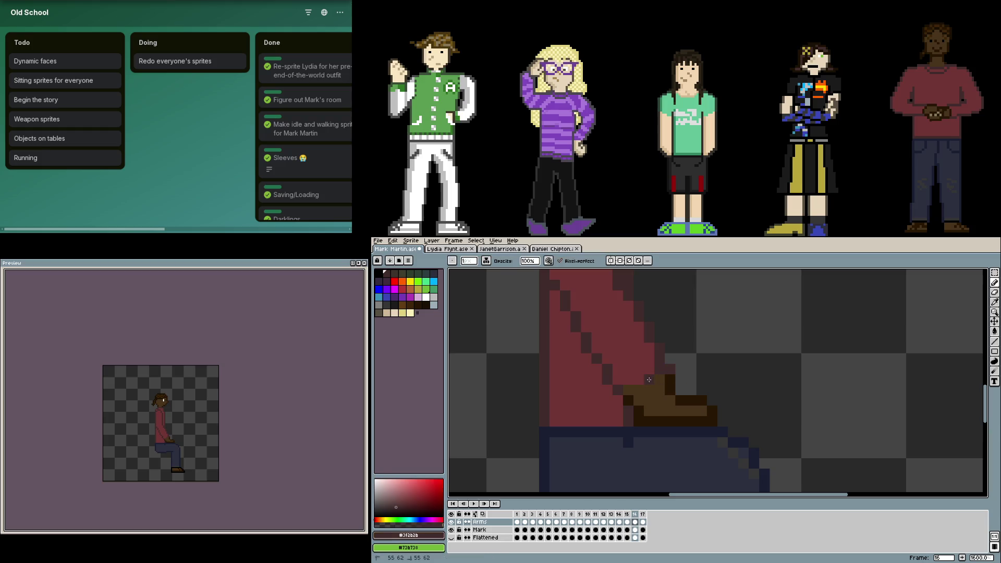
- Flip between the seated frame and its neighbour to compare the edits
key("Left")
key("Right")
key("Left")
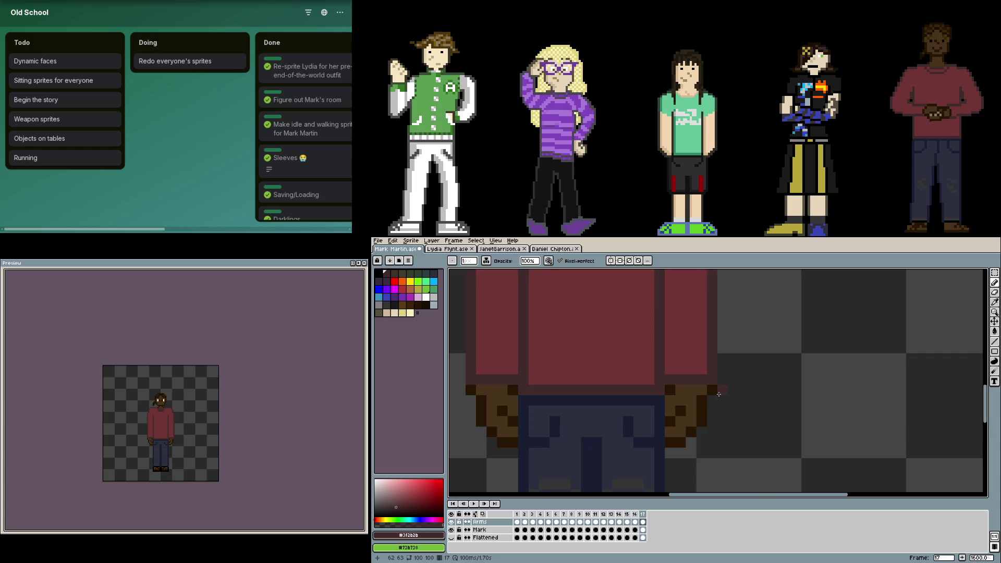
- Step back and forth through the first walking frames to review them
key("Right")
scroll(718, 393, "down", 2)
key("Right")
key("Right")
key("Right")
key("Left")
key("Left")
key("Right")
key("Right")
scroll(664, 402, "up", 3)
key("Left")
scroll(639, 410, "down", 2)
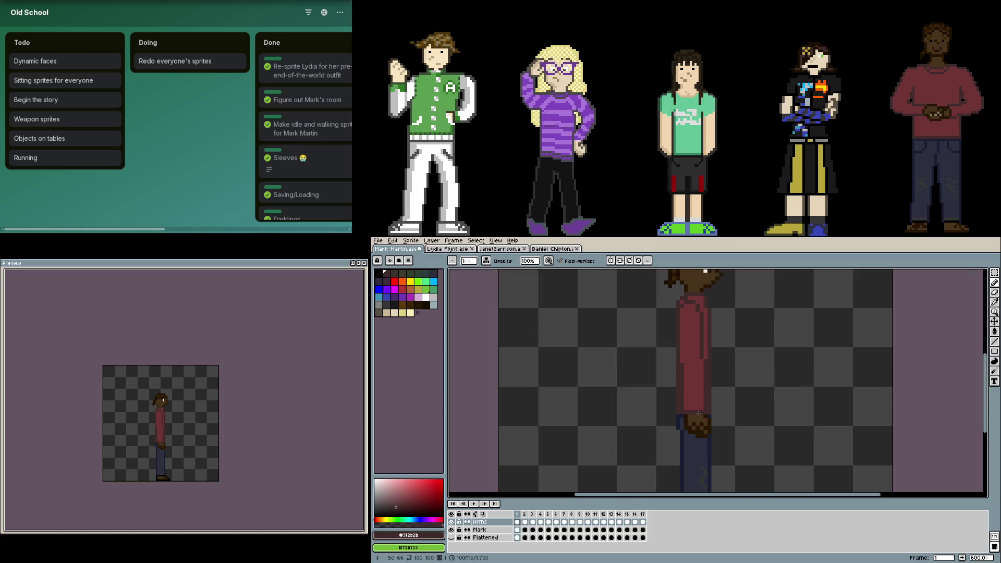
key("Right")
key("Left")
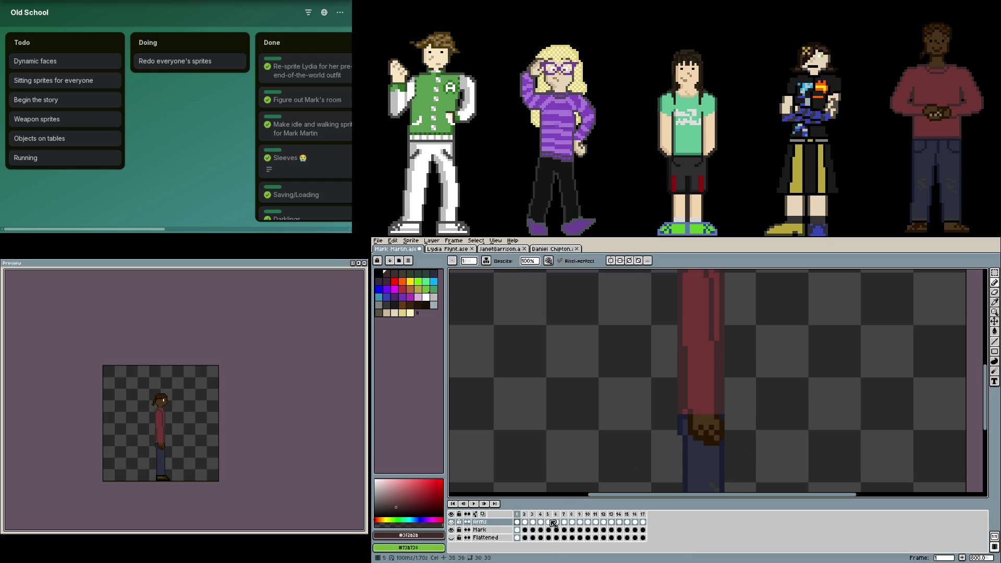
- With the Mark body layer active, advance through frames 2–6 and jump to frame 17
left_click(517, 529)
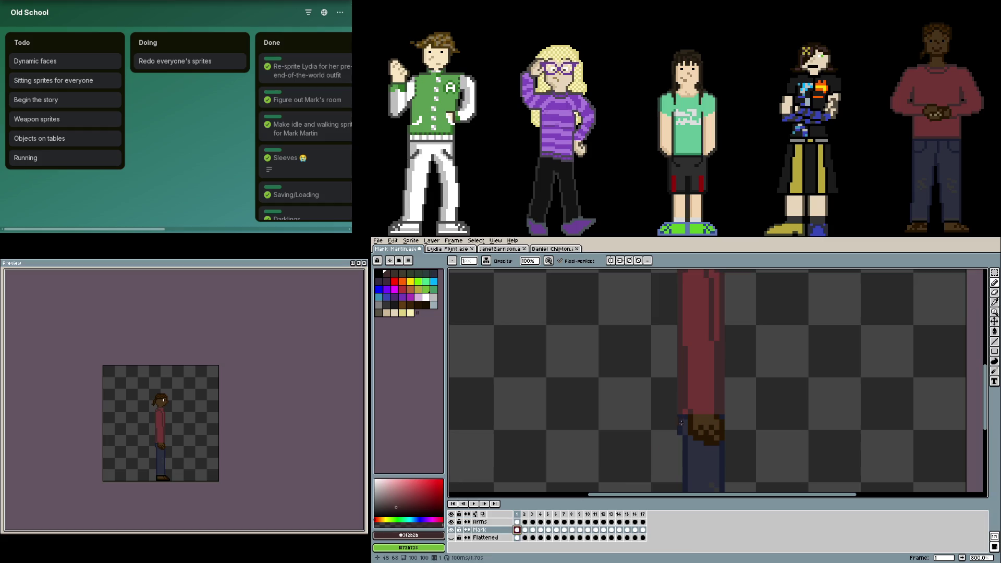
key("Right")
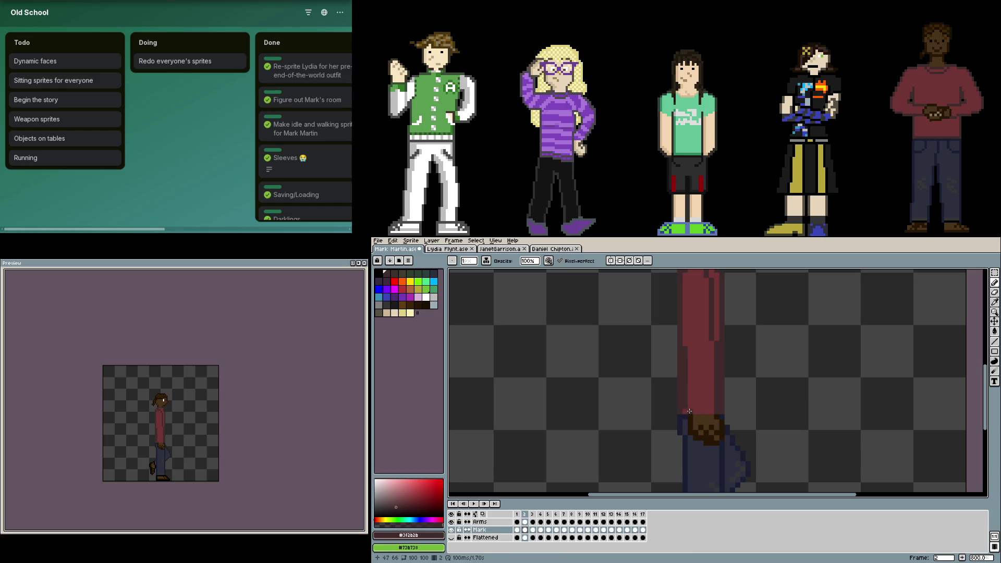
key("Right")
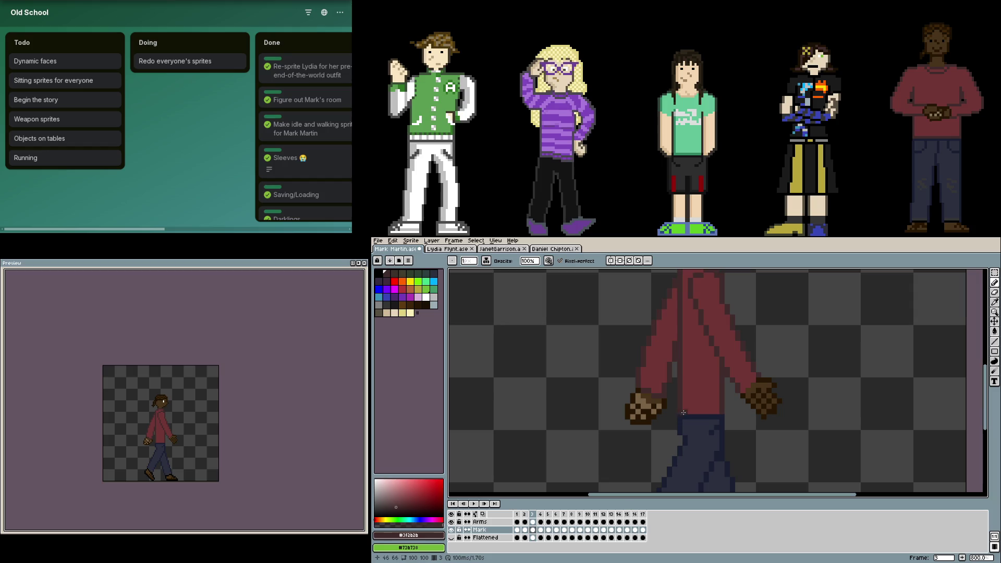
key("Right")
left_click_drag(682, 412, 717, 410)
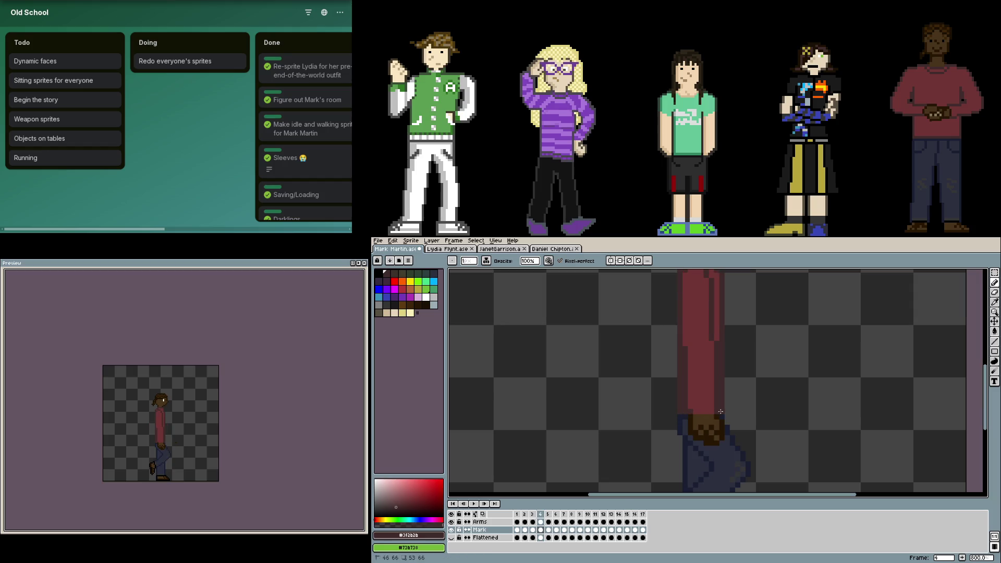
key("Right")
key("Right")
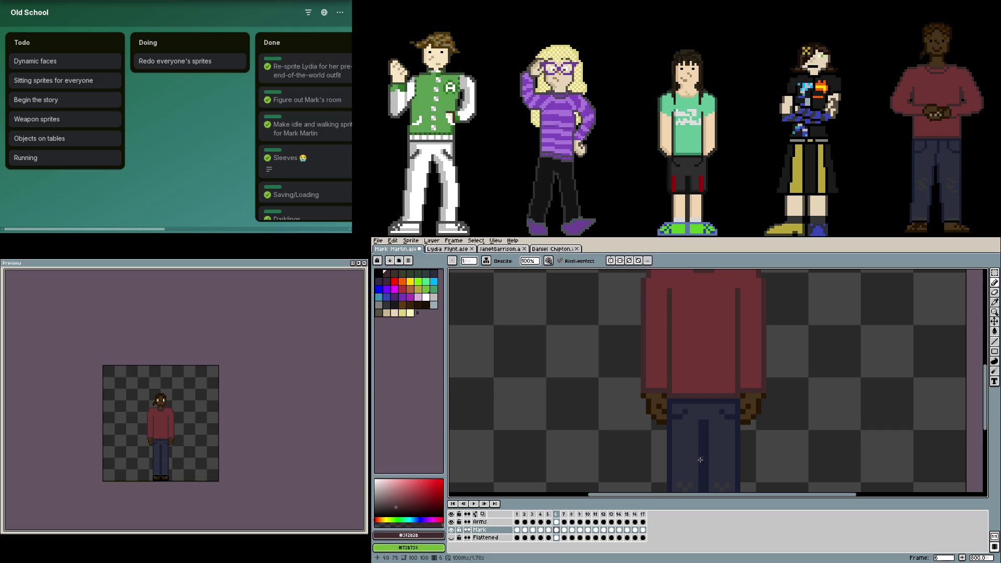
key("End")
scroll(737, 464, "down", 1)
- Compare frames 16 and 17, then settle on seated frame 16 with the legs in view
key("Left")
key("Right")
key("Left")
key("Right")
key("Left")
scroll(743, 441, "up", 1)
left_click_drag(743, 436, 738, 425)
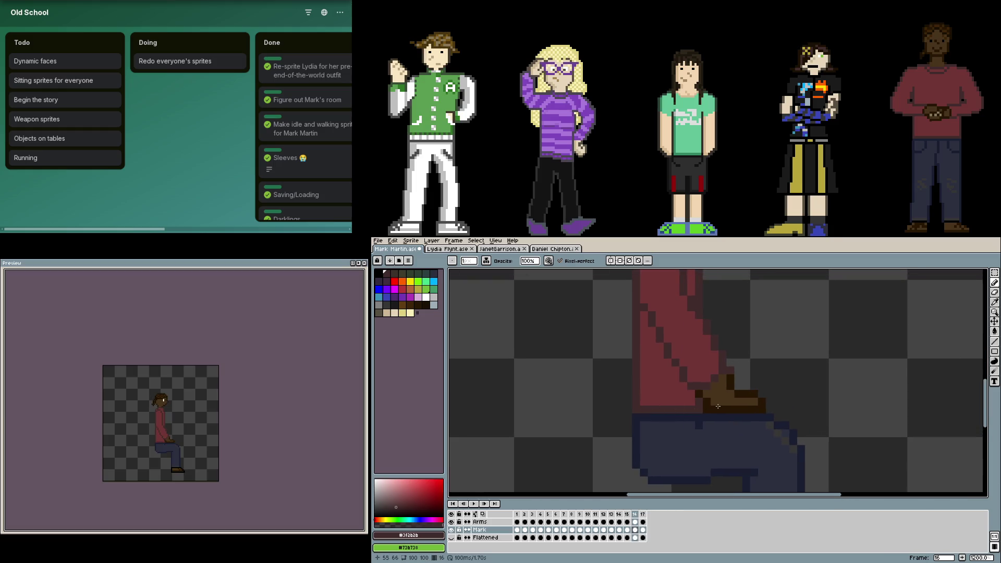
scroll(733, 395, "up", 1)
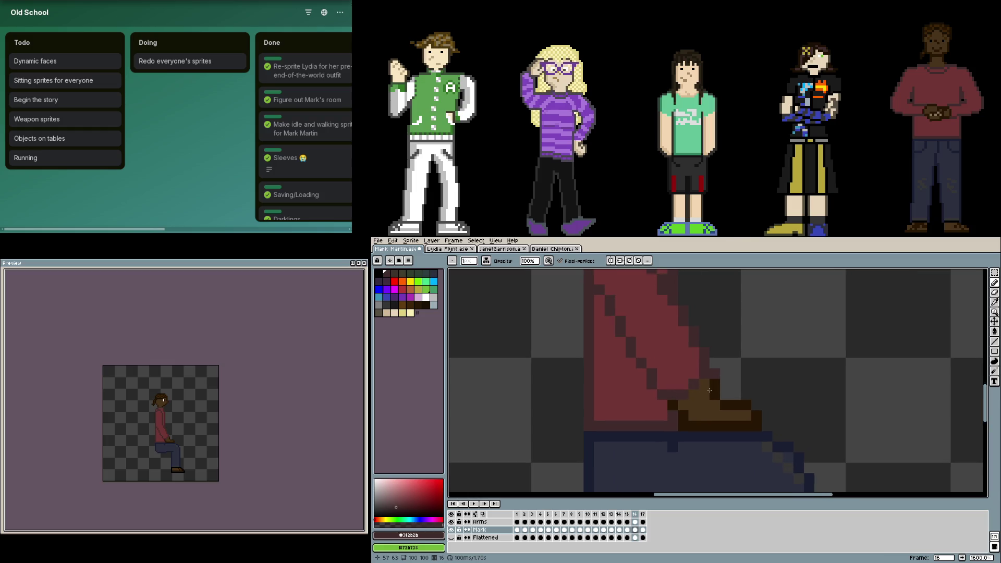
scroll(680, 383, "right", 2)
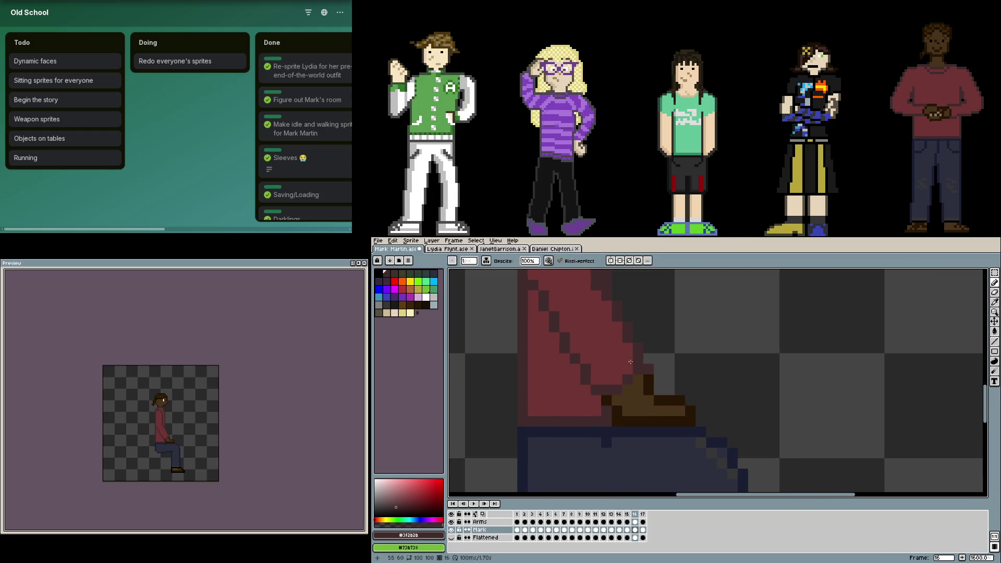
scroll(630, 361, "down", 2)
scroll(722, 402, "down", 1)
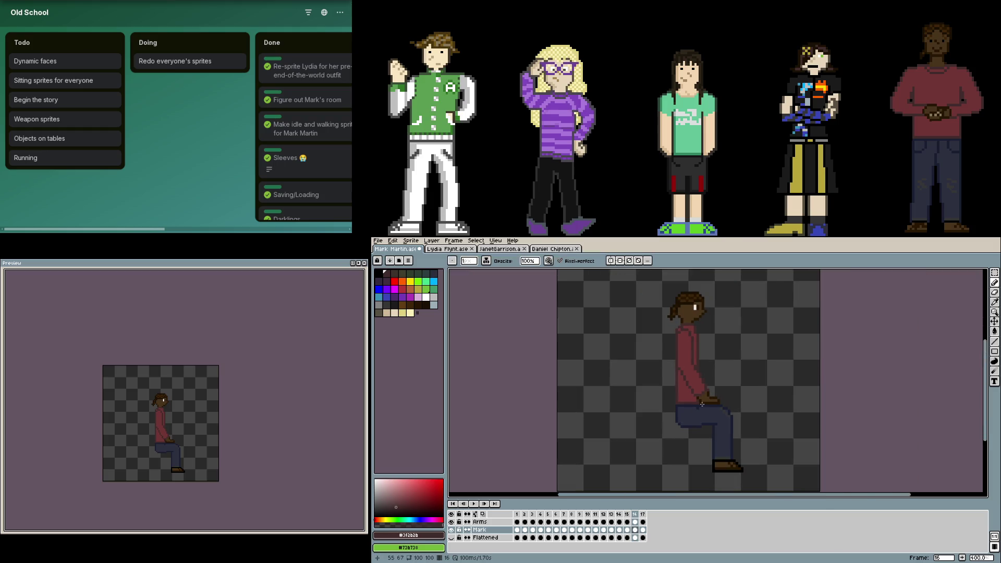
- On frame 17's Arms layer, select the left arm and hand, rotate it outward and commit
key("Right")
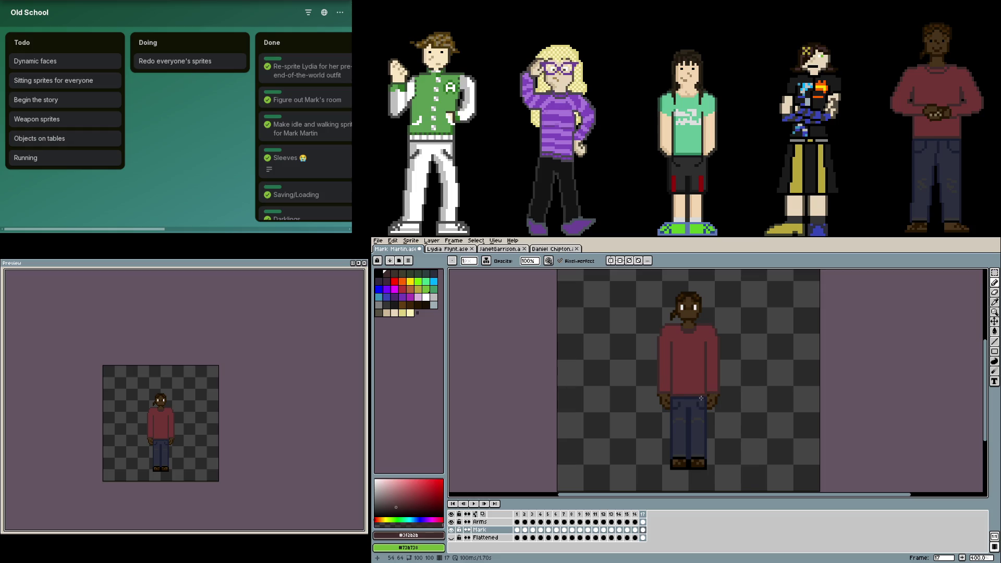
scroll(702, 398, "up", 2)
scroll(691, 415, "down", 1)
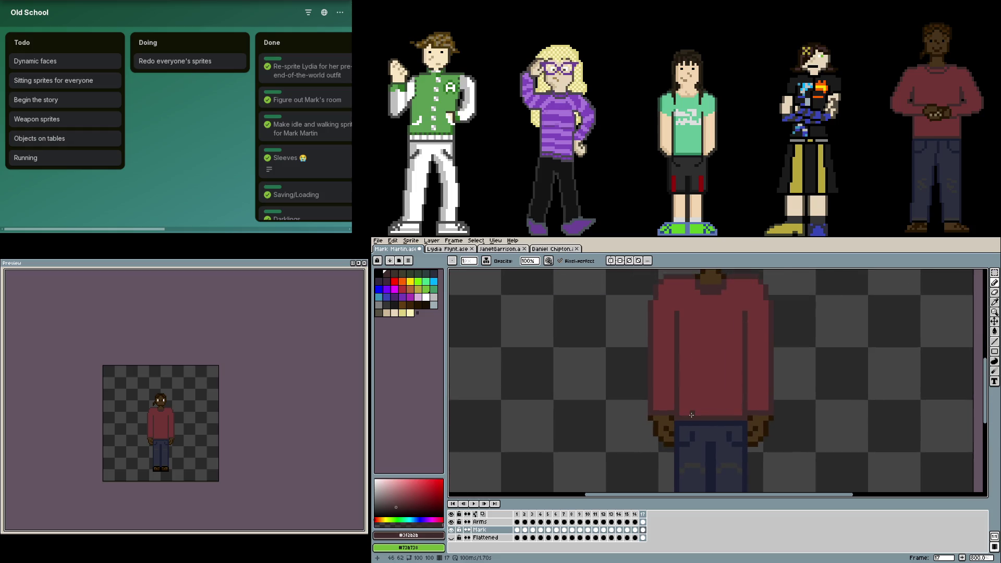
key("Up")
key("m")
mouse_move(689, 462)
left_mouse_down()
mouse_move(642, 353)
mouse_move(655, 382)
mouse_move(678, 383)
left_mouse_up()
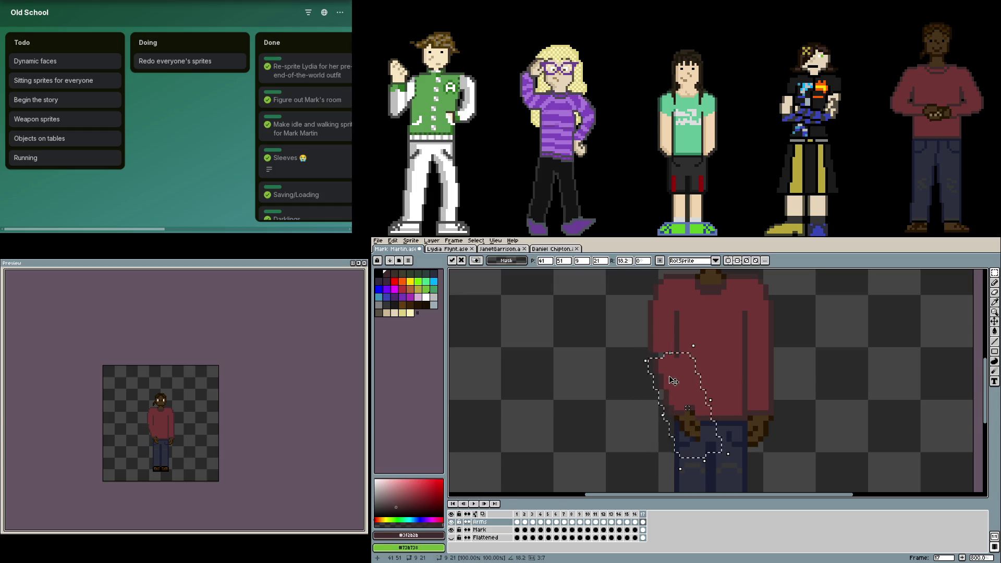
key("Return")
scroll(670, 369, "up", 3)
scroll(693, 339, "down", 2)
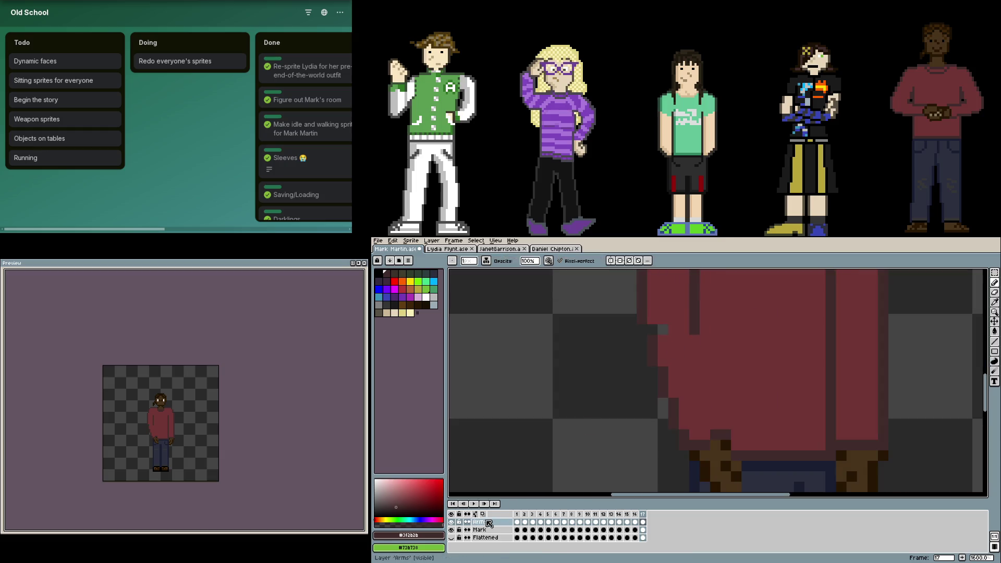
- With the body layer hidden, draw a dark outline along the tilted arm's edge
left_click(452, 530)
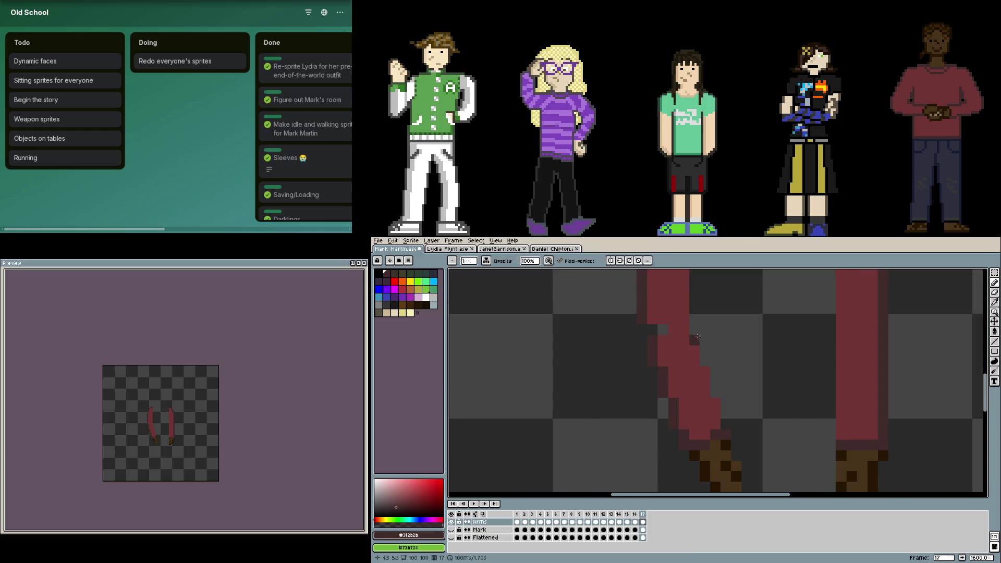
left_click_drag(694, 331, 723, 412)
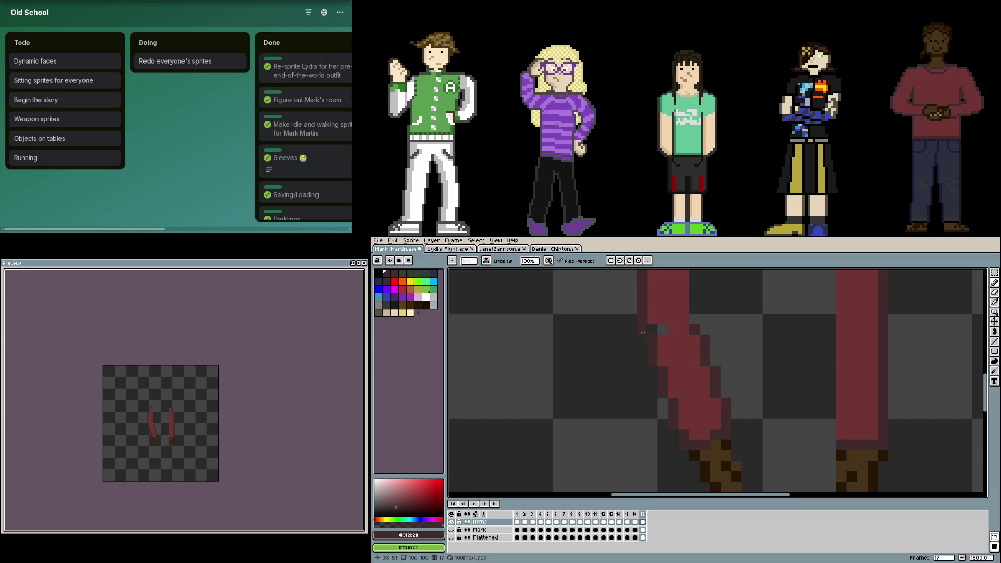
left_click(663, 328, "alt")
left_click(452, 521)
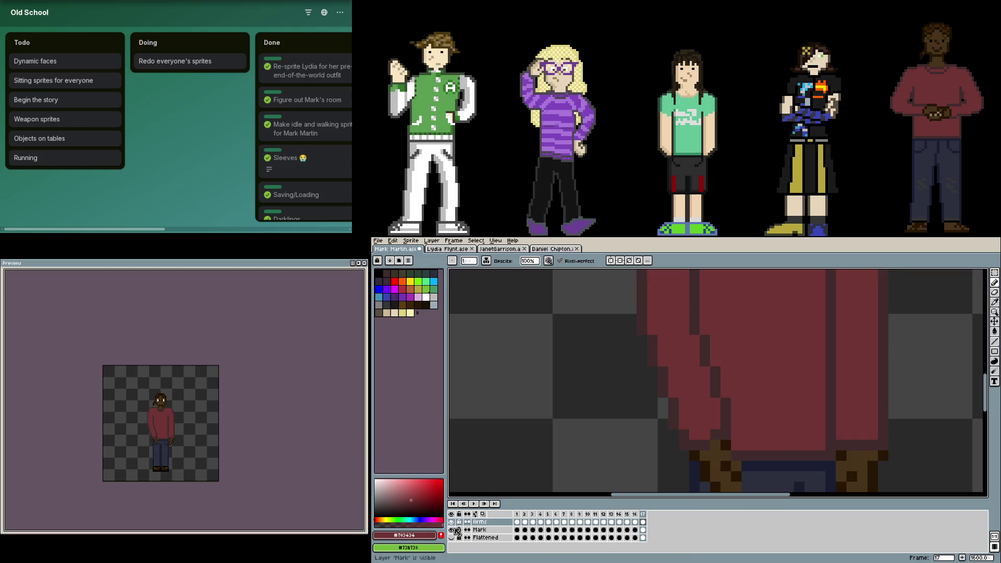
scroll(704, 375, "up", 2)
- Shade the hand with a dark brown column and lighter brown interior pixels
left_click(696, 349, "alt")
left_click(717, 370)
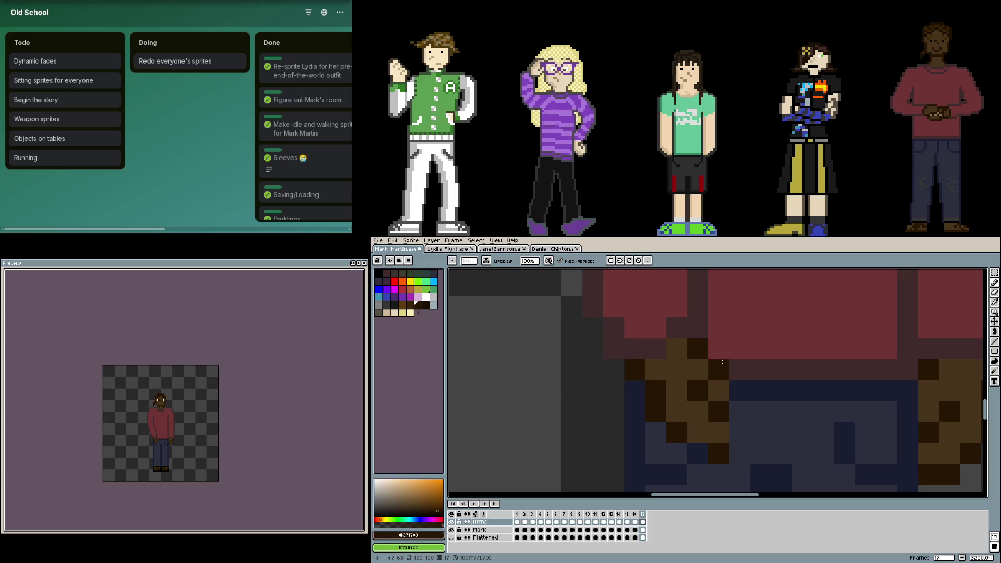
mouse_move(739, 390)
left_mouse_down()
mouse_move(698, 455)
mouse_move(655, 432)
left_mouse_up()
left_click(677, 391, "alt")
left_click_drag(719, 412, 698, 392)
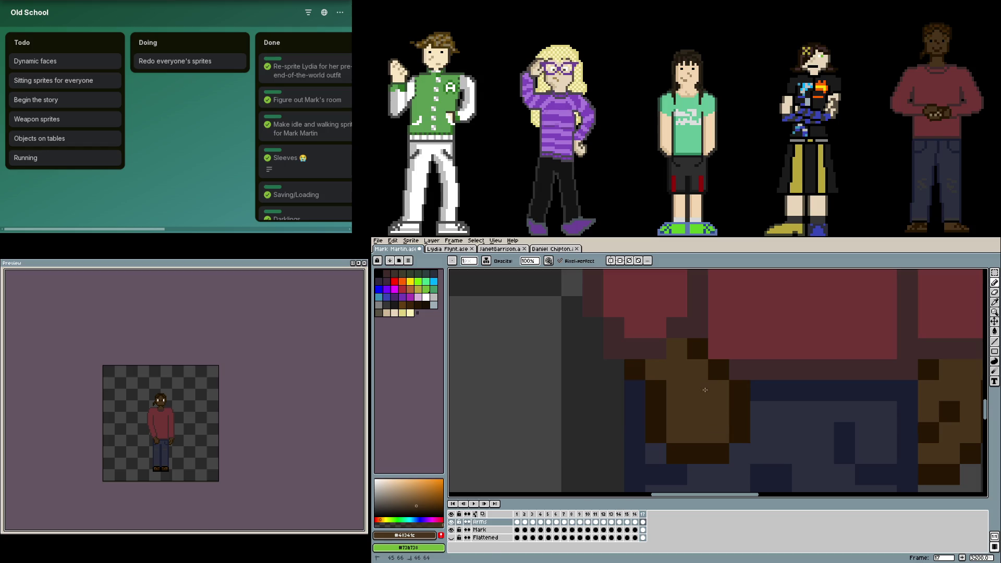
left_click(731, 373, "alt")
left_click(698, 433)
left_click(677, 412)
left_click(719, 412)
scroll(835, 408, "down", 2)
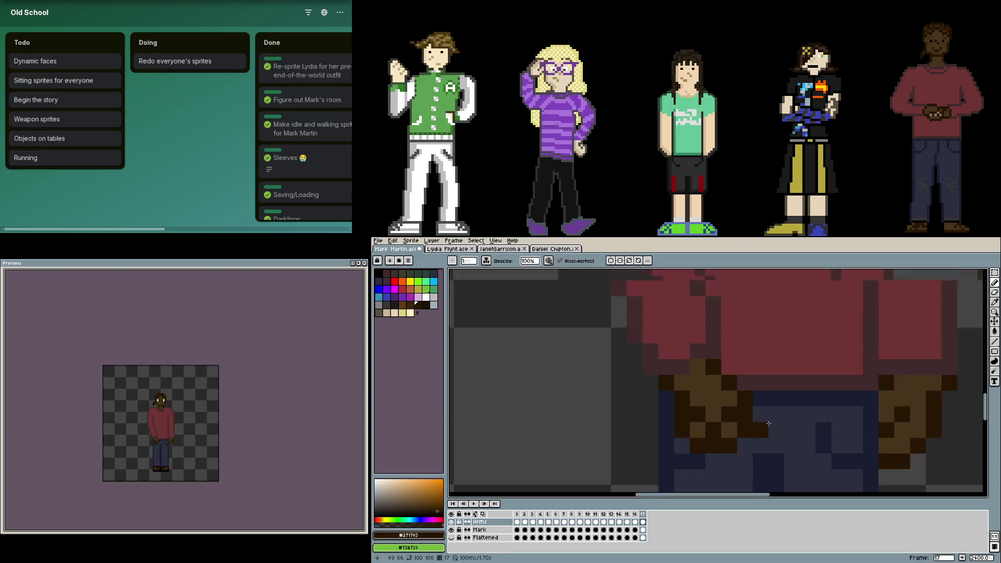
scroll(835, 409, "down", 2)
scroll(836, 408, "up", 3)
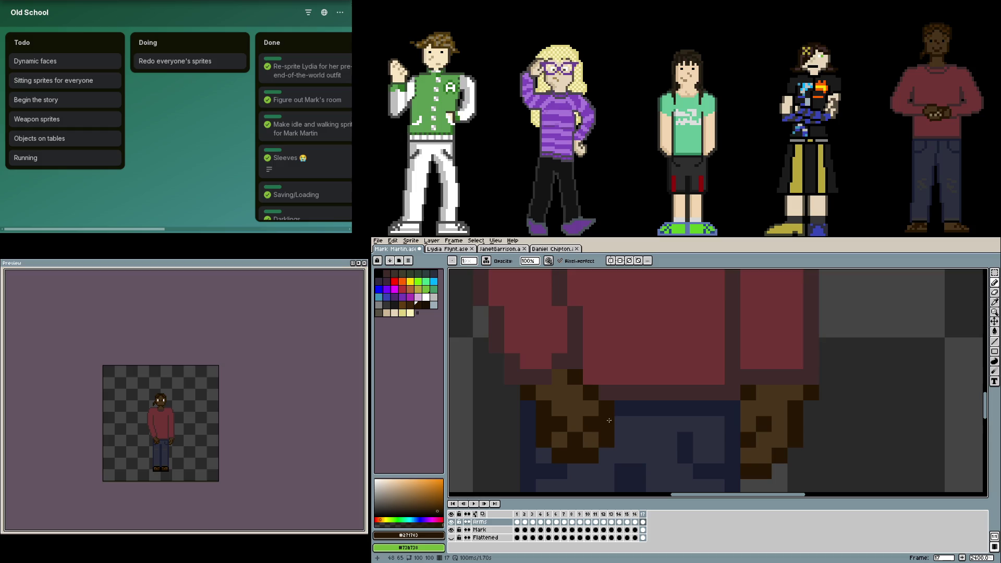
- Sample the hand brown and add a final dark brown pixel to the hand
key("alt")
left_click(621, 420)
left_click(603, 402, "alt")
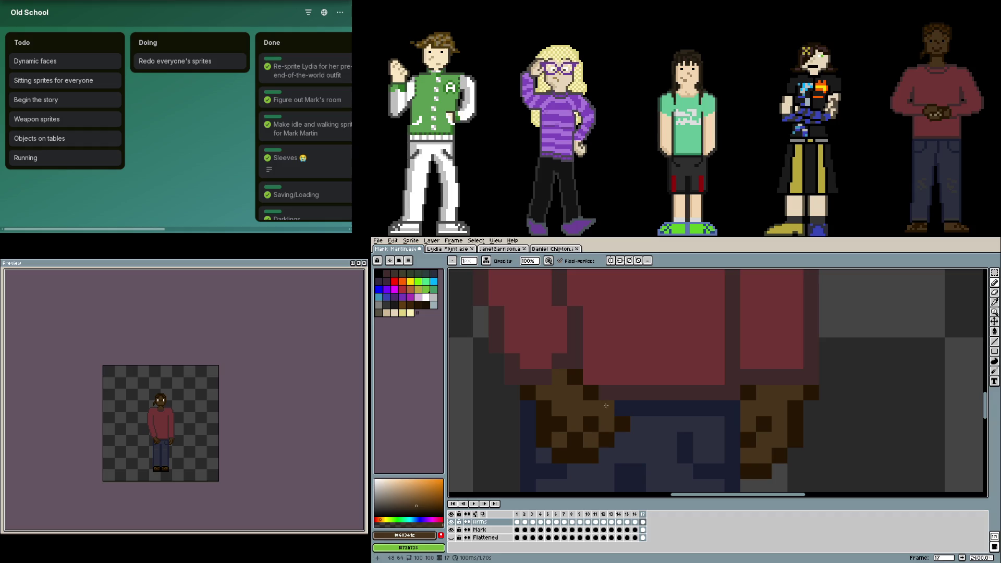
key("alt")
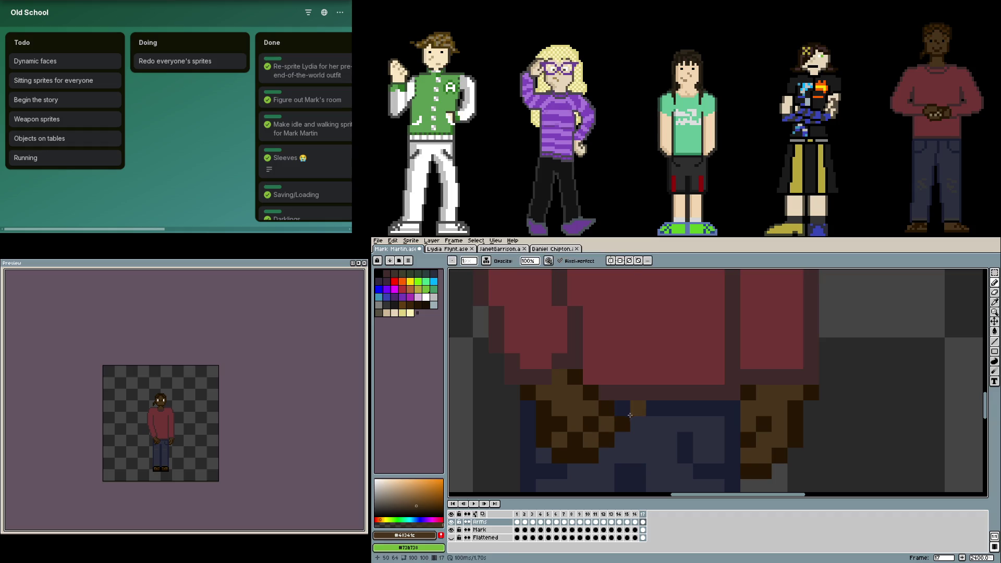
scroll(674, 394, "down", 2)
scroll(730, 375, "down", 1)
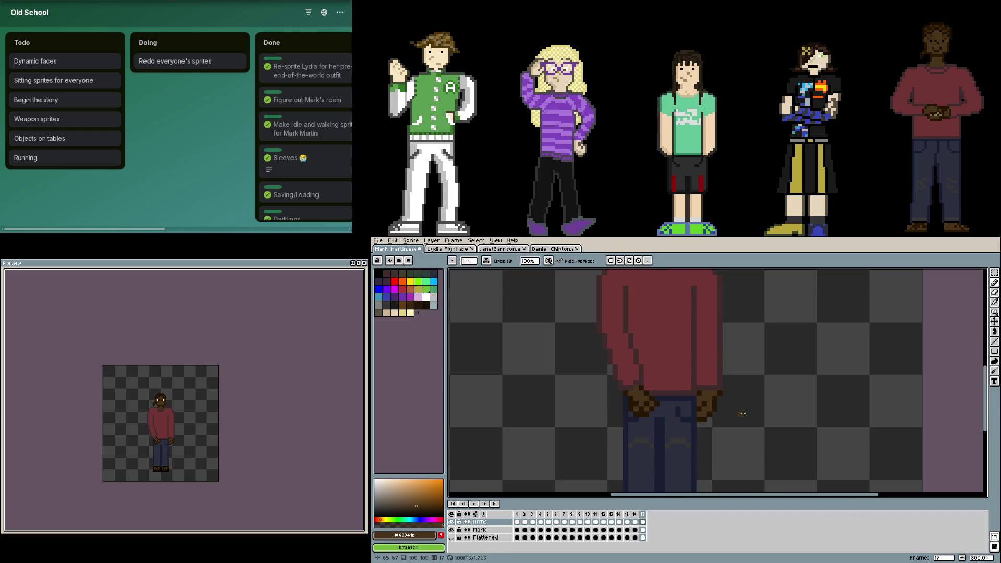
key("m")
scroll(739, 438, "up", 2)
- Delete the right arm, then mirror the left arm horizontally and place the copy on the right side
mouse_move(740, 464)
left_mouse_down()
mouse_move(681, 346)
mouse_move(702, 331)
left_mouse_up()
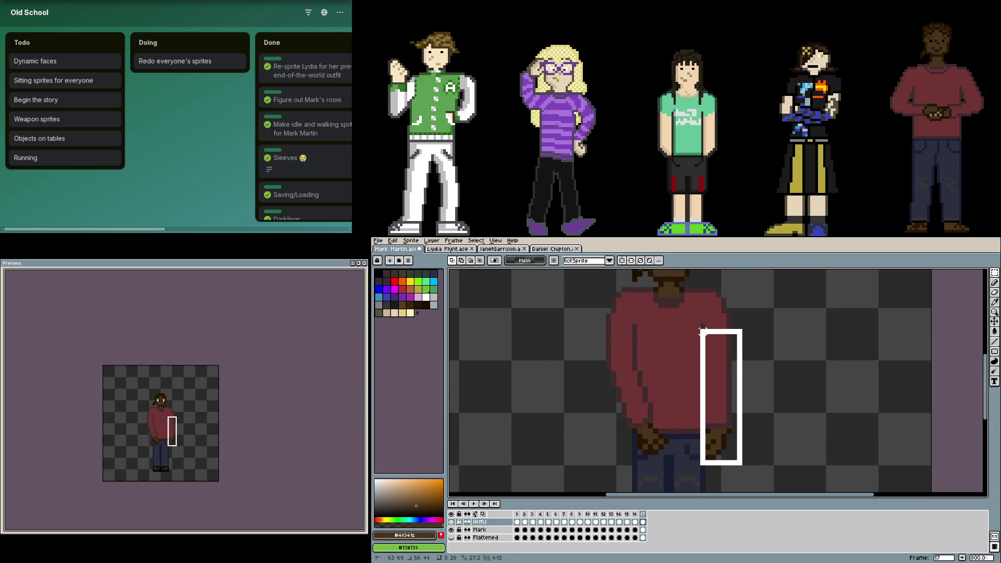
key("Delete")
key("ctrl+d")
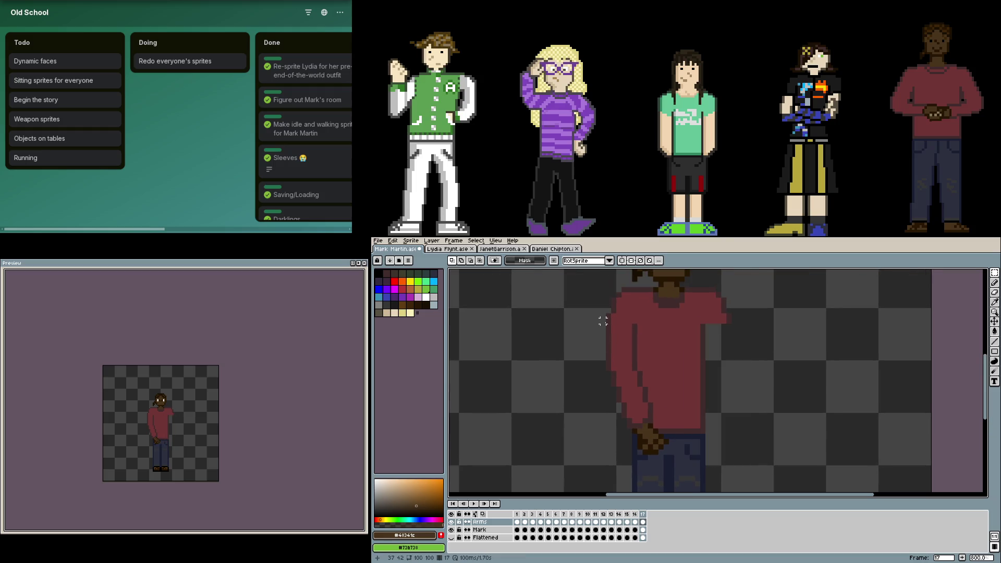
left_click_drag(607, 321, 671, 462)
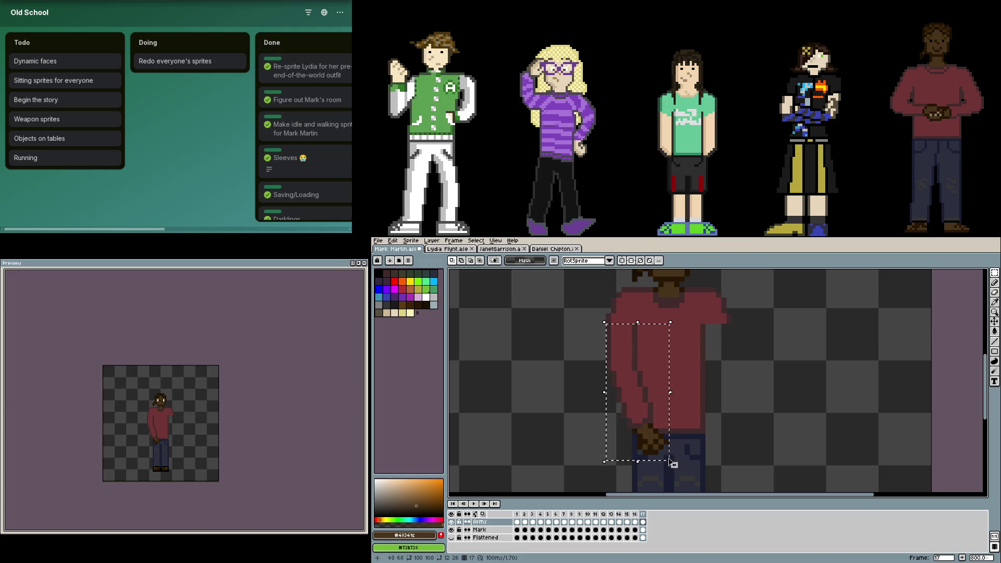
left_click(648, 367)
key("shift+h")
left_click_drag(623, 367, 688, 368)
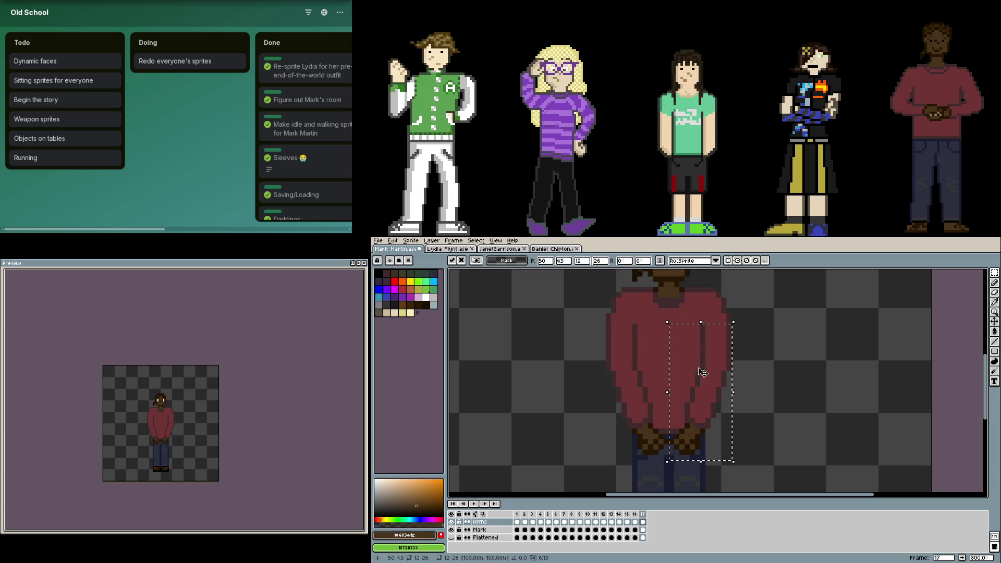
left_click(797, 384)
scroll(796, 385, "down", 2)
scroll(727, 406, "up", 3)
scroll(727, 407, "up", 2)
- Touch up both hands with dark and lighter brown pixels
key("b")
left_click(639, 372, "alt")
left_click(724, 376)
left_click(738, 376)
left_click(629, 375)
left_click(644, 391)
scroll(723, 413, "down", 2)
scroll(751, 407, "down", 2)
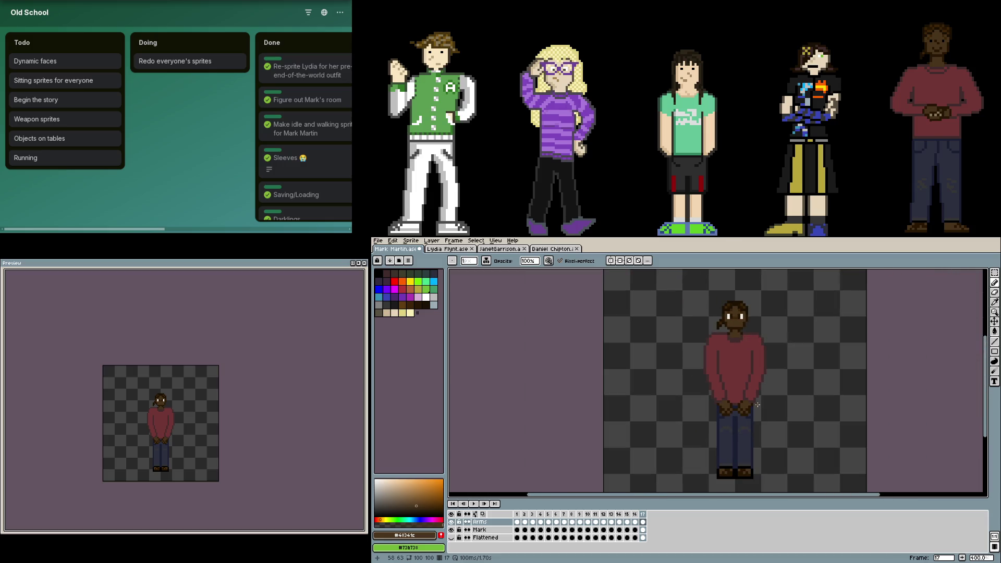
scroll(756, 405, "up", 1)
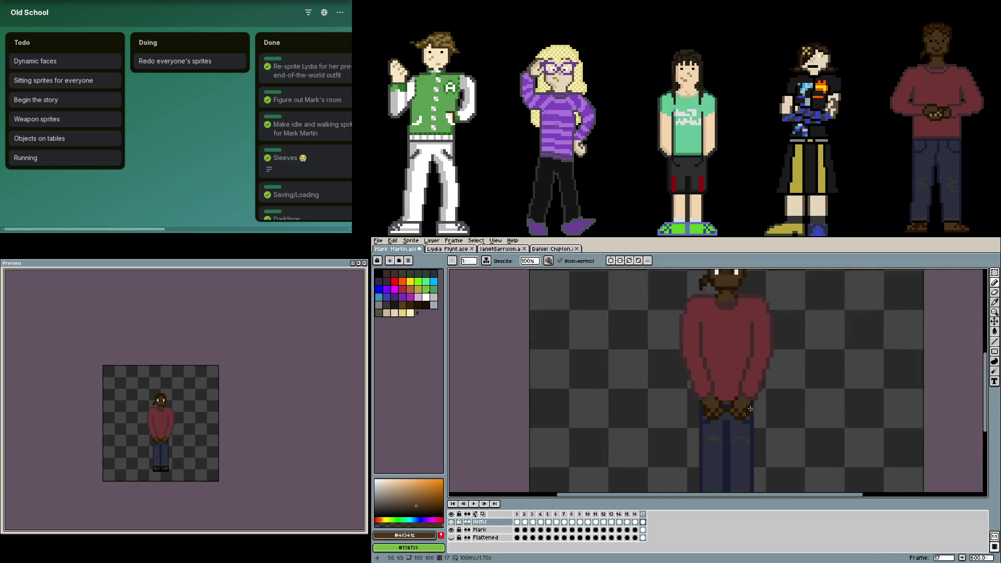
scroll(725, 414, "up", 2)
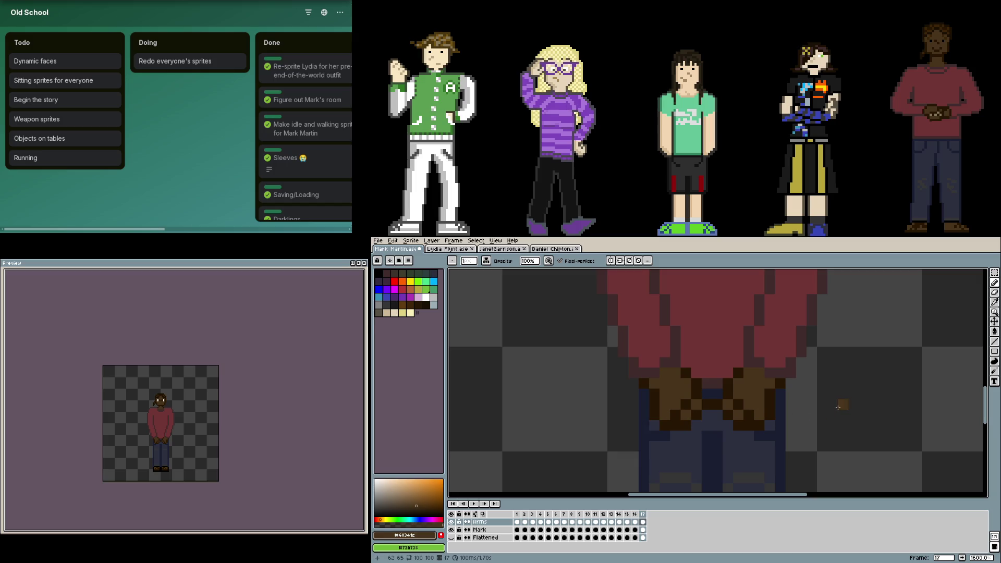
- Fix the clasped hand pixels with sampled browns and undo a stray pixel
left_click(754, 404, "alt")
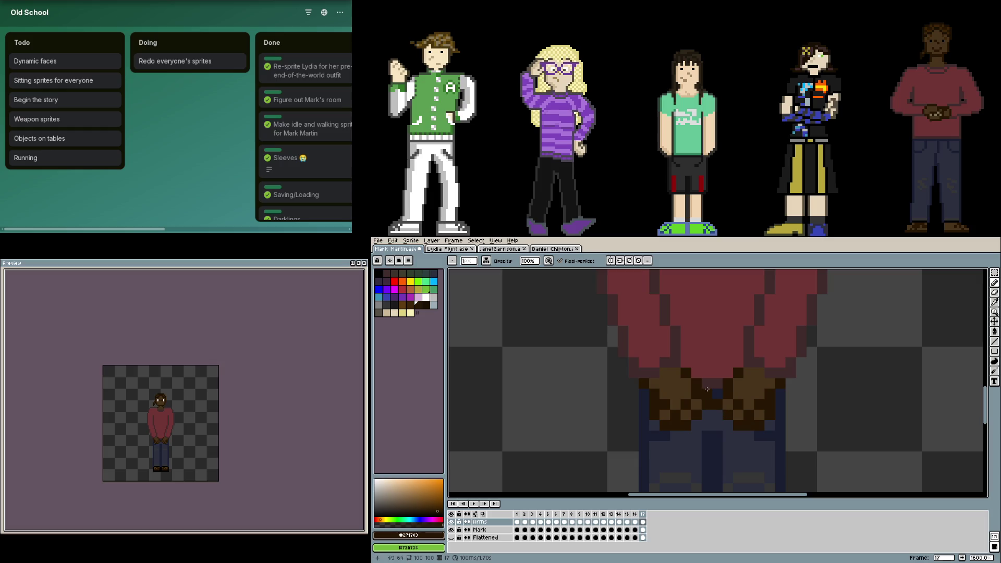
left_click(708, 390, "alt")
left_click(743, 401, "alt")
key("alt")
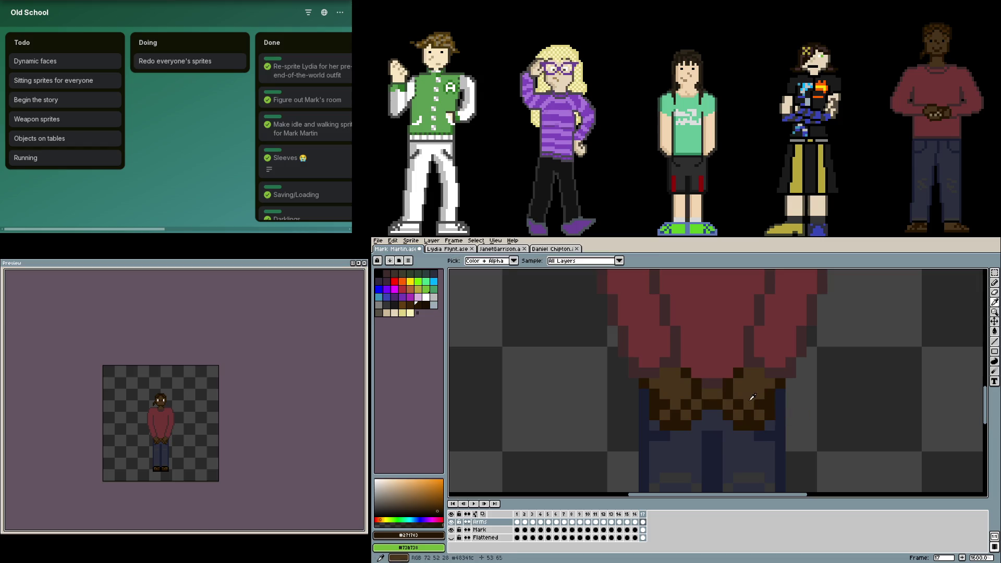
key("ctrl+z")
left_click(747, 398, "alt")
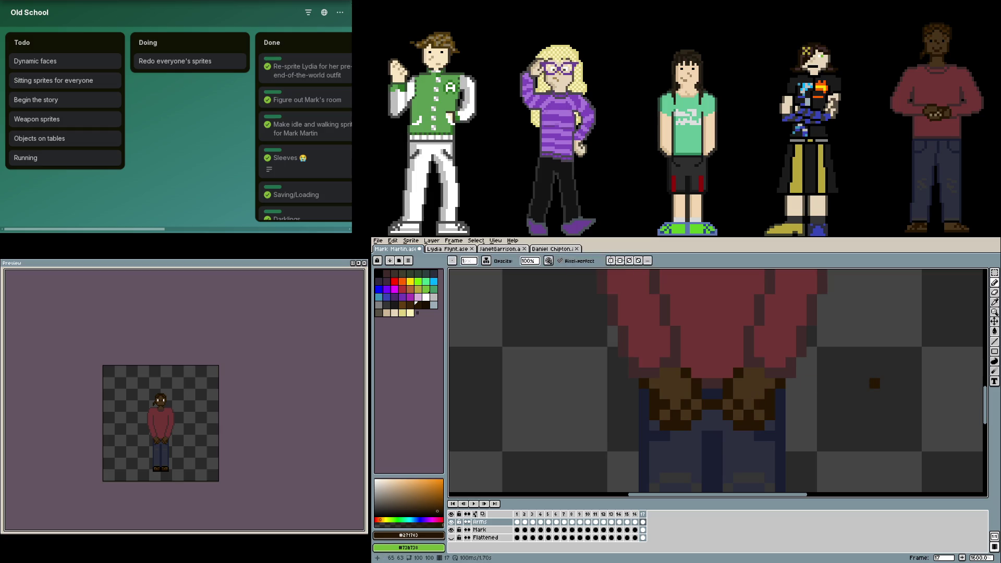
- Save the sprite and switch to the blonde girl's sprite file
key("ctrl+s")
scroll(786, 339, "up", 2)
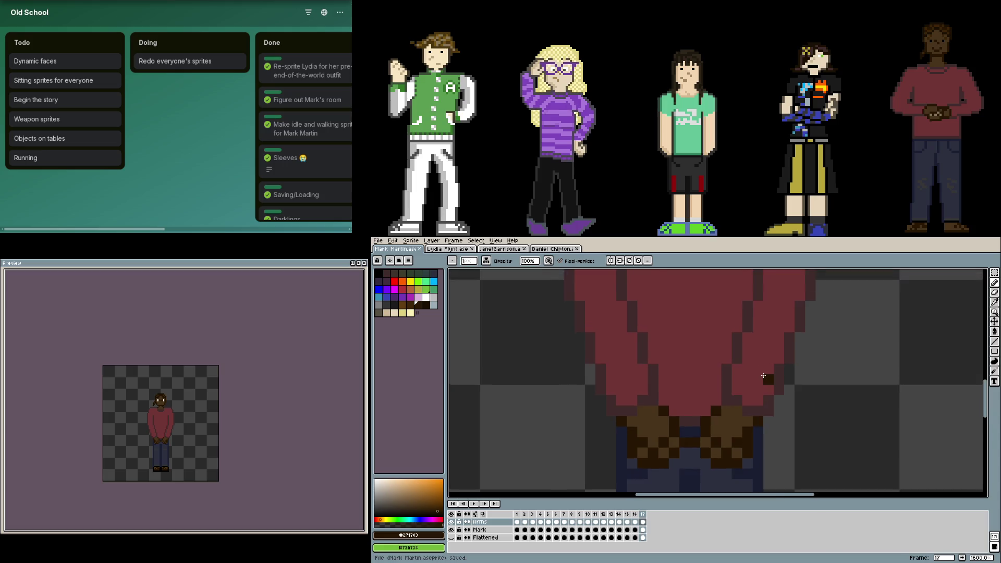
left_click(553, 248)
left_click(501, 248)
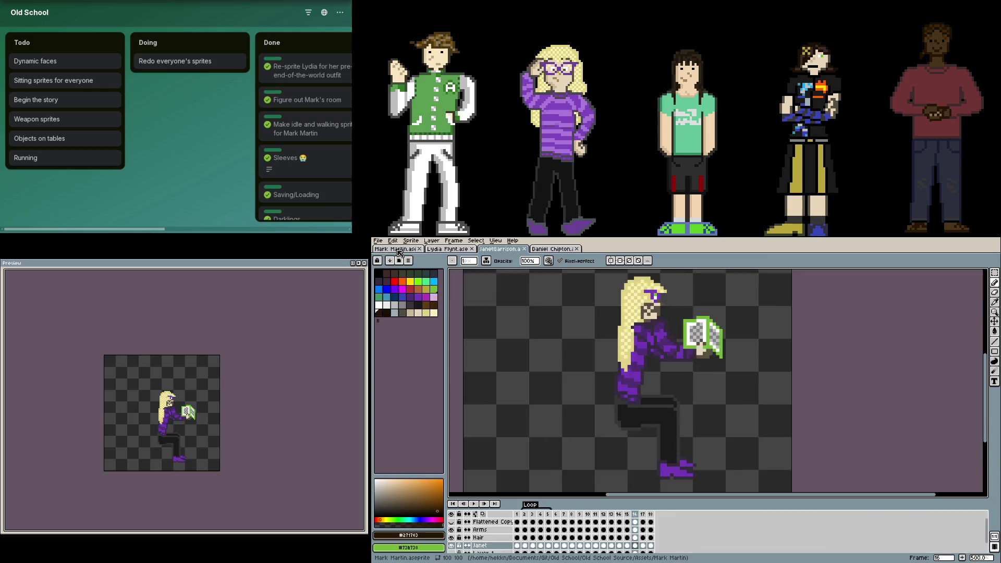
- Close the other sprite files and add a new frame 18 after frame 17
middle_click(494, 250)
middle_click(449, 248)
middle_click(500, 249)
scroll(624, 386, "down", 1)
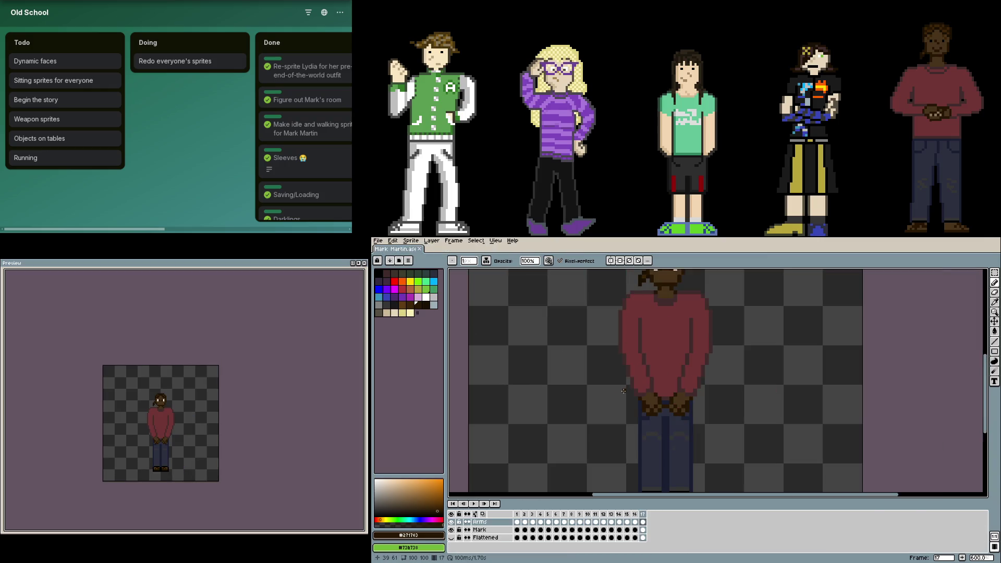
key("alt+n")
- Copy the back-view head from frame 11 into frame 18
left_click_drag(688, 369, 697, 427)
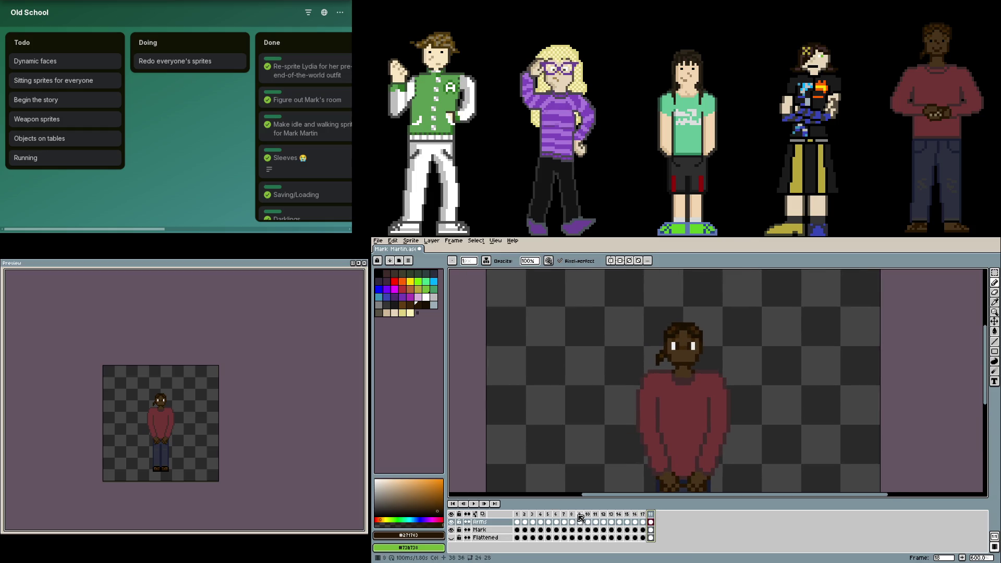
left_click(595, 529)
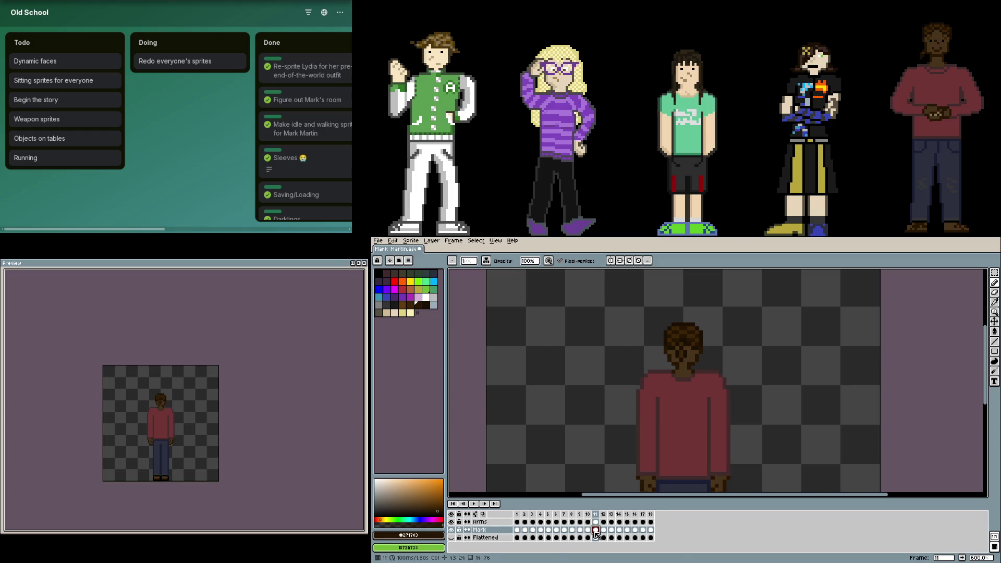
key("m")
left_click_drag(648, 310, 721, 368)
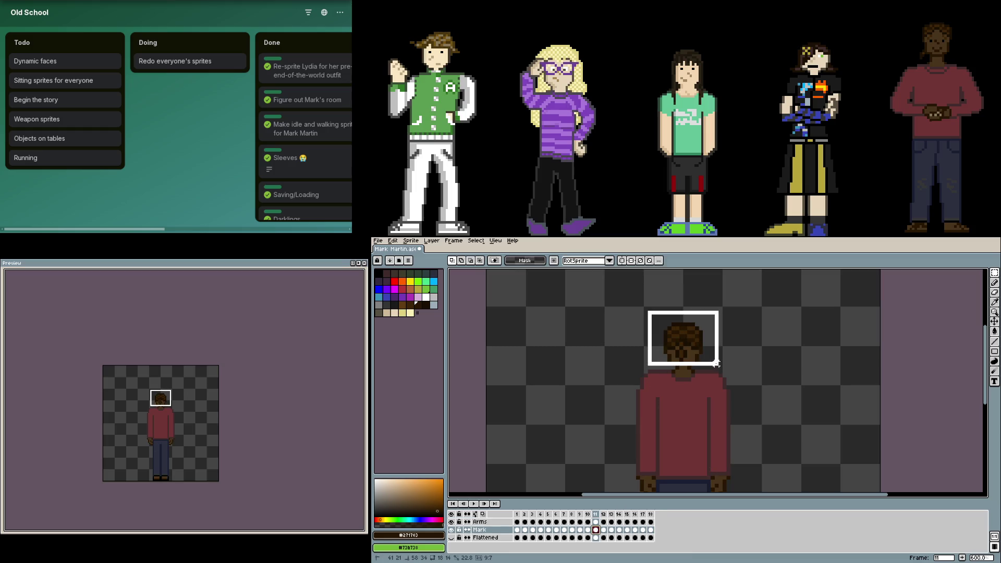
key("ctrl+z")
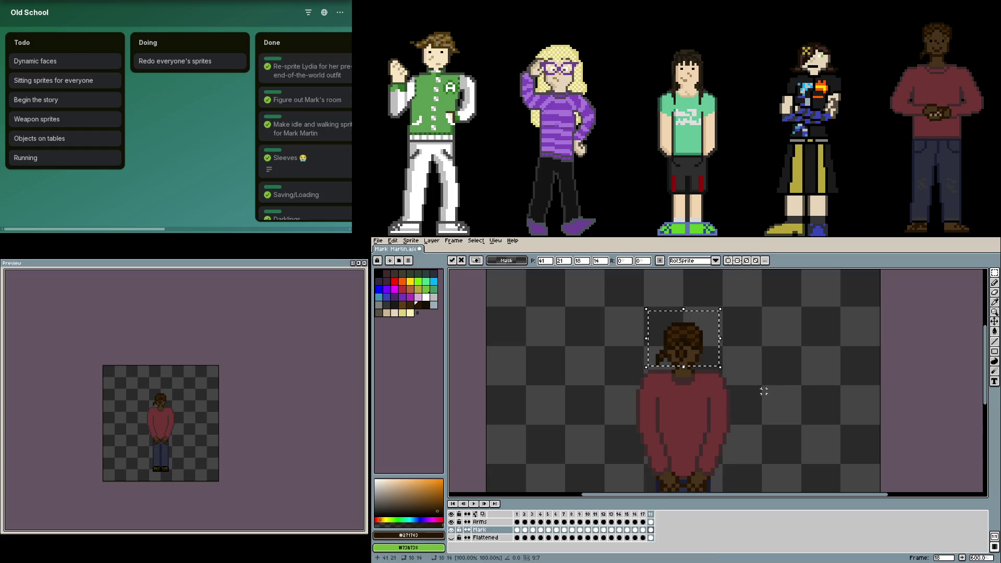
scroll(665, 353, "up", 1)
- On frame 18's Arms layer, select and delete the clasped front arms
key("e")
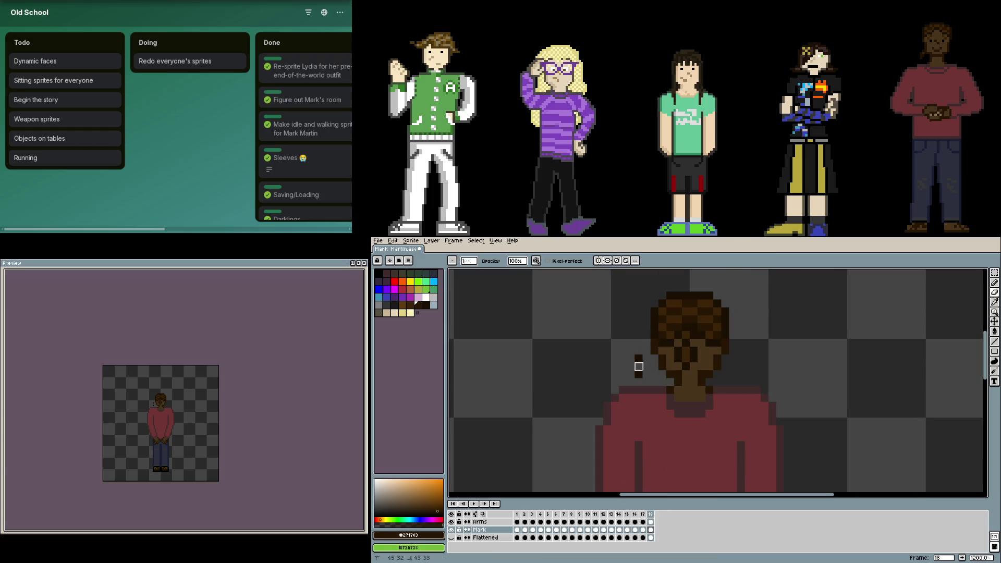
scroll(638, 368, "down", 1)
scroll(638, 368, "down", 1)
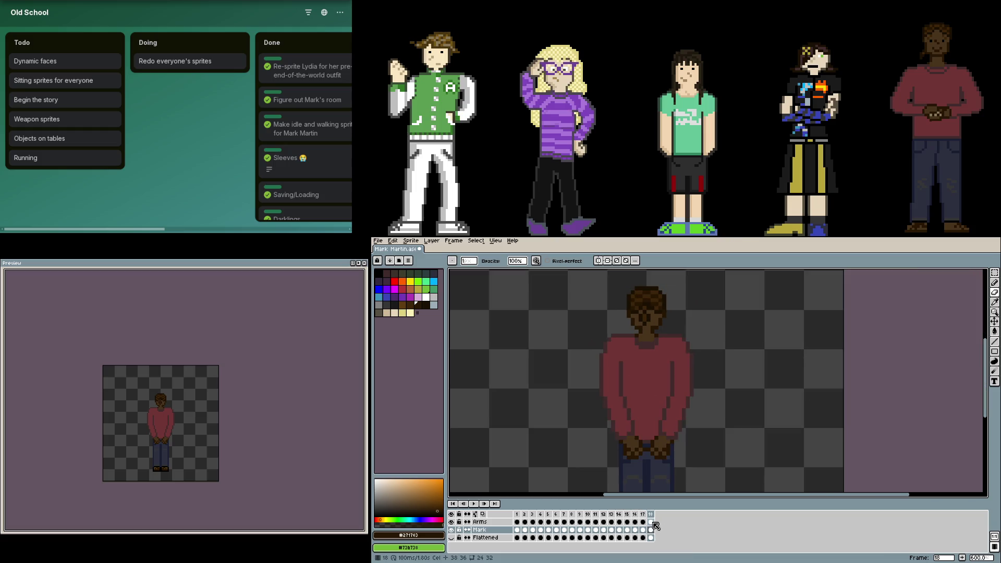
left_click(651, 521)
key("m")
left_click_drag(616, 347, 680, 474)
key("Delete")
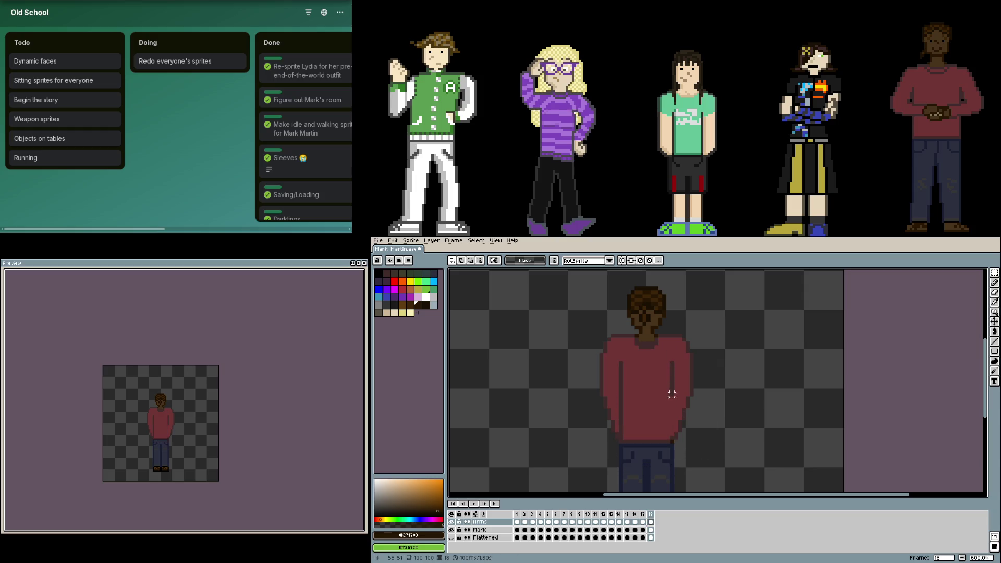
left_click_drag(670, 392, 621, 473)
left_click(633, 466)
scroll(633, 465, "down", 2)
key("alt+Down")
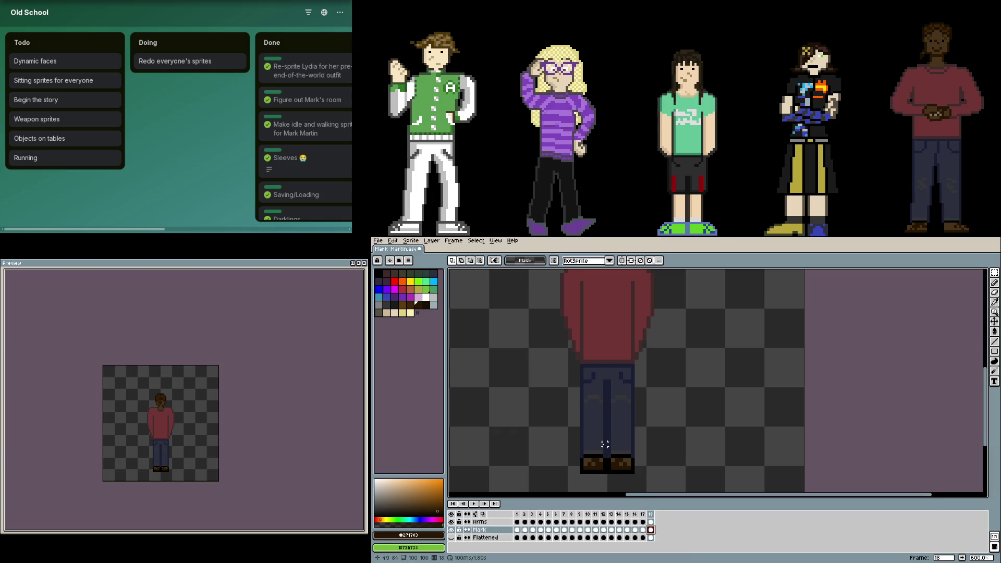
scroll(605, 444, "up", 1)
- Recolour both back-view shoes with the sampled shoe brown
key("b")
scroll(604, 438, "up", 2)
left_click(607, 418, "alt")
left_click(590, 415)
mouse_move(683, 431)
left_mouse_down()
mouse_move(715, 431)
mouse_move(684, 416)
left_mouse_up()
left_click(715, 447)
key("ctrl+z")
key("ctrl+z")
left_click(716, 431)
left_click(699, 416)
scroll(716, 353, "down", 1)
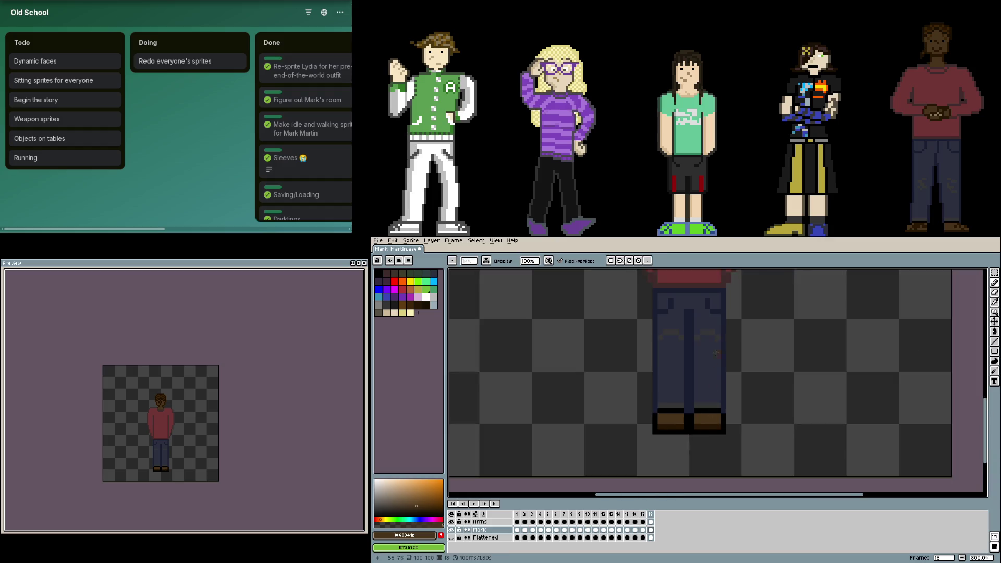
scroll(716, 353, "up", 2)
scroll(673, 382, "down", 1)
- Draw a dark blue centre seam on the trousers and cover a stray dark pixel
left_click(666, 387, "alt")
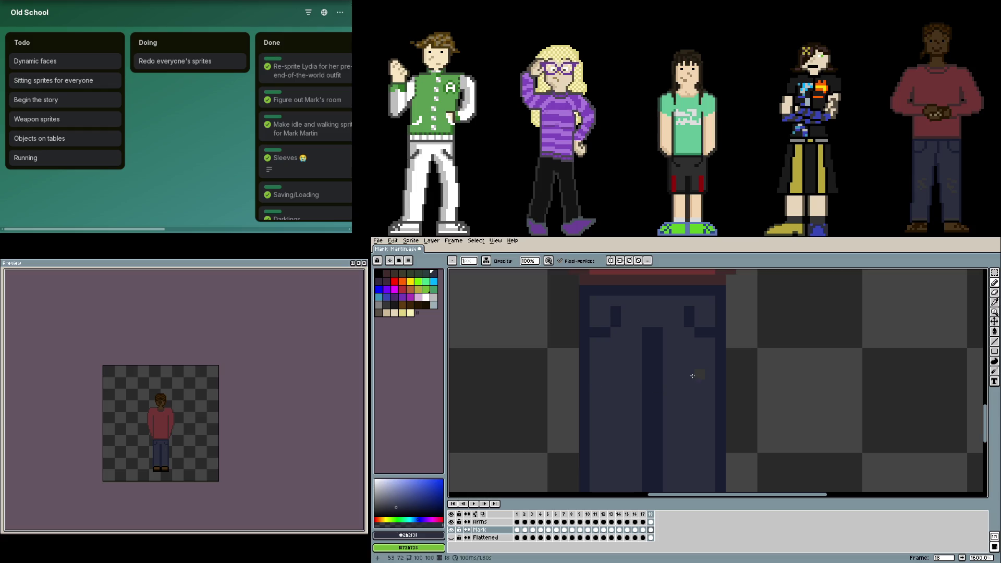
left_click(597, 335, "alt")
mouse_move(597, 335)
left_mouse_down()
mouse_move(647, 346)
mouse_move(718, 338)
left_mouse_up()
left_click(706, 329, "alt")
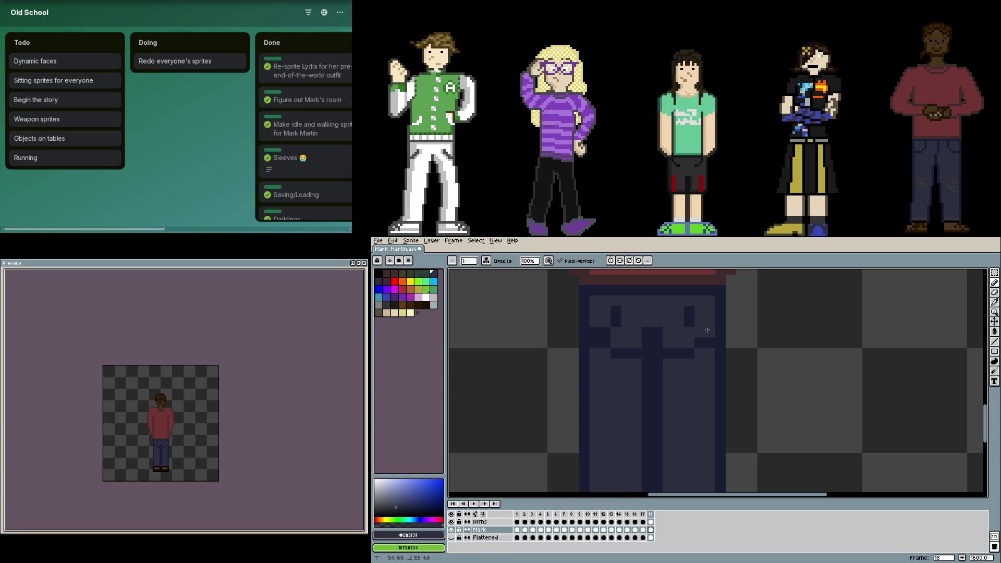
left_click(616, 322)
scroll(626, 344, "down", 1)
scroll(649, 391, "up", 1)
- Add dark back-pocket marks and grey pixels to the trouser legs
left_click(685, 435, "alt")
left_click_drag(629, 431, 640, 431)
scroll(717, 420, "down", 2)
left_click_drag(693, 383, 702, 381)
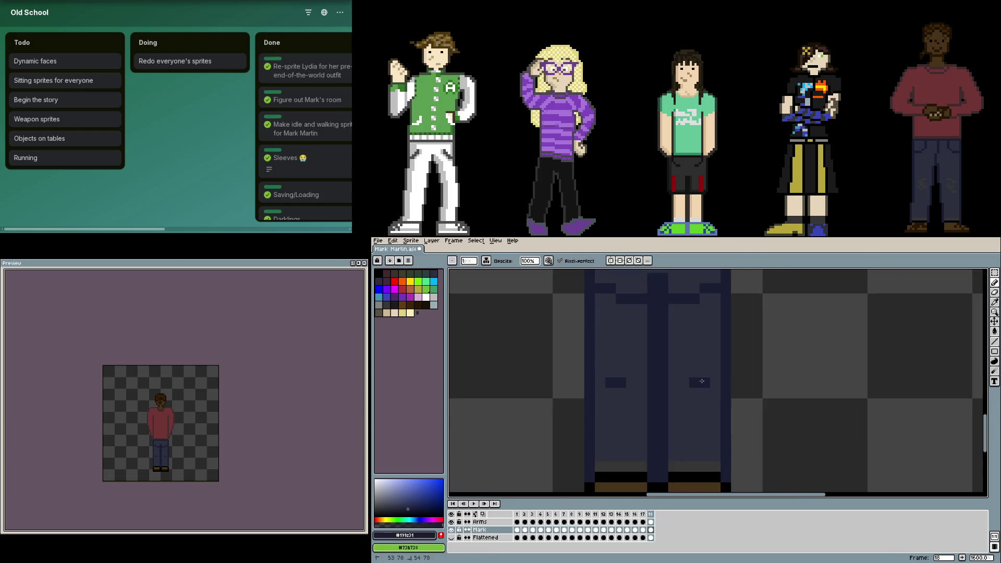
scroll(704, 415, "down", 5)
scroll(716, 446, "up", 1)
scroll(725, 458, "up", 1)
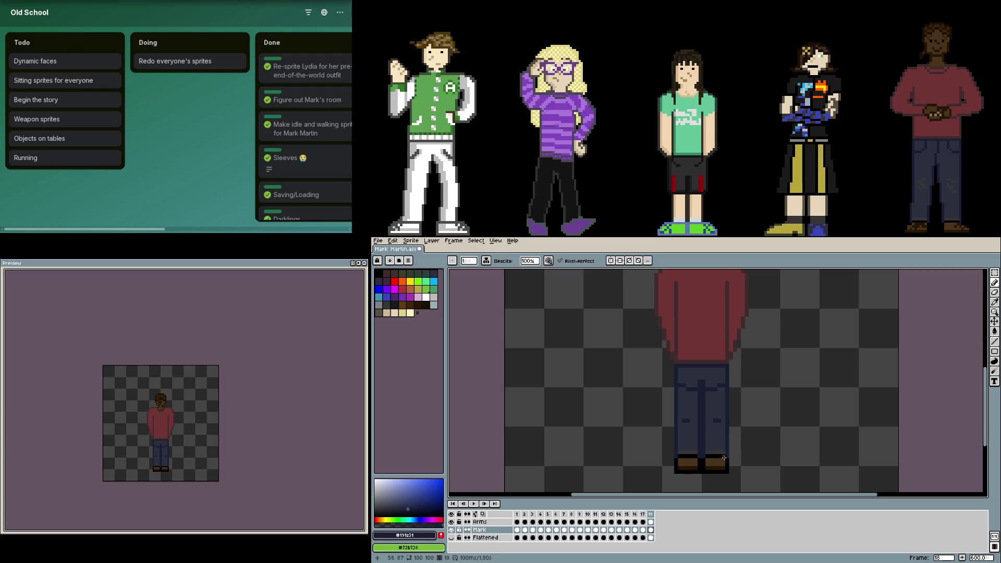
left_click(724, 459, "alt")
scroll(724, 458, "up", 3)
left_click_drag(751, 435, 719, 433)
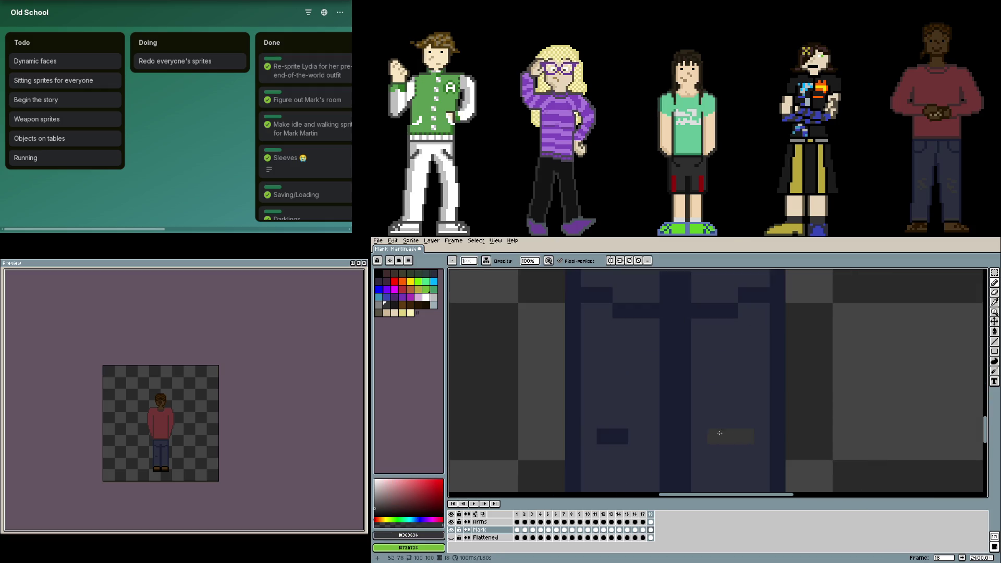